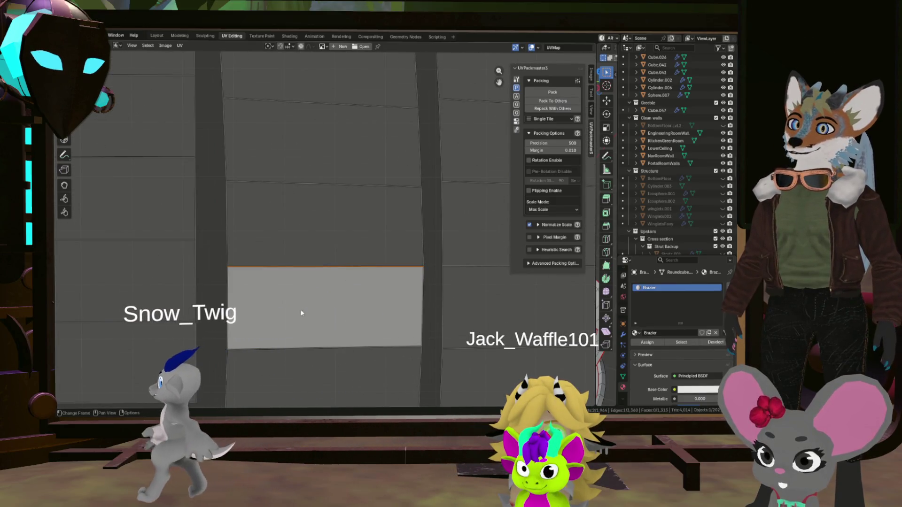
# Step: Select the linked strip from a reference face, run Follow Active Quads and start moving it
pyautogui.click(302, 341)
pyautogui.click(407, 305)
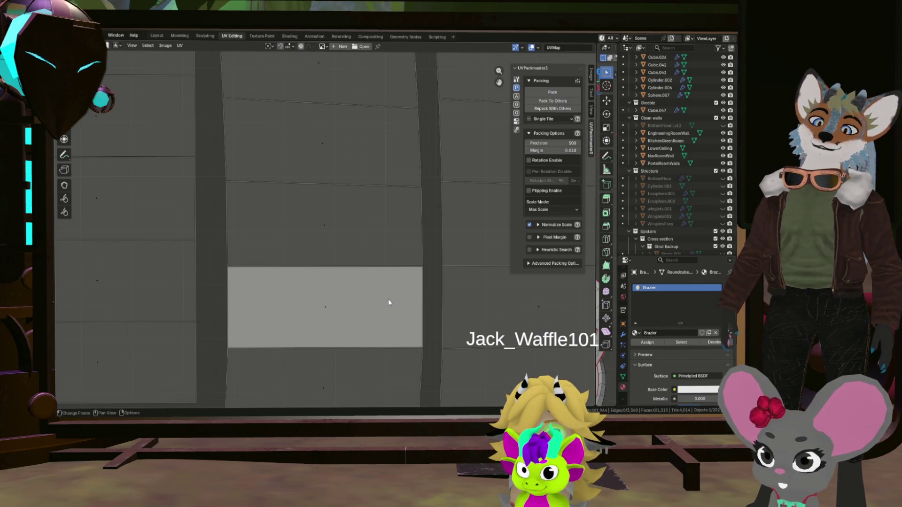
pyautogui.hotkey('ctrl', 'l')
pyautogui.hotkey('ctrl', 'shift', 'f')
pyautogui.click(374, 315)
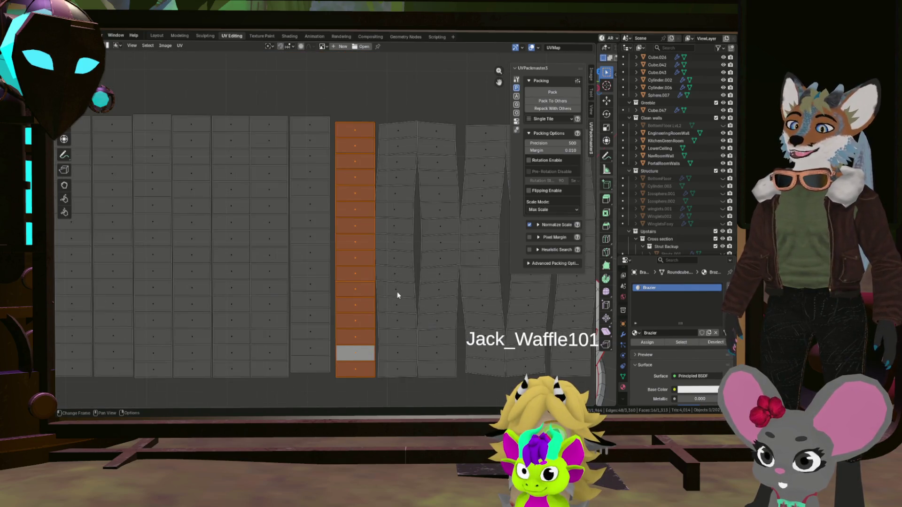
pyautogui.press('g')
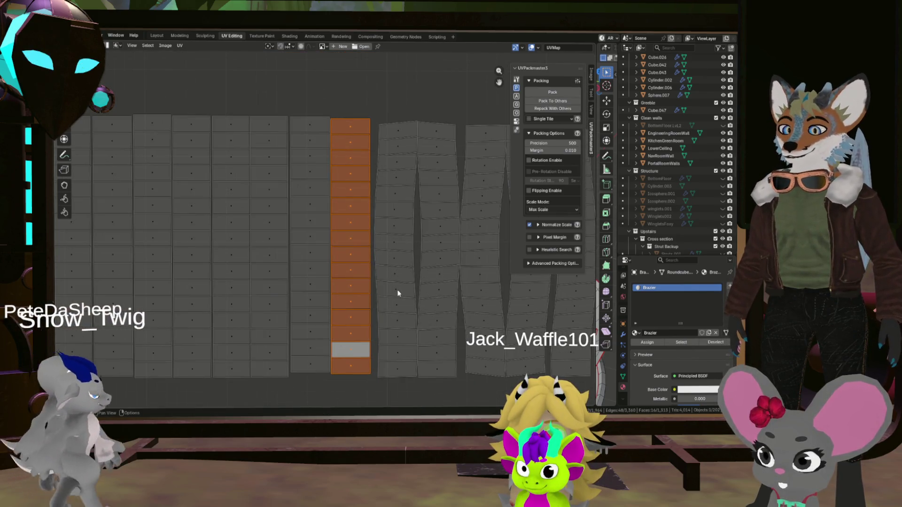
# Step: Drop the strip beside the stacked columns and pick a face on the next curved strip
pyautogui.click(397, 288)
pyautogui.scroll(-3, 397, 288)
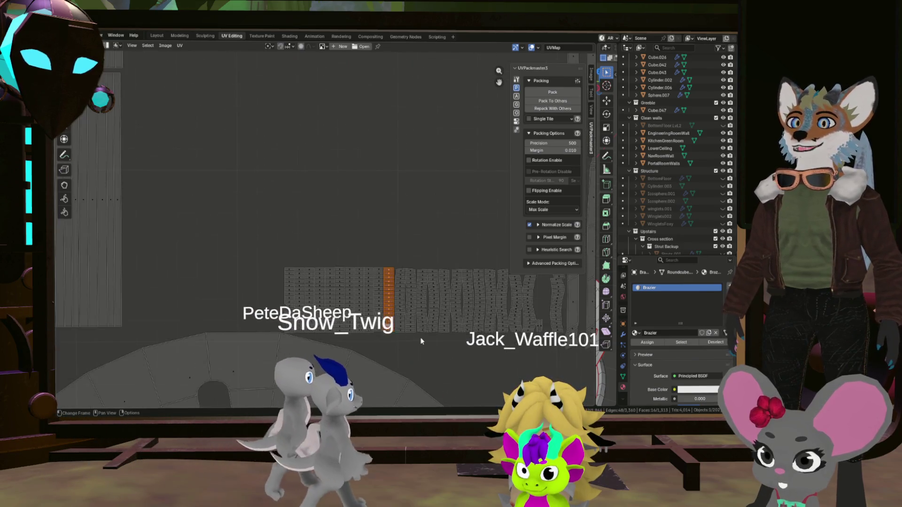
pyautogui.scroll(-3, 422, 338)
pyautogui.scroll(-3, 404, 322)
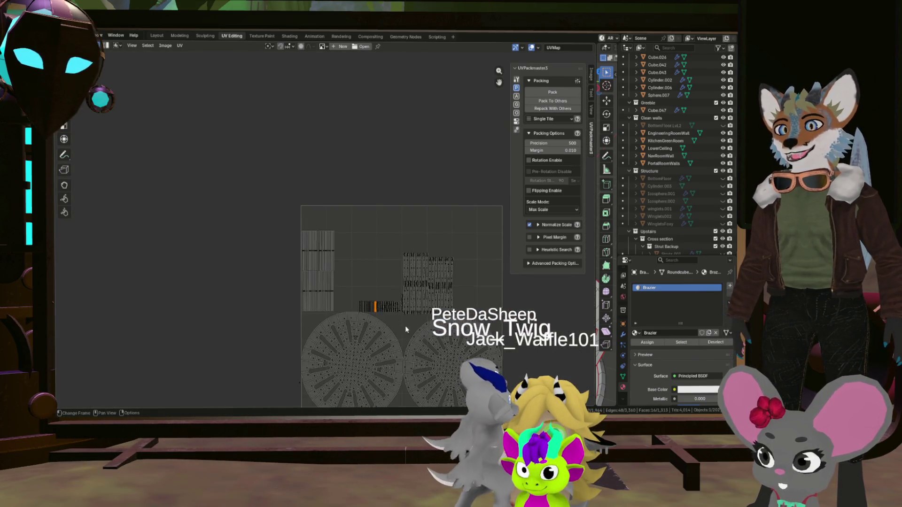
pyautogui.scroll(4, 403, 315)
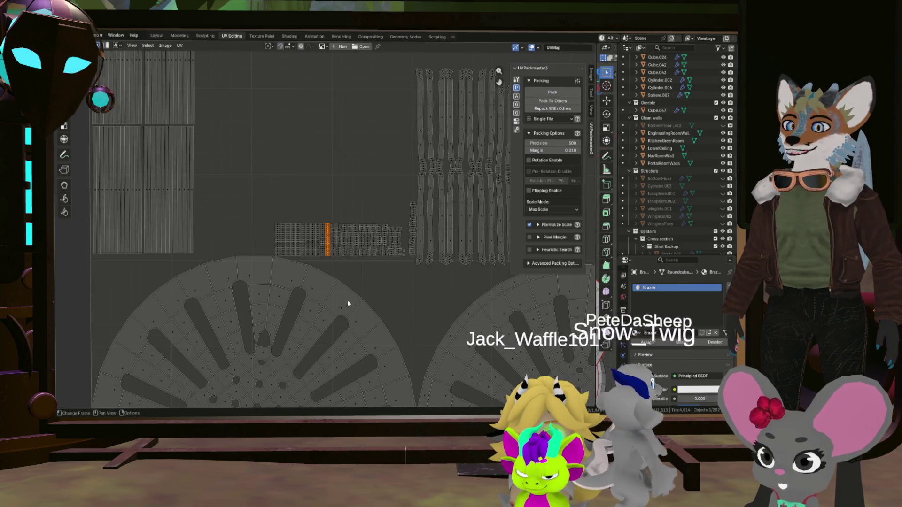
pyautogui.scroll(4, 395, 297)
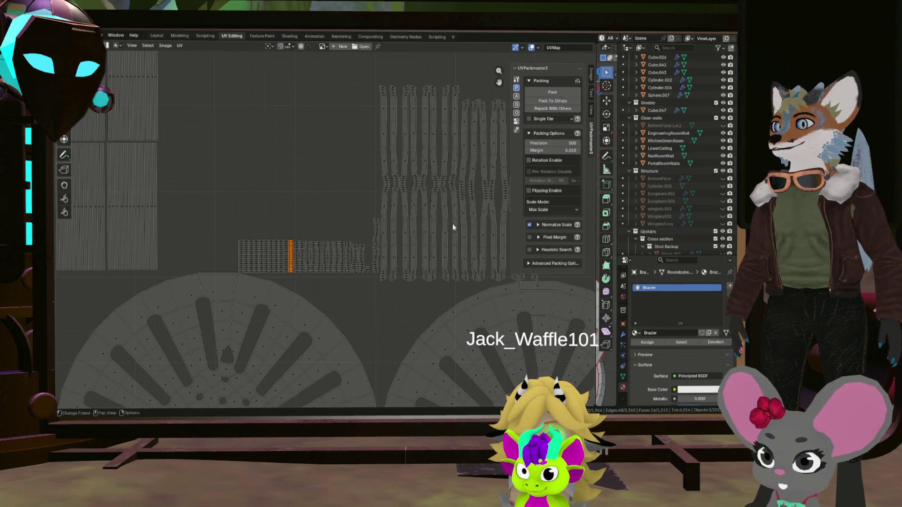
pyautogui.scroll(3, 286, 266)
pyautogui.scroll(2, 364, 199)
pyautogui.scroll(2, 309, 293)
pyautogui.scroll(-4, 310, 282)
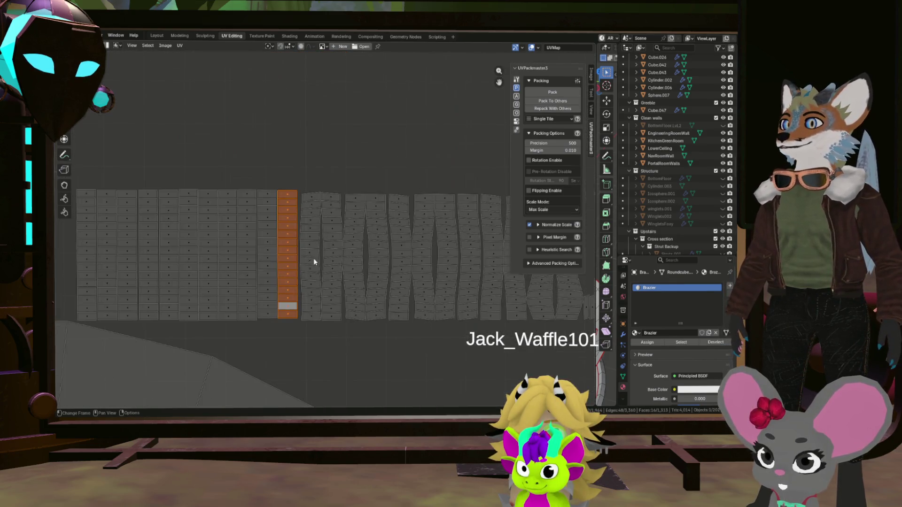
pyautogui.scroll(4, 314, 255)
pyautogui.click(283, 229)
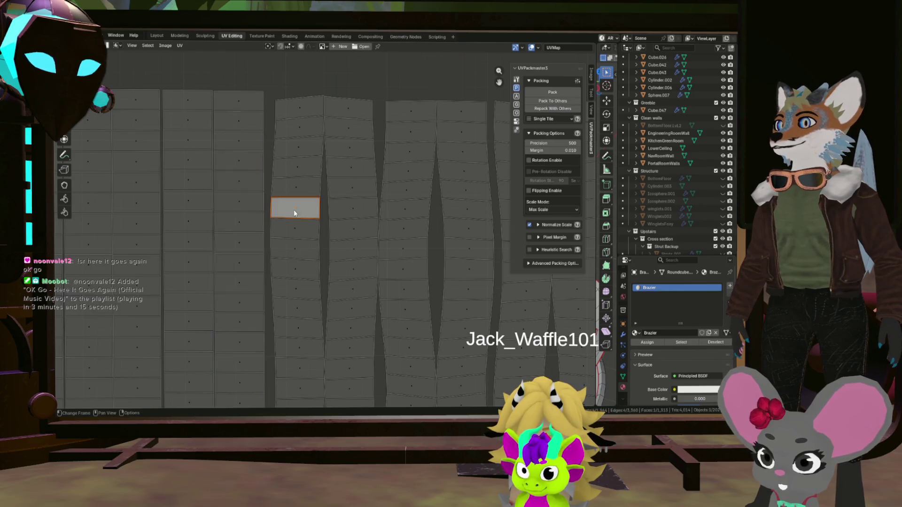
pyautogui.scroll(3, 297, 211)
pyautogui.scroll(4, 297, 210)
# Step: Choose a reference face in the strip, checking its top and right edges first
pyautogui.click(296, 204)
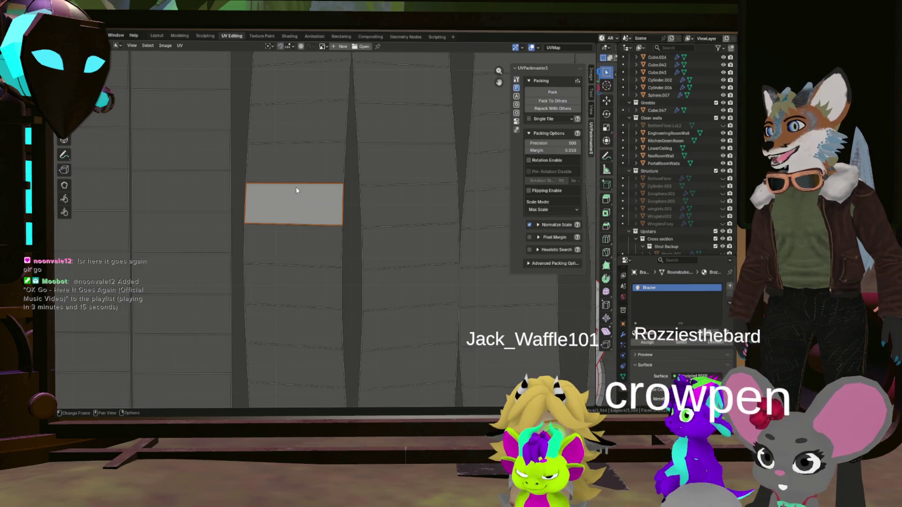
pyautogui.click(296, 188)
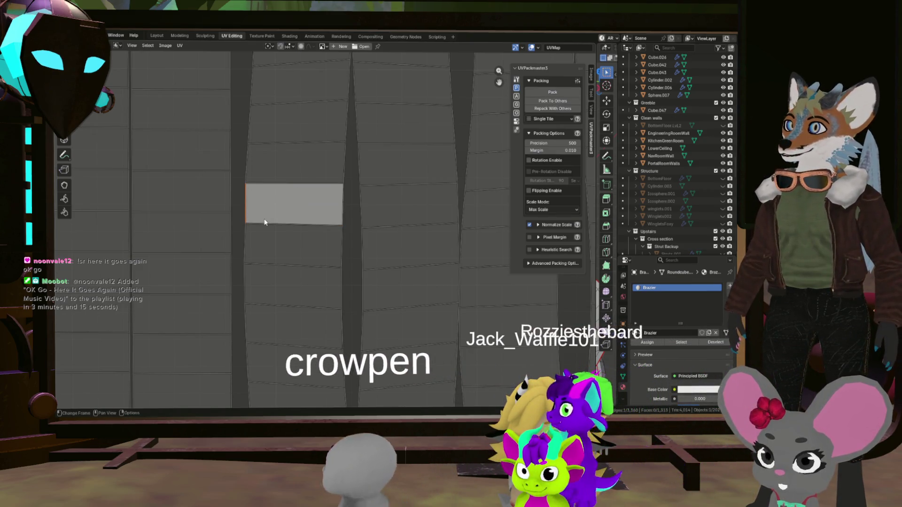
pyautogui.click(341, 212)
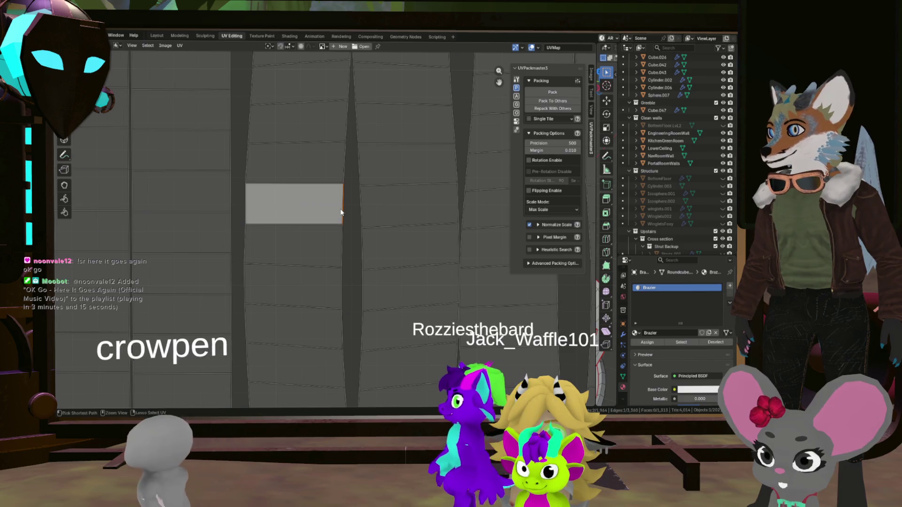
pyautogui.click(315, 202)
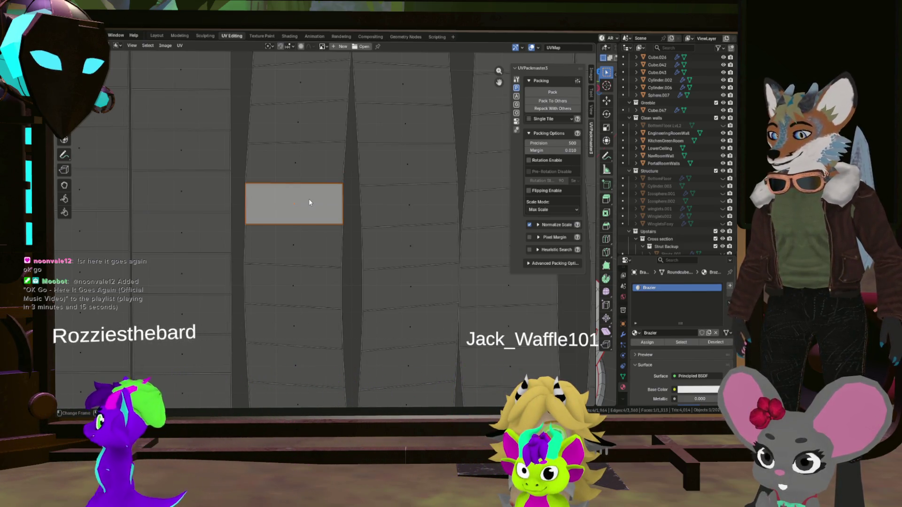
# Step: Select the linked strip and straighten it with Follow Active Quads
pyautogui.hotkey('ctrl', 'l')
pyautogui.press('u')
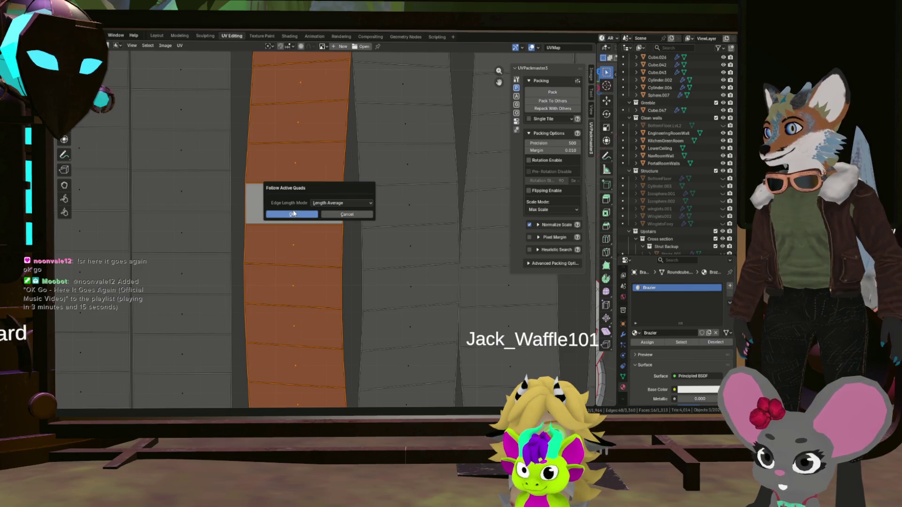
pyautogui.click(292, 215)
pyautogui.scroll(-2, 353, 213)
pyautogui.scroll(-2, 353, 225)
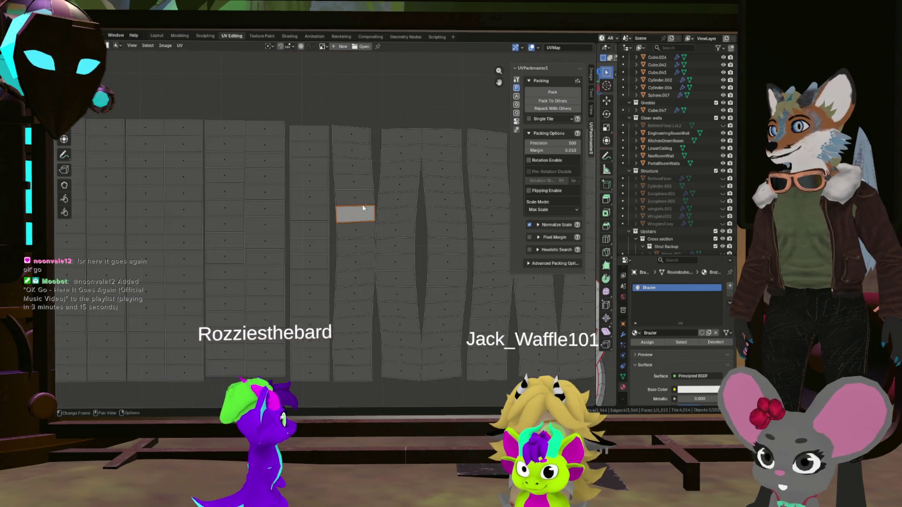
pyautogui.scroll(1, 354, 225)
pyautogui.scroll(-2, 353, 225)
pyautogui.scroll(2, 349, 267)
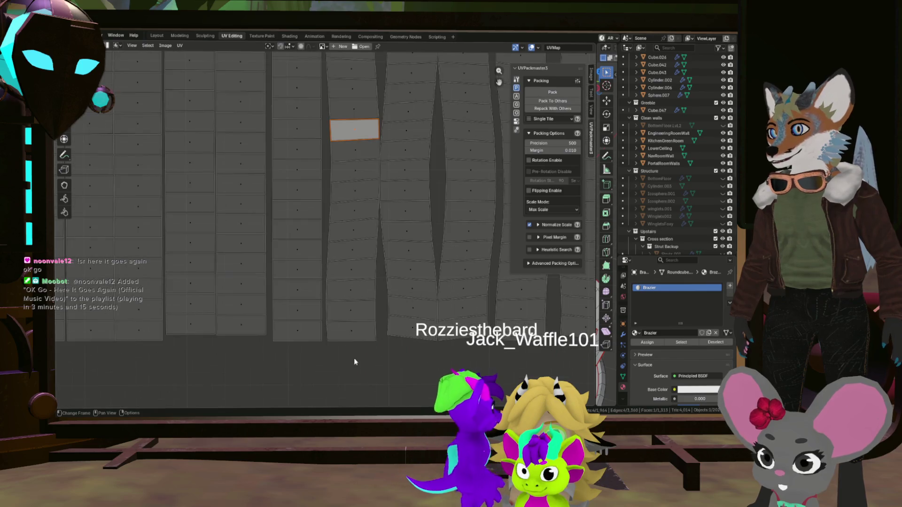
pyautogui.scroll(3, 348, 212)
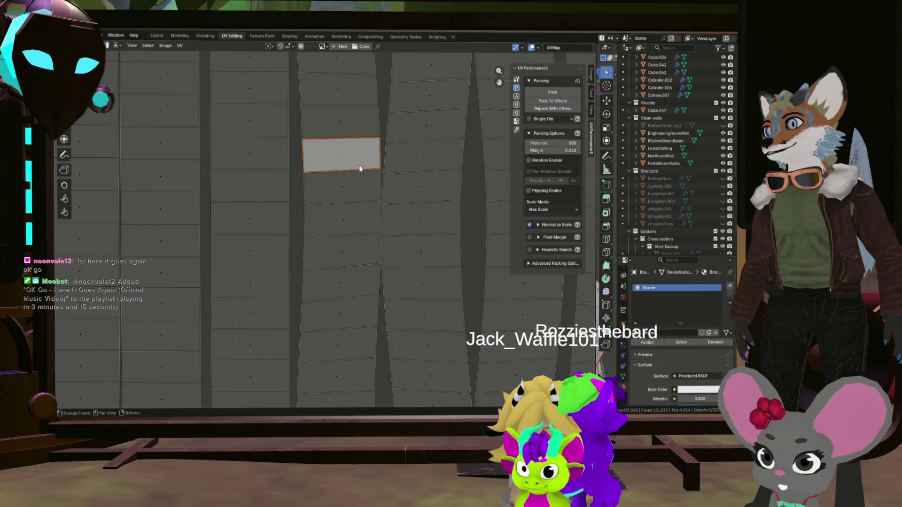
pyautogui.scroll(1, 339, 152)
pyautogui.scroll(2, 340, 152)
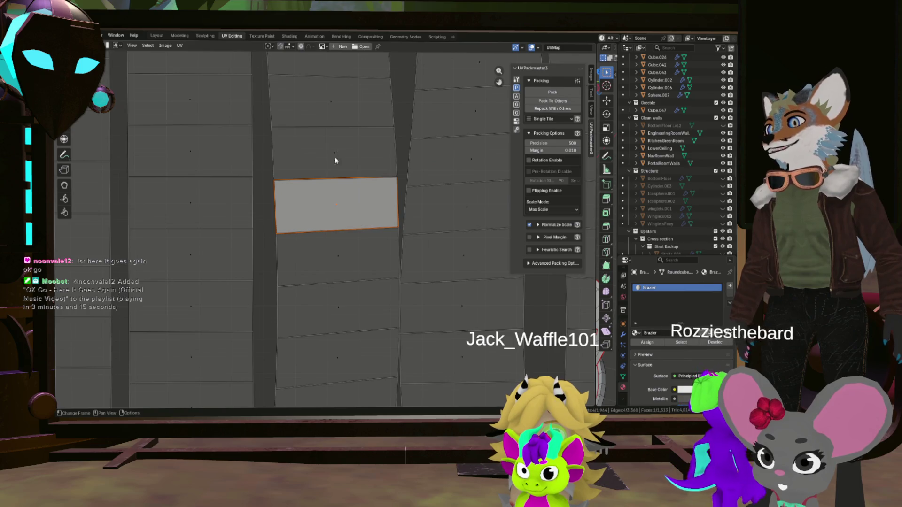
pyautogui.scroll(-1, 335, 155)
pyautogui.scroll(-2, 328, 212)
# Step: Bring the next curved strip into view and pick its reference face, checking top and right edges
pyautogui.moveTo(330, 201); pyautogui.dragTo(326, 254, button='middle')
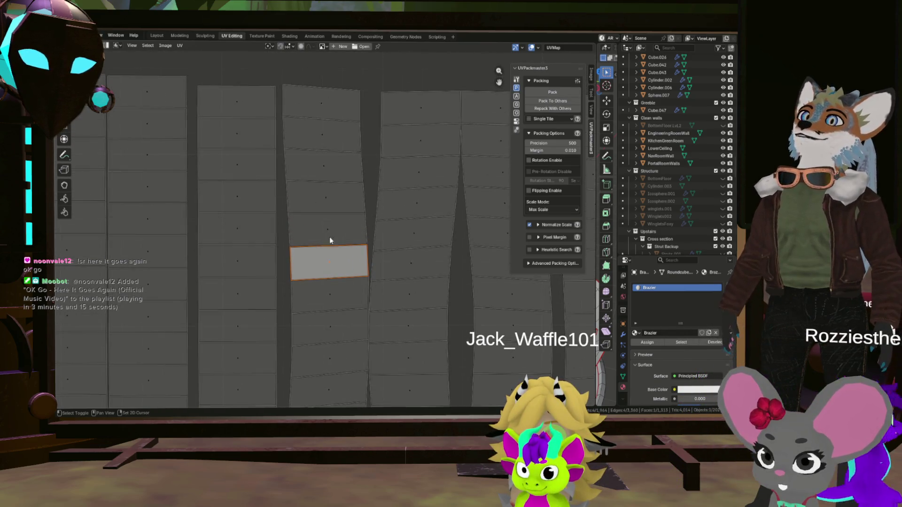
pyautogui.keyDown('ctrl'); pyautogui.scroll(-3, 329, 299); pyautogui.keyUp('ctrl')
pyautogui.keyDown('ctrl'); pyautogui.scroll(-2, 328, 299); pyautogui.keyUp('ctrl')
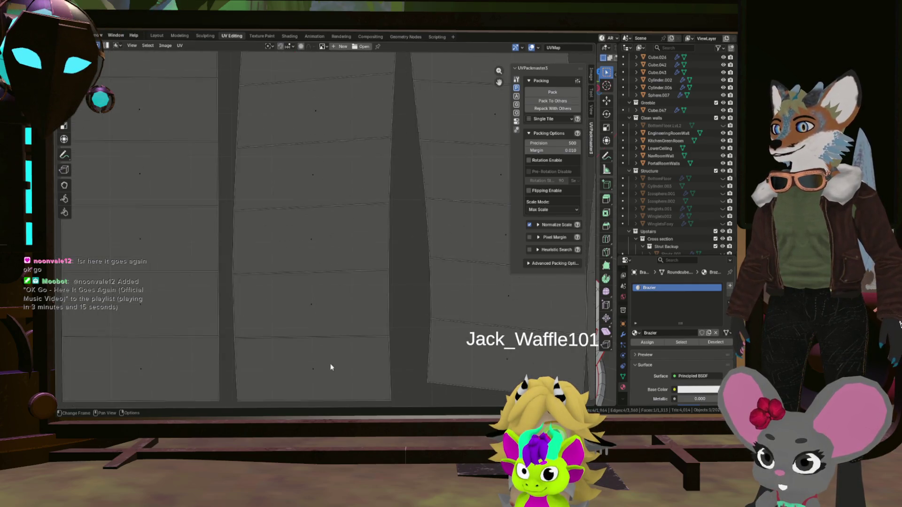
pyautogui.moveTo(330, 292); pyautogui.dragTo(333, 269, button='middle')
pyautogui.click(336, 267)
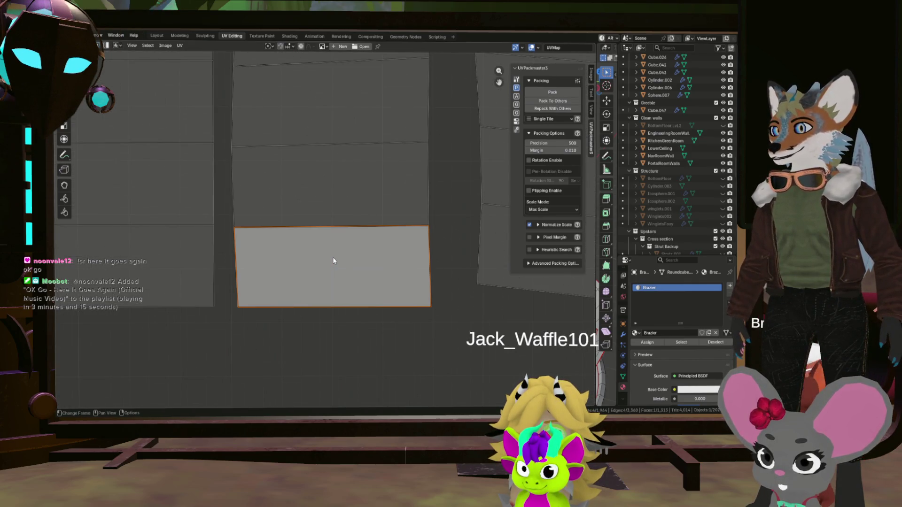
pyautogui.click(315, 231)
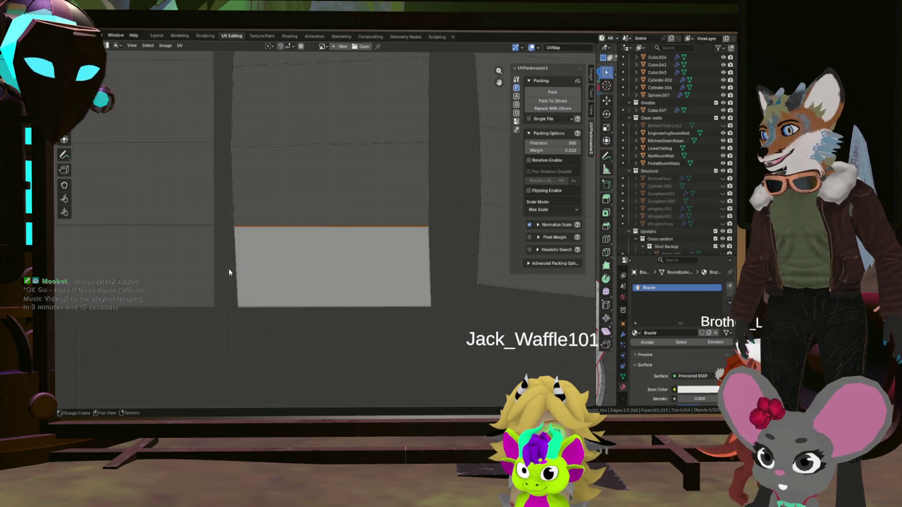
pyautogui.click(422, 262)
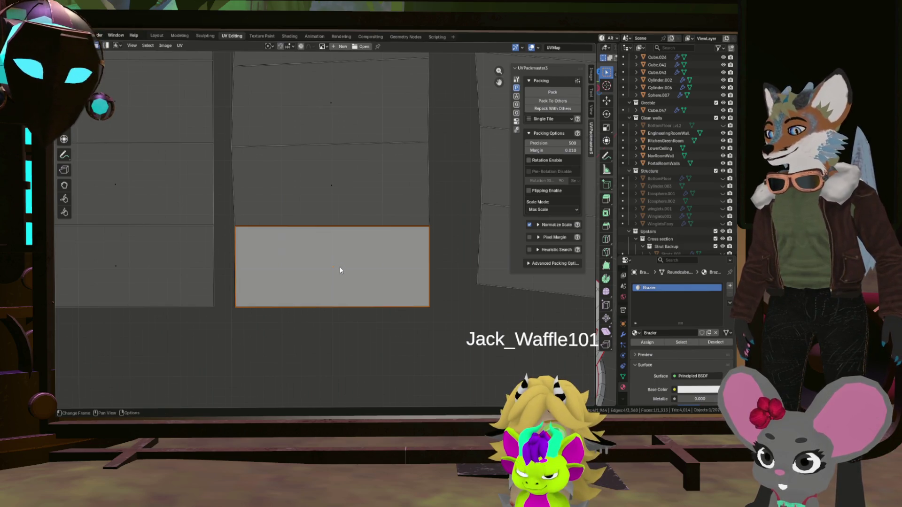
# Step: Select the connected strip and invoke Follow Active Quads on it
pyautogui.press('ctrl+KP_Add')
pyautogui.press('l')
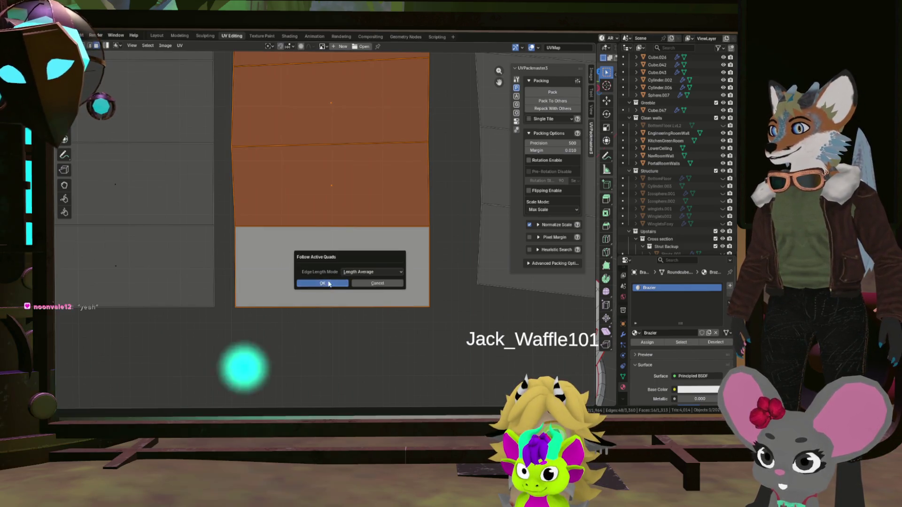
pyautogui.scroll(-5, 339, 267)
pyautogui.scroll(-5, 345, 259)
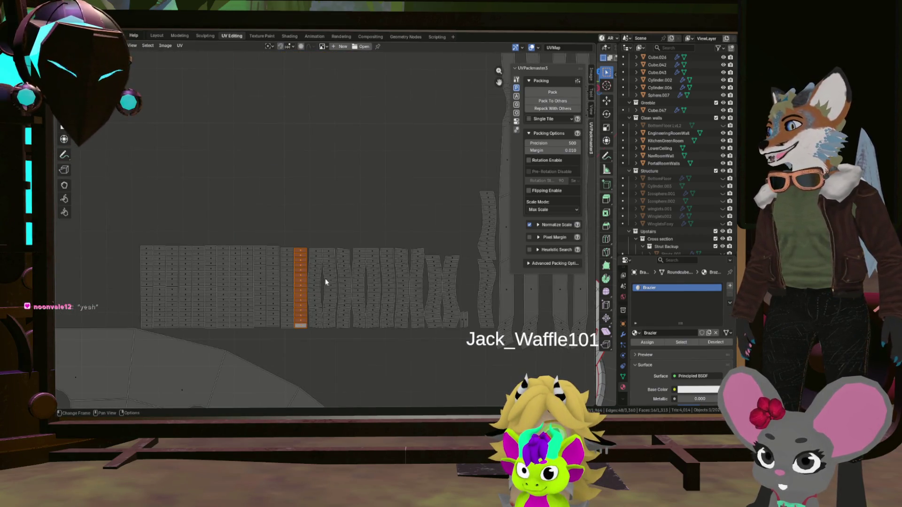
pyautogui.scroll(3, 322, 281)
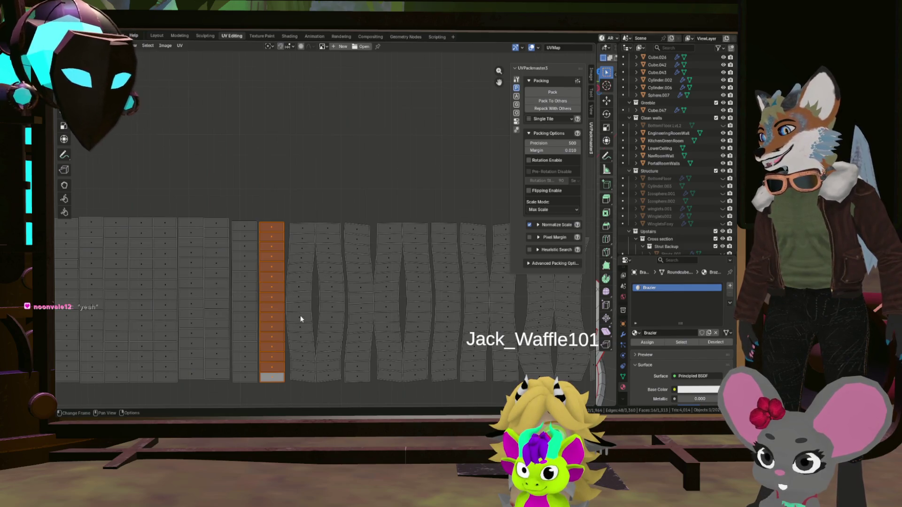
pyautogui.scroll(3, 301, 320)
pyautogui.scroll(3, 299, 311)
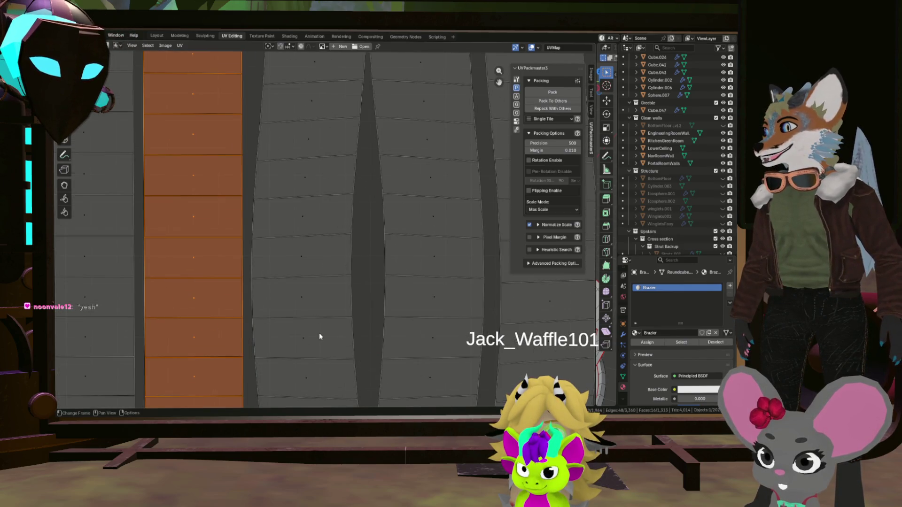
pyautogui.scroll(-3, 308, 280)
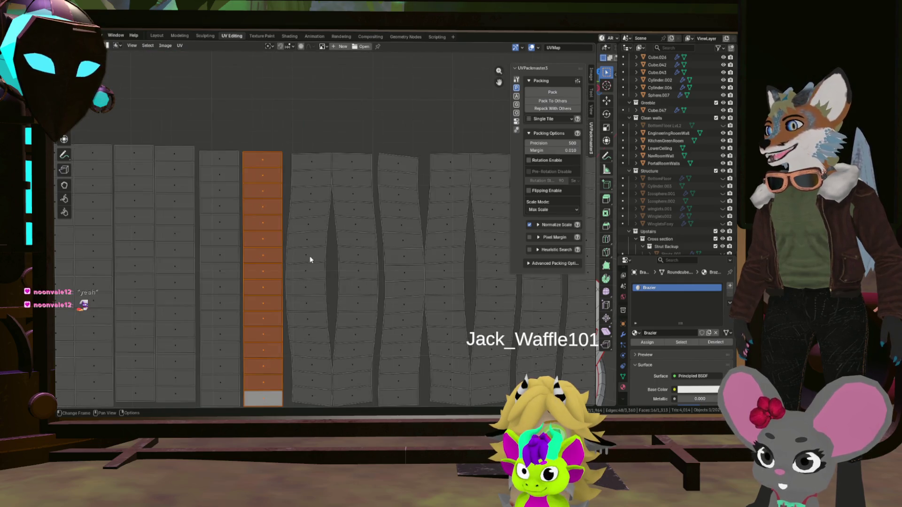
pyautogui.scroll(3, 312, 167)
pyautogui.scroll(-3, 323, 170)
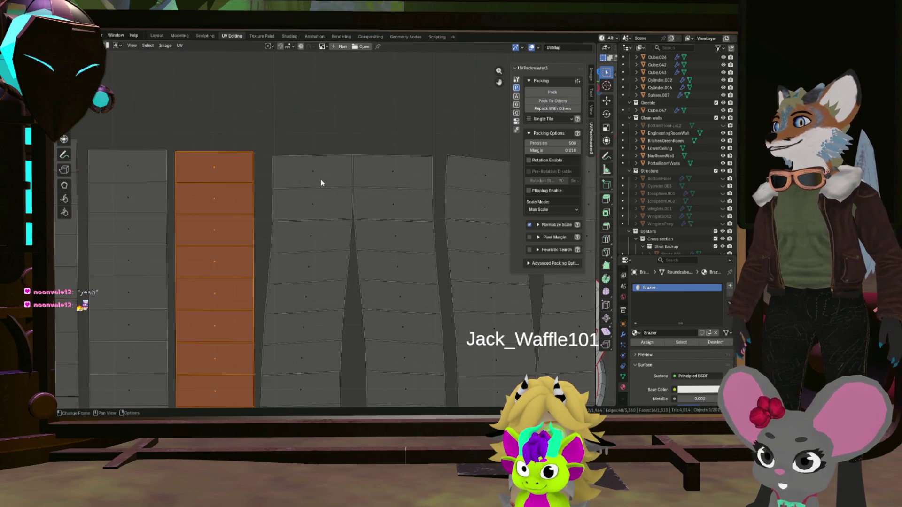
pyautogui.scroll(-3, 321, 197)
pyautogui.scroll(3, 318, 276)
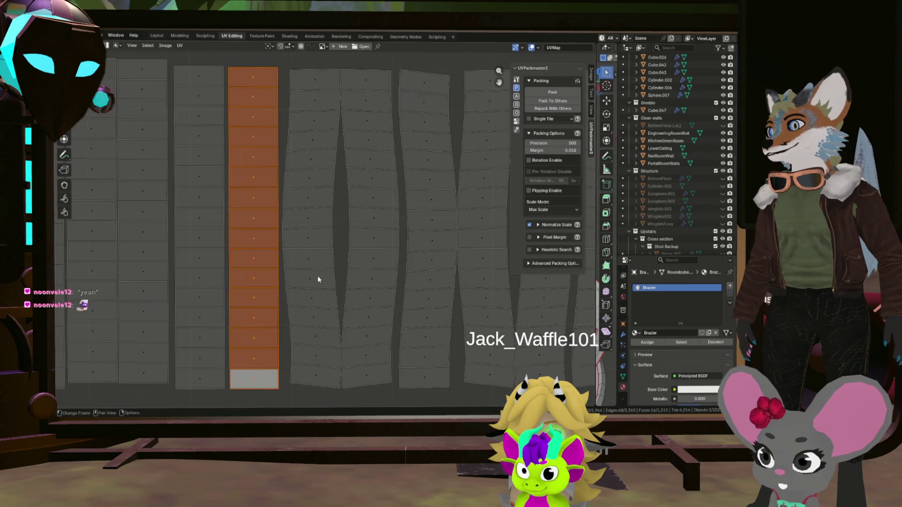
# Step: Pick one quad in the next strip, test its top and bottom edges, then clear the edge selection
pyautogui.click(309, 245)
pyautogui.scroll(3, 308, 240)
pyautogui.click(312, 209)
pyautogui.click(344, 257)
pyautogui.click(235, 232)
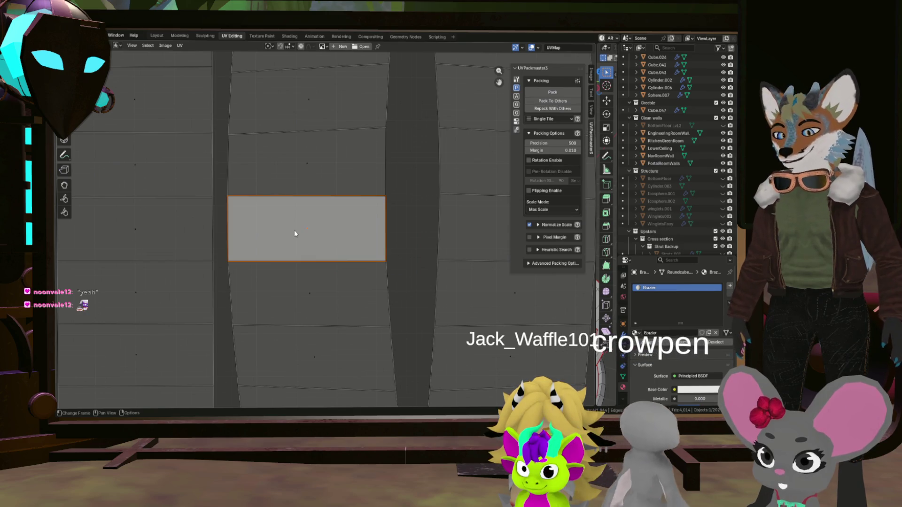
# Step: Select the strip around the reference quad and straighten it with Follow Active Quads
pyautogui.hotkey('ctrl', 'i')
pyautogui.press('u')
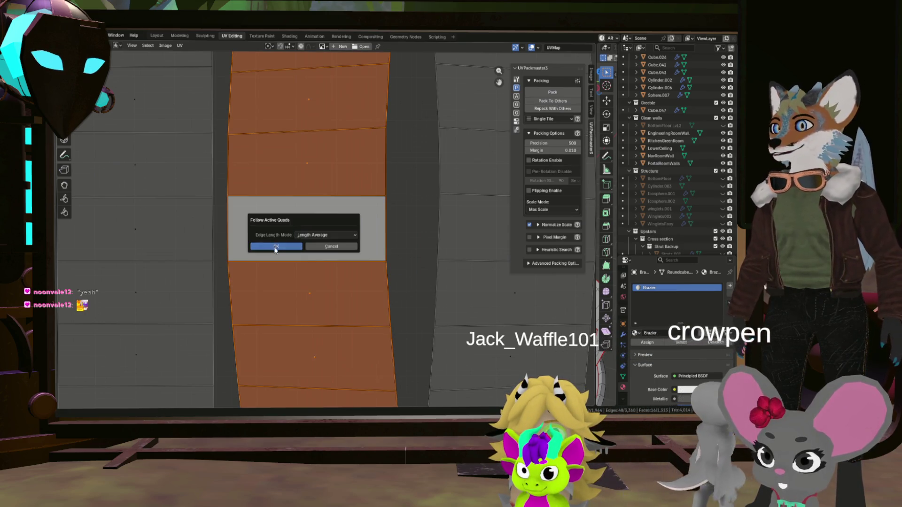
pyautogui.click(303, 239)
pyautogui.scroll(-3, 340, 251)
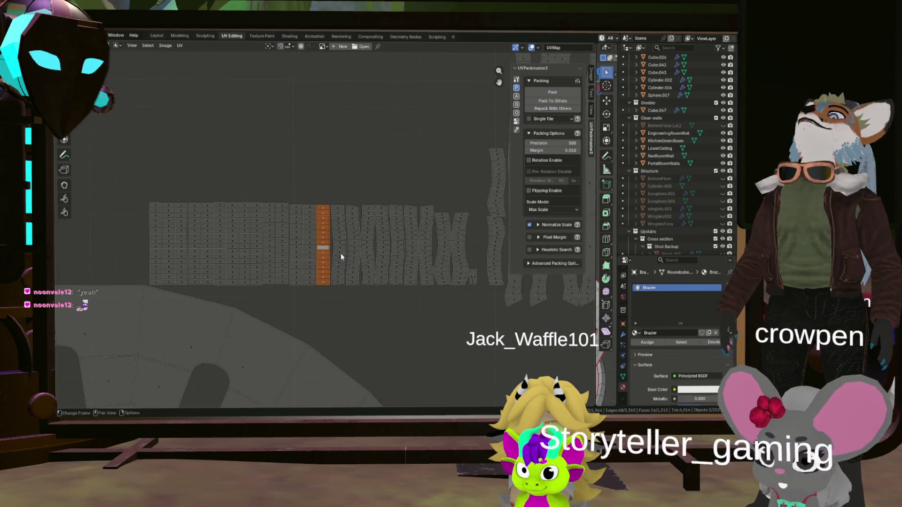
pyautogui.scroll(4, 340, 221)
pyautogui.scroll(1, 341, 233)
pyautogui.scroll(2, 341, 233)
pyautogui.scroll(2, 344, 243)
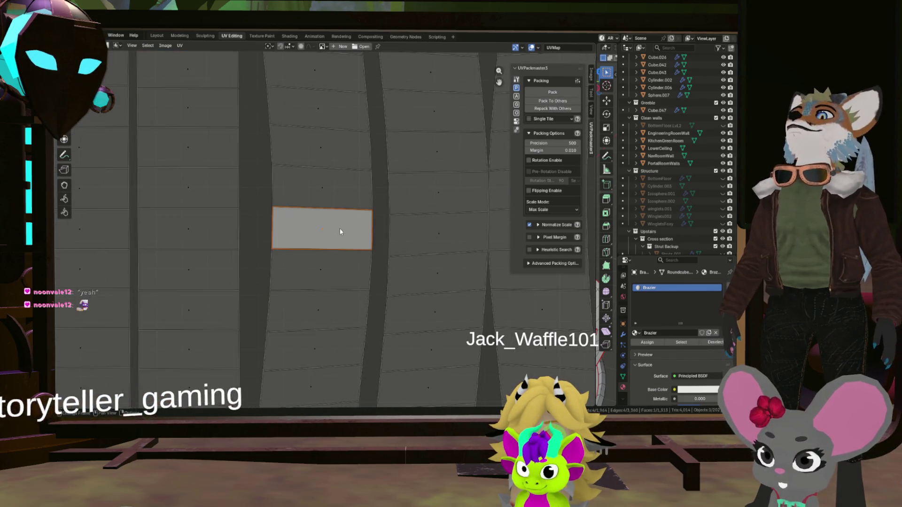
pyautogui.scroll(2, 338, 229)
# Step: Set the next quad as reference via its right edge and straighten that strip into a column too
pyautogui.click(328, 203)
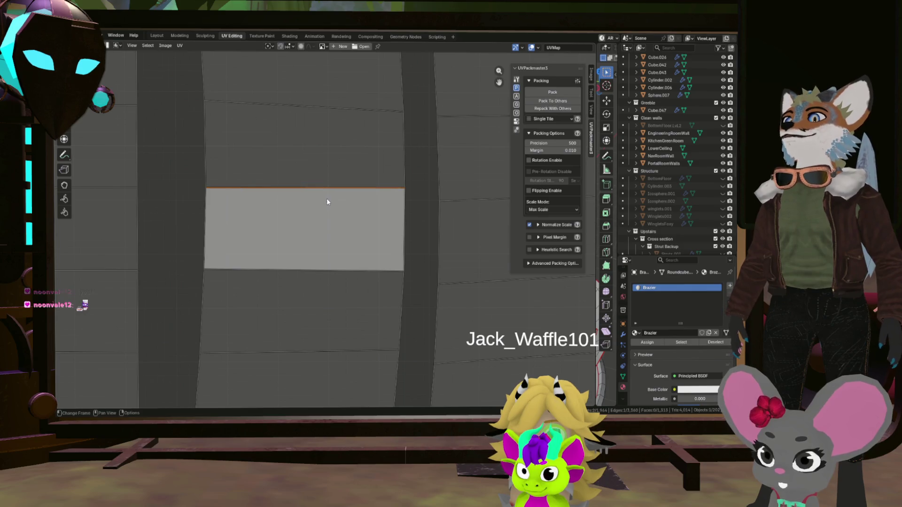
pyautogui.click(397, 228)
pyautogui.click(211, 233)
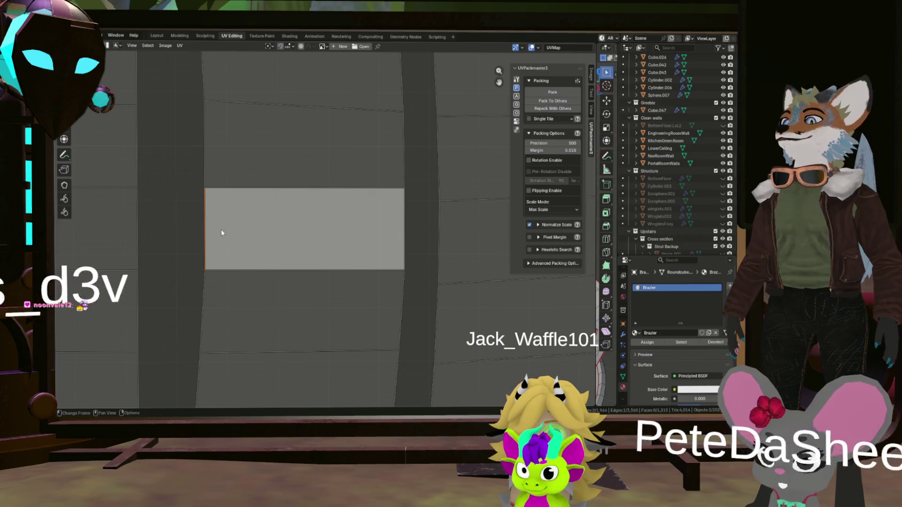
pyautogui.hotkey('ctrl', 'i')
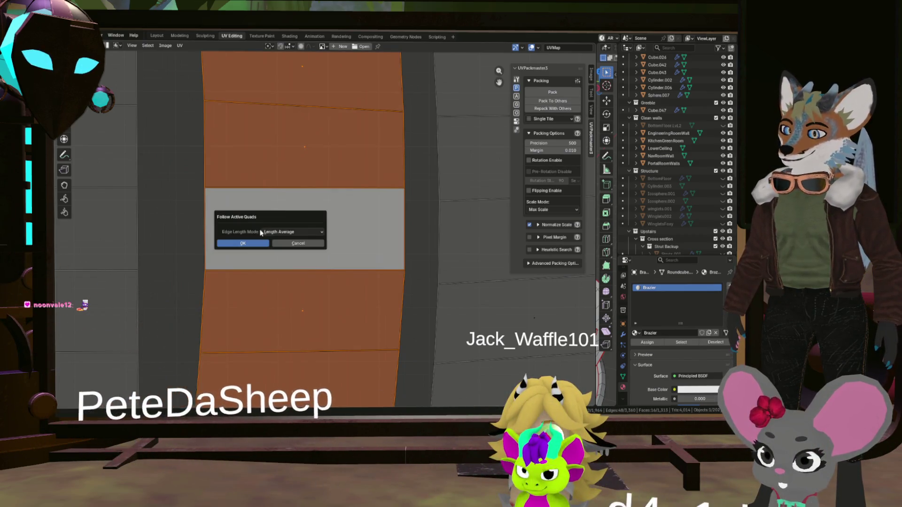
pyautogui.click(310, 247)
pyautogui.scroll(-4, 321, 291)
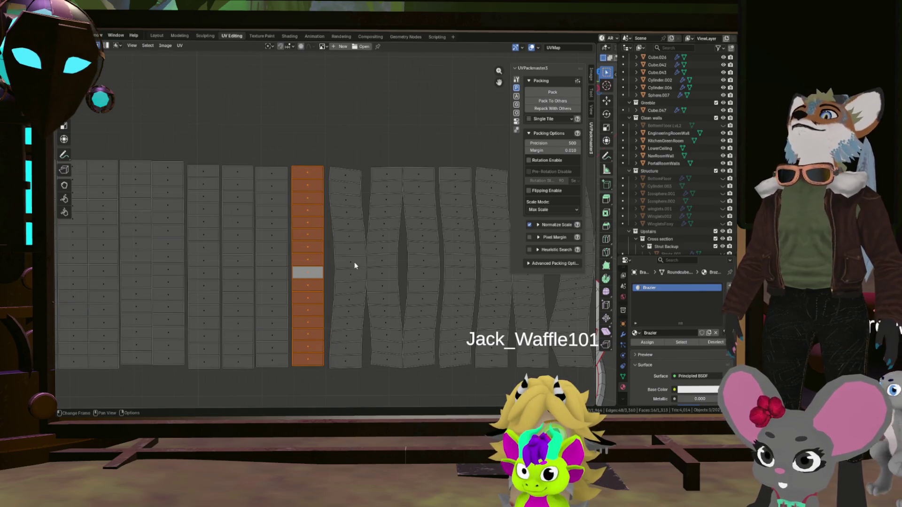
# Step: Pick a reference quad on the next strip, select the whole strip and straighten it with Follow Active Quads
pyautogui.click(349, 275)
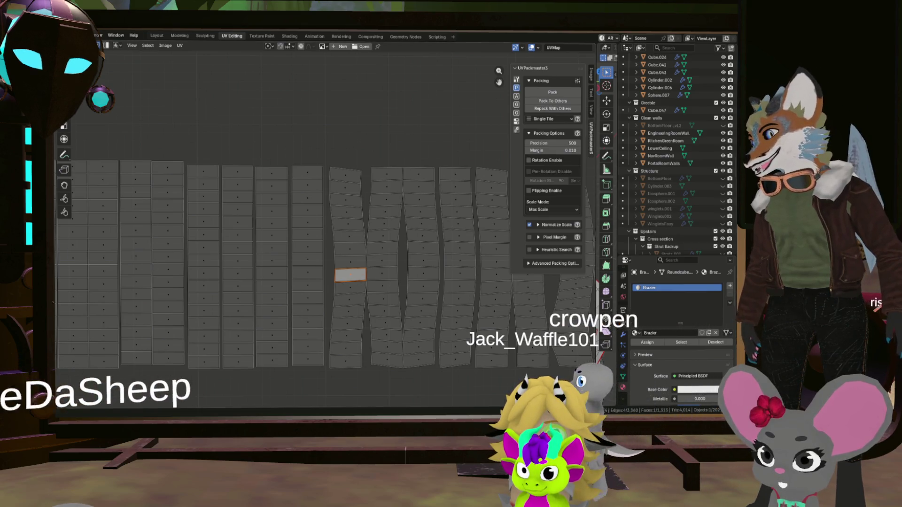
pyautogui.scroll(3, 350, 275)
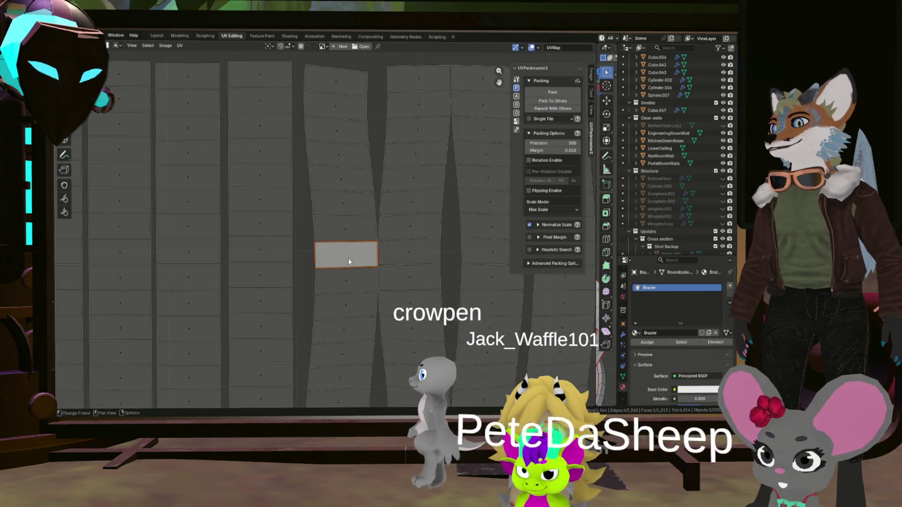
pyautogui.scroll(3, 348, 257)
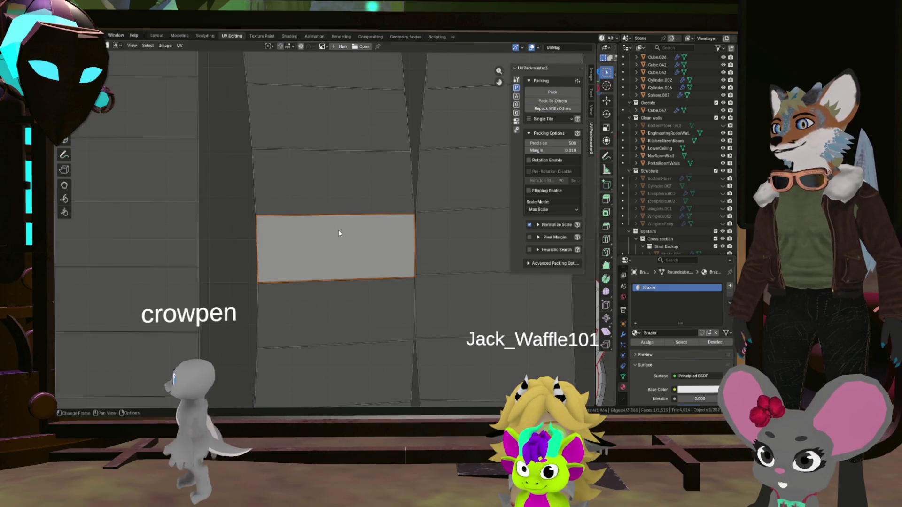
pyautogui.click(259, 249)
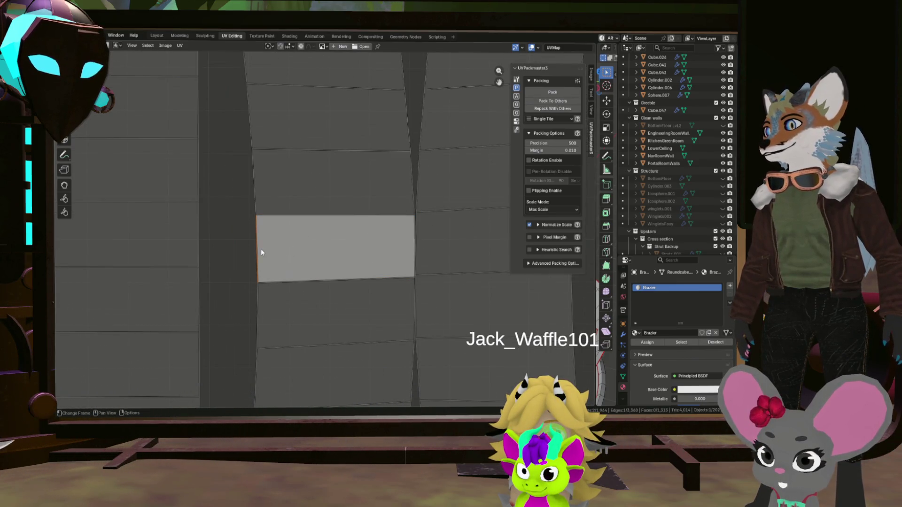
pyautogui.click(314, 265)
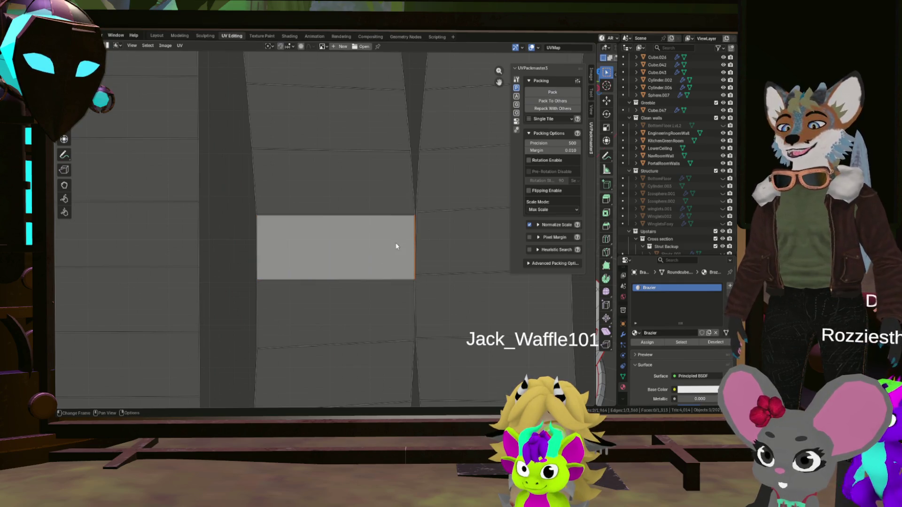
pyautogui.hotkey('ctrl', 'i')
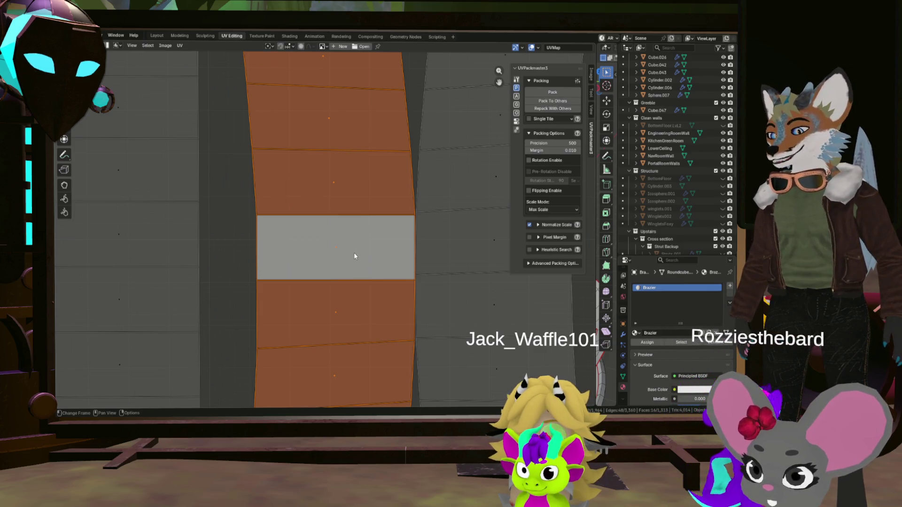
pyautogui.press('u')
pyautogui.click(327, 267)
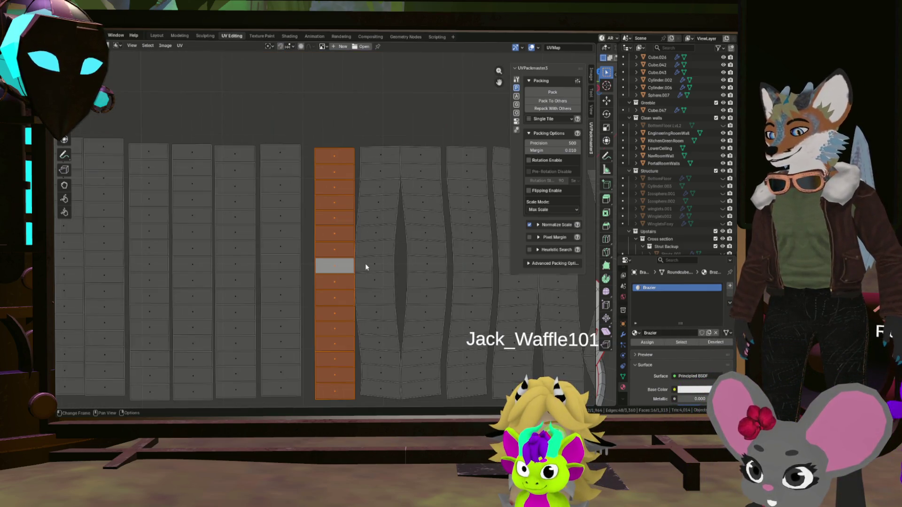
# Step: Slide the new column left beside the finished ones and grab a quad on the next strip
pyautogui.press('g')
pyautogui.click(353, 261)
pyautogui.scroll(-2, 353, 262)
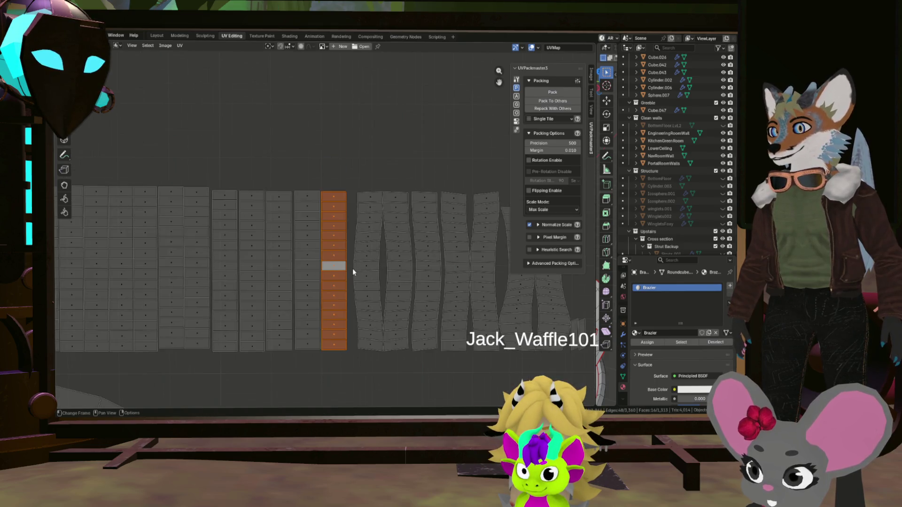
pyautogui.click(352, 266)
pyautogui.scroll(-2, 369, 280)
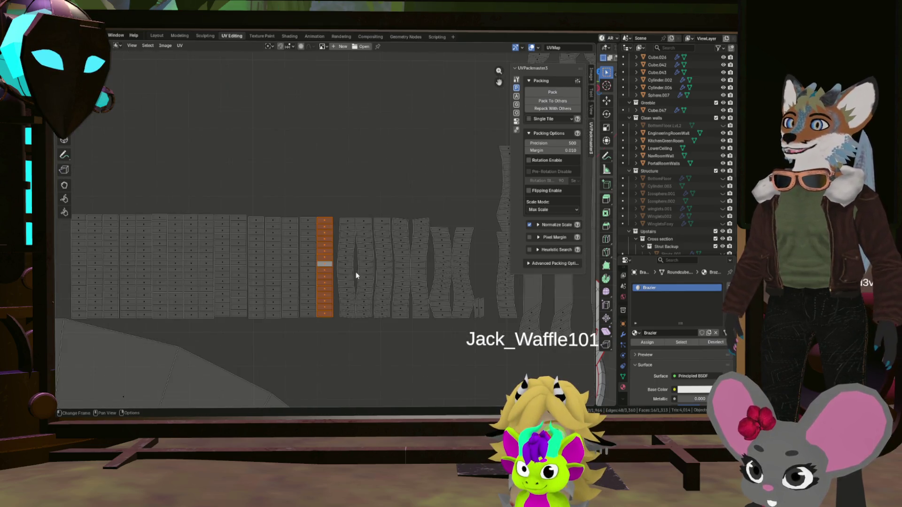
pyautogui.scroll(3, 353, 271)
pyautogui.scroll(4, 346, 263)
pyautogui.scroll(-2, 383, 262)
pyautogui.scroll(3, 374, 271)
pyautogui.scroll(-3, 364, 257)
pyautogui.click(340, 286)
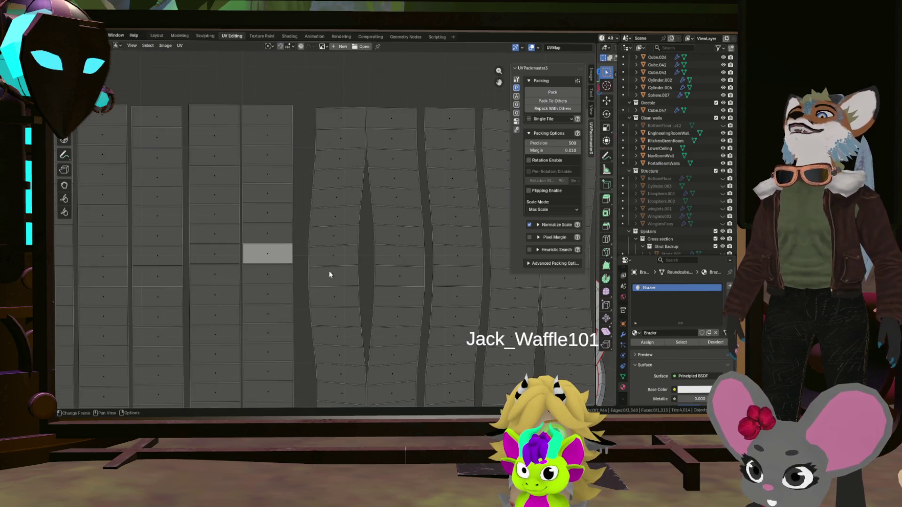
pyautogui.scroll(3, 332, 272)
pyautogui.press('g')
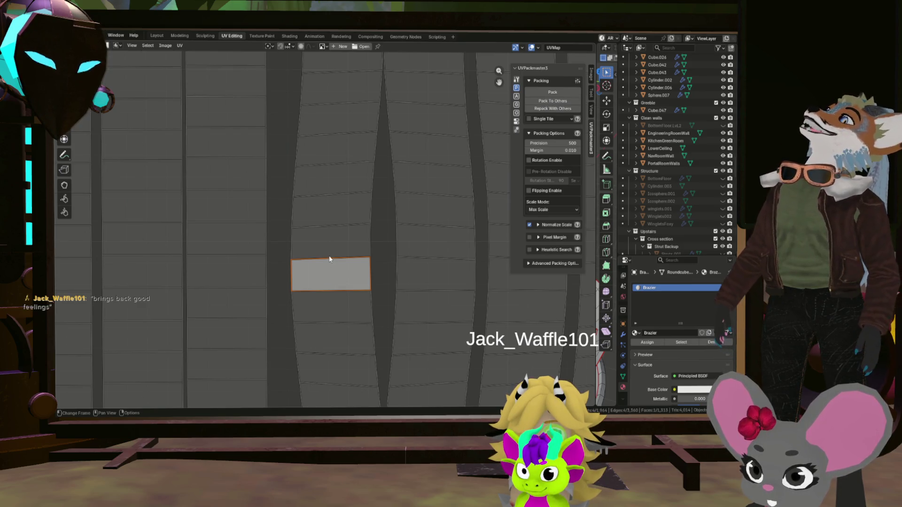
pyautogui.scroll(3, 329, 256)
pyautogui.scroll(2, 327, 262)
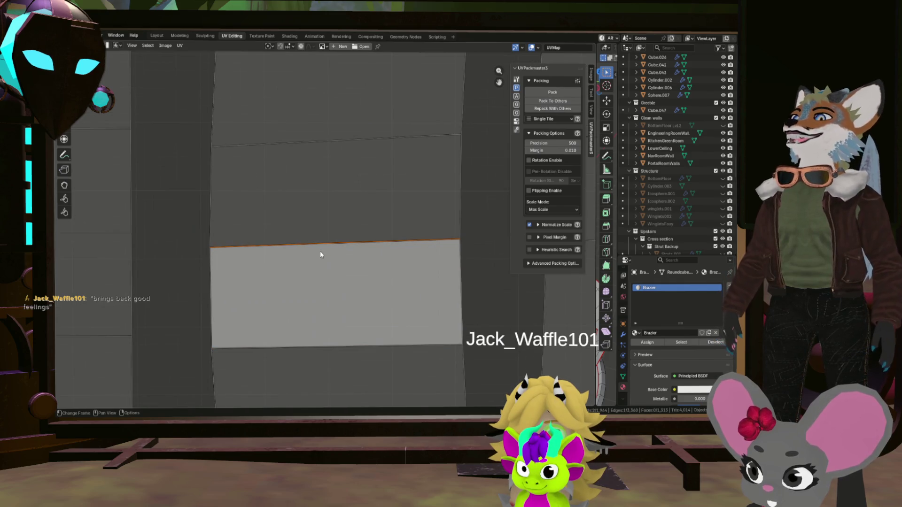
# Step: Level the quad's top edge, select the whole strip and straighten it with Follow Active Quads
pyautogui.press('g')
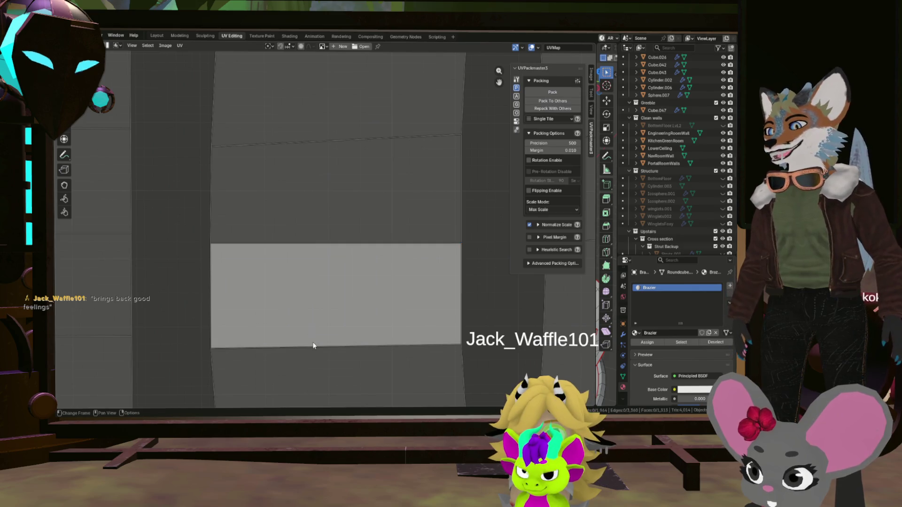
pyautogui.scroll(-6, 328, 331)
pyautogui.scroll(2, 333, 303)
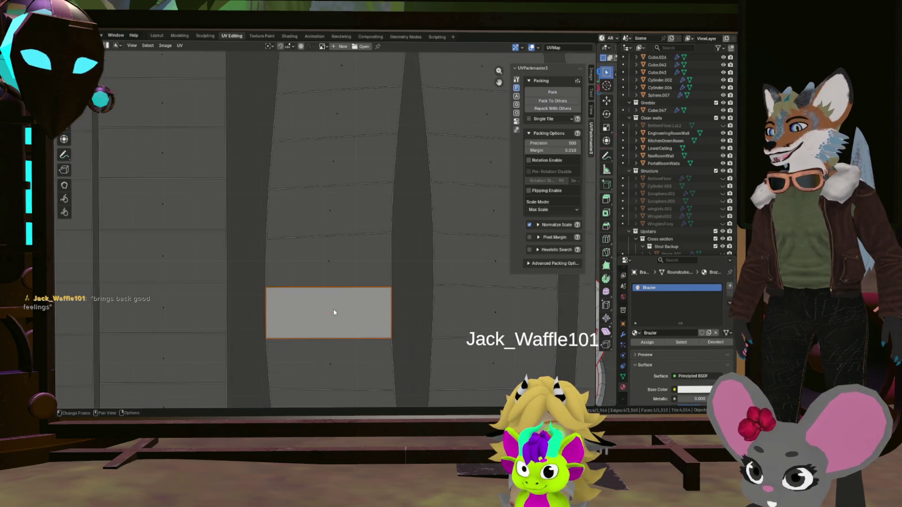
pyautogui.hotkey('ctrl', 'l')
pyautogui.press('u')
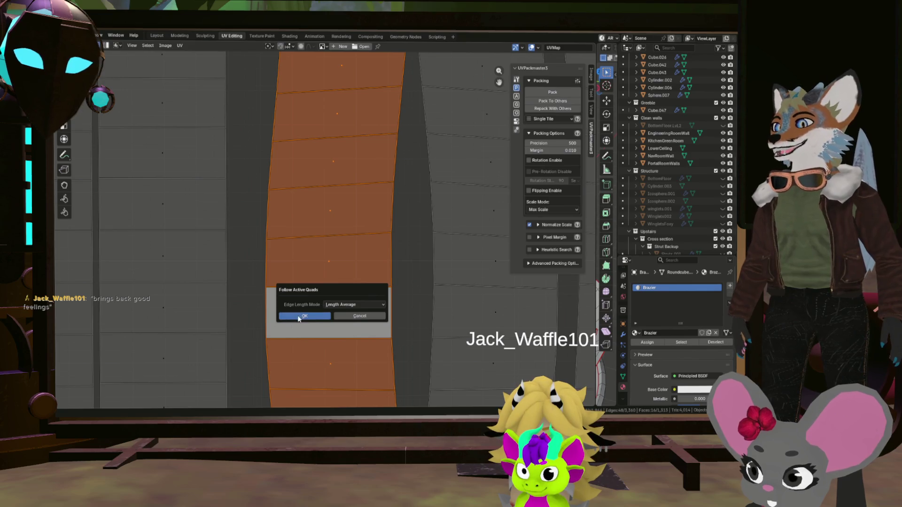
pyautogui.click(297, 315)
# Step: Move the column left beside the others and frame the whole UV layout
pyautogui.press('g')
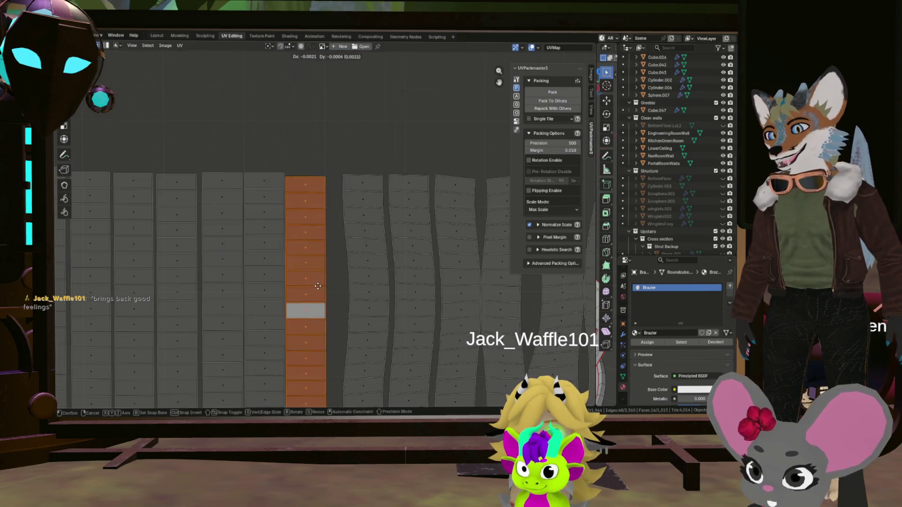
pyautogui.click(318, 286)
pyautogui.scroll(-4, 333, 305)
pyautogui.scroll(3, 320, 301)
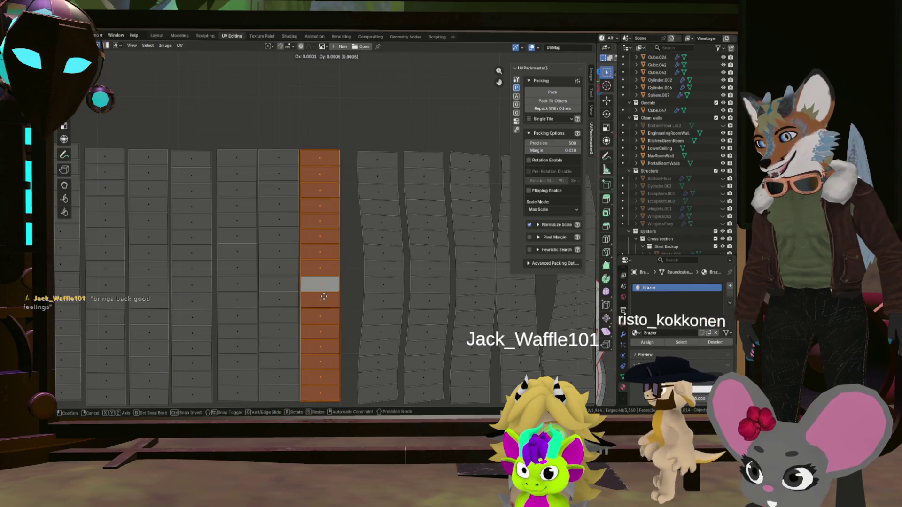
pyautogui.scroll(-5, 326, 294)
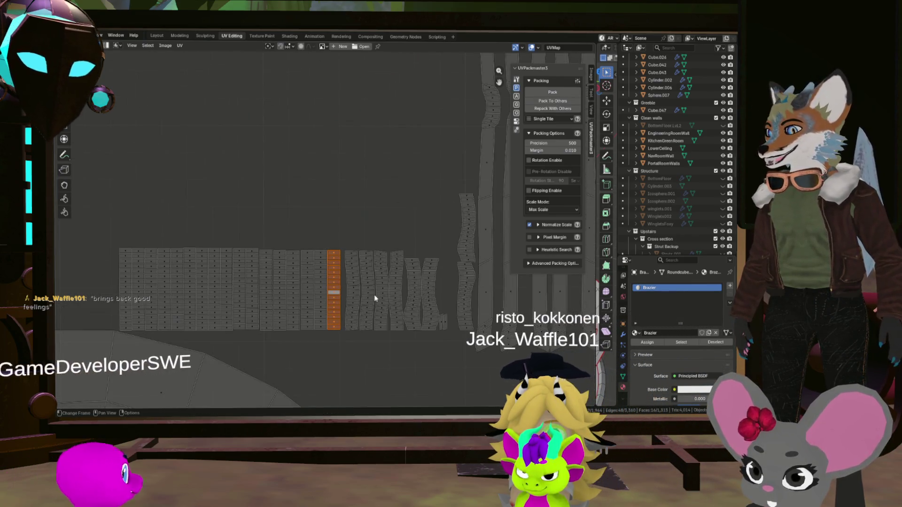
pyautogui.scroll(1, 330, 256)
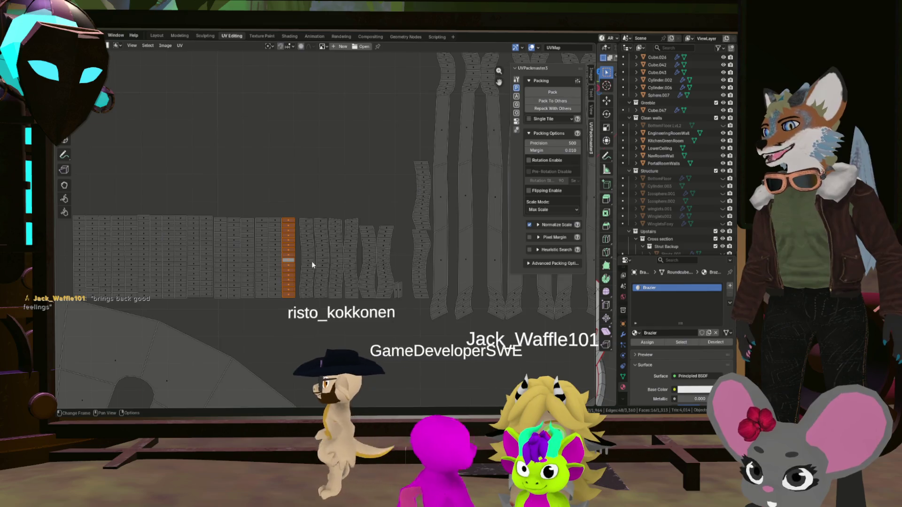
pyautogui.scroll(-5, 312, 259)
pyautogui.scroll(5, 345, 303)
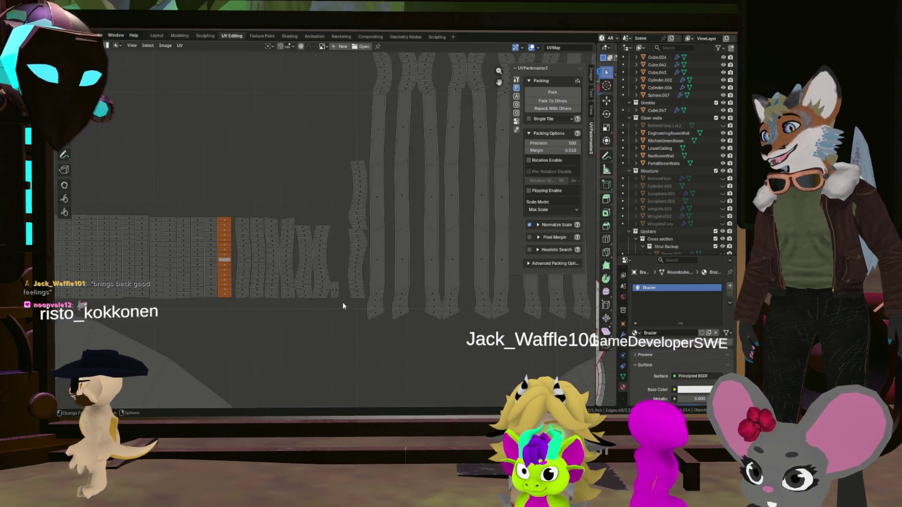
pyautogui.press('Home')
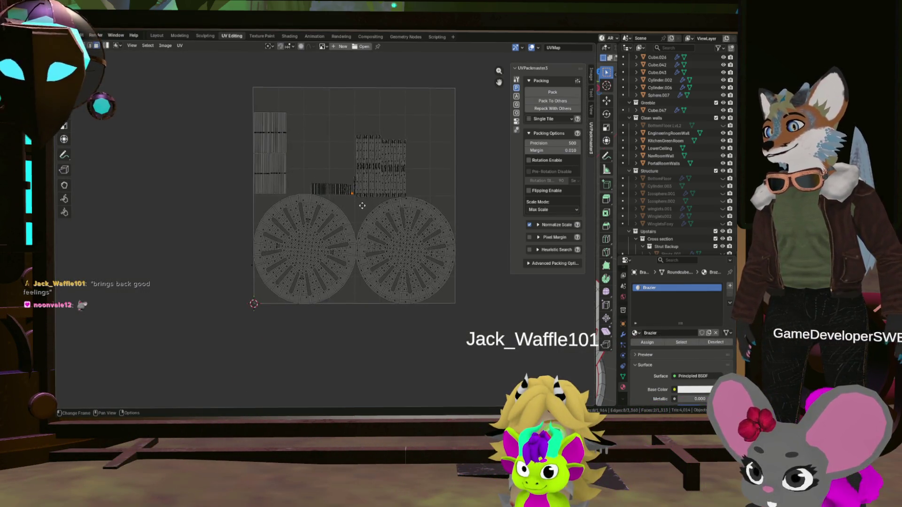
# Step: Enlarge the 3D viewport, orbit close to one of the brazier's holes and select a face inside it
pyautogui.moveTo(595, 243); pyautogui.dragTo(293, 228)
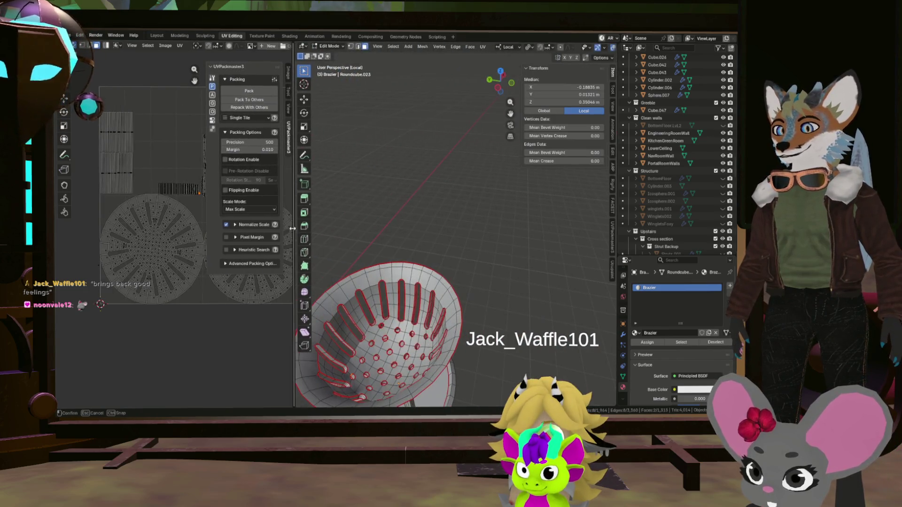
pyautogui.scroll(4, 391, 360)
pyautogui.scroll(-5, 391, 338)
pyautogui.moveTo(423, 317); pyautogui.dragTo(433, 161, button='middle')
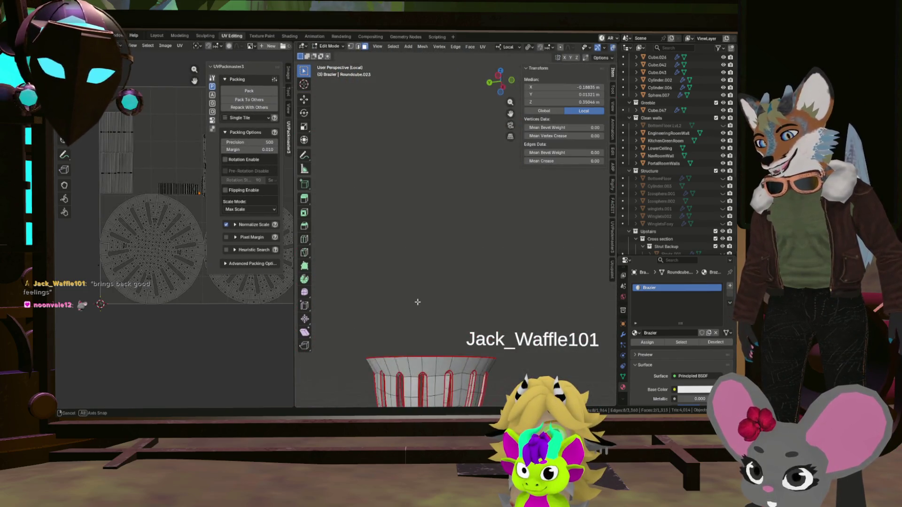
pyautogui.scroll(3, 433, 212)
pyautogui.moveTo(433, 212)
pyautogui.mouseDown(button='middle')
pyautogui.moveTo(473, 319)
pyautogui.moveTo(319, 351)
pyautogui.mouseUp(button='middle')
pyautogui.scroll(5, 437, 264)
pyautogui.moveTo(451, 247)
pyautogui.mouseDown(button='middle')
pyautogui.moveTo(493, 212)
pyautogui.moveTo(527, 225)
pyautogui.mouseUp(button='middle')
pyautogui.scroll(3, 494, 211)
pyautogui.click(536, 217)
pyautogui.scroll(5, 536, 219)
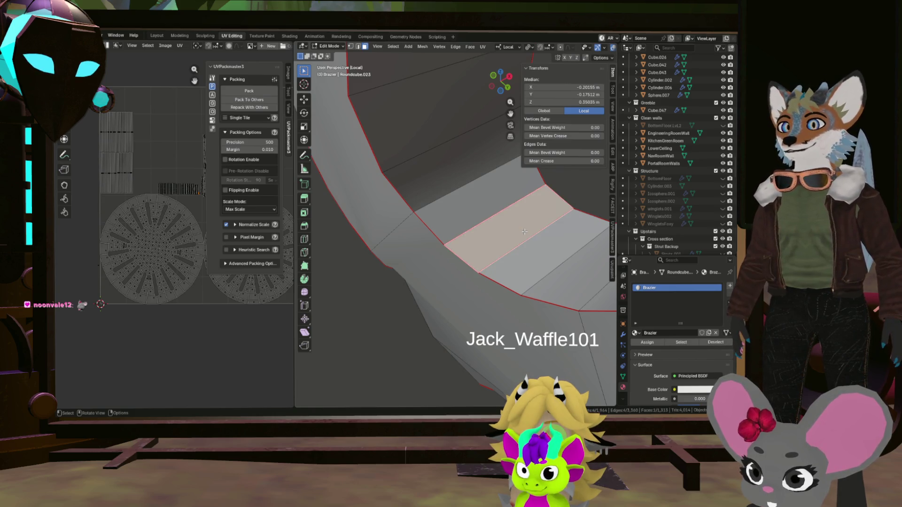
pyautogui.scroll(5, 172, 199)
pyautogui.scroll(-3, 169, 201)
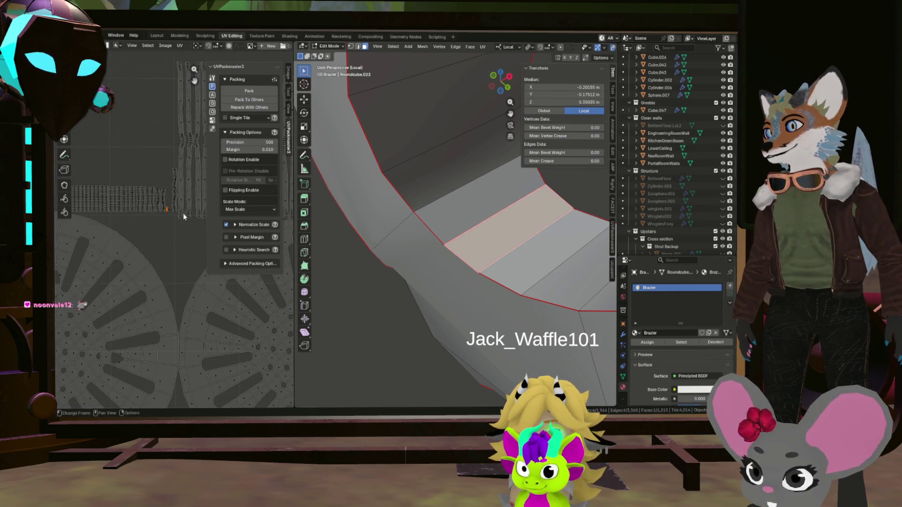
pyautogui.scroll(4, 167, 205)
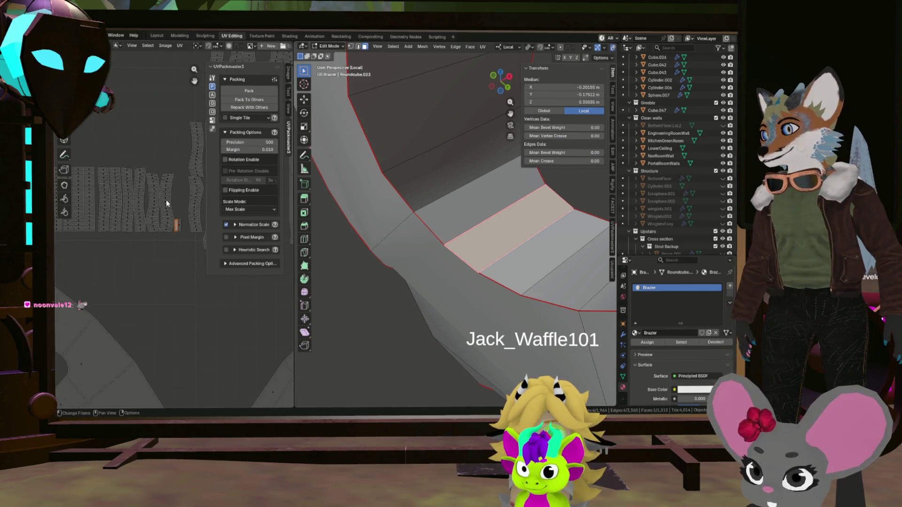
# Step: Select the face inside the slot and mark its edge as a seam via the edge menu
pyautogui.click(506, 248)
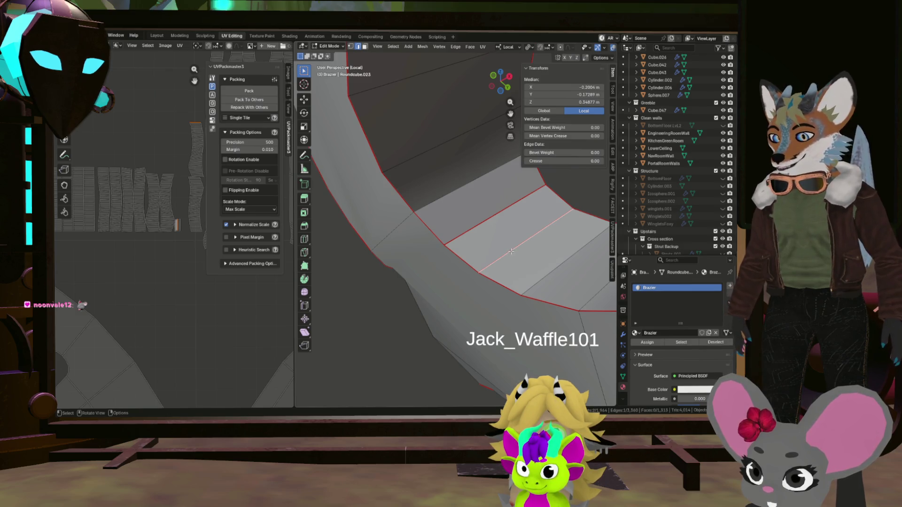
pyautogui.hotkey('ctrl', 'e')
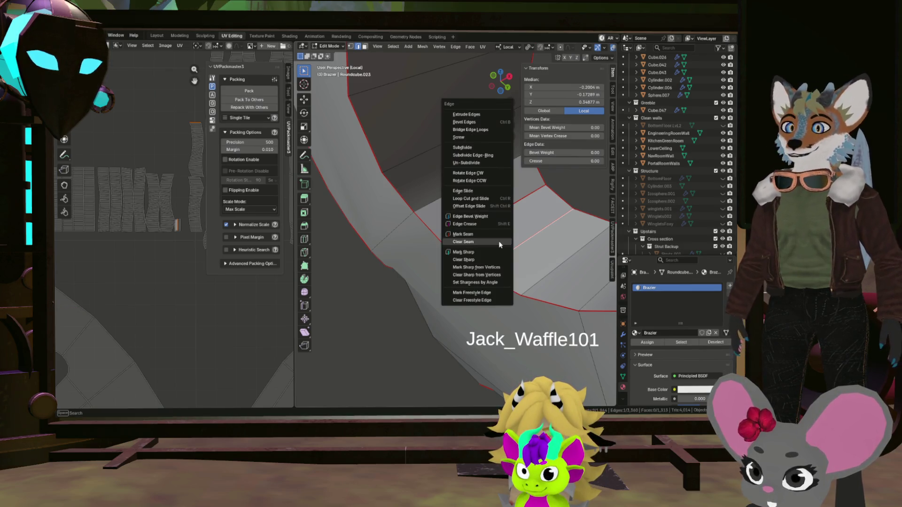
pyautogui.click(485, 236)
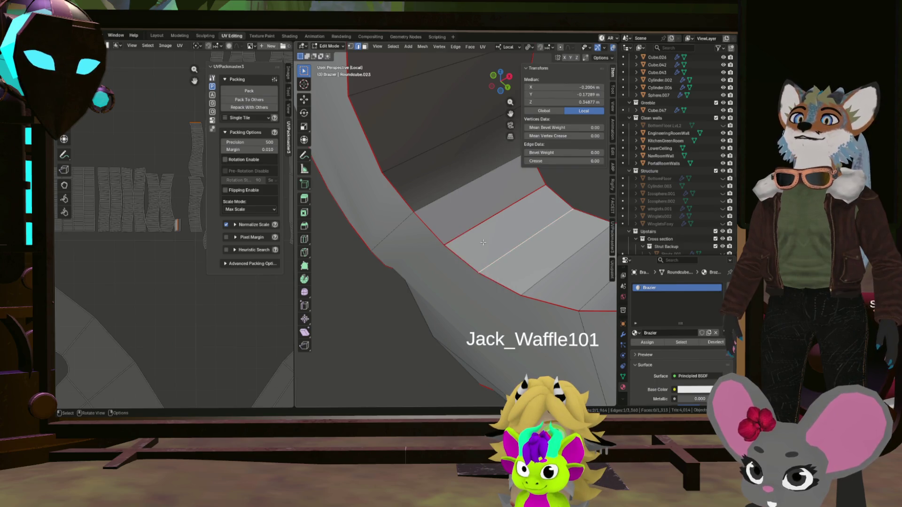
pyautogui.moveTo(485, 237); pyautogui.dragTo(426, 244, button='middle')
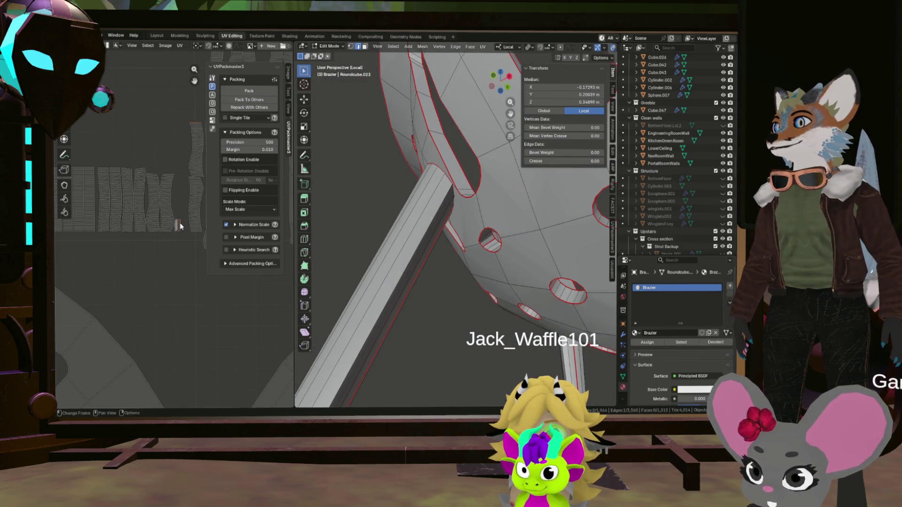
pyautogui.scroll(-5, 451, 211)
# Step: Orbit to the opening and clear the seam from the chosen edge via the edge menu
pyautogui.moveTo(451, 211)
pyautogui.mouseDown(button='middle')
pyautogui.moveTo(395, 267)
pyautogui.moveTo(395, 212)
pyautogui.moveTo(438, 271)
pyautogui.moveTo(399, 217)
pyautogui.mouseUp(button='middle')
pyautogui.scroll(-4, 395, 212)
pyautogui.moveTo(401, 204)
pyautogui.mouseDown(button='middle')
pyautogui.moveTo(454, 233)
pyautogui.moveTo(467, 189)
pyautogui.moveTo(507, 216)
pyautogui.moveTo(473, 257)
pyautogui.mouseUp(button='middle')
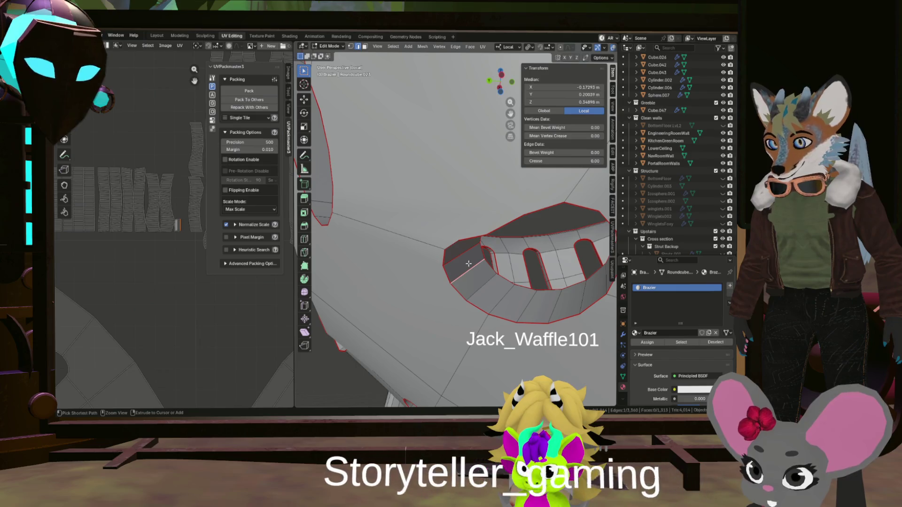
pyautogui.hotkey('ctrl', 'e')
pyautogui.click(465, 265)
pyautogui.moveTo(458, 261); pyautogui.dragTo(417, 240, button='middle')
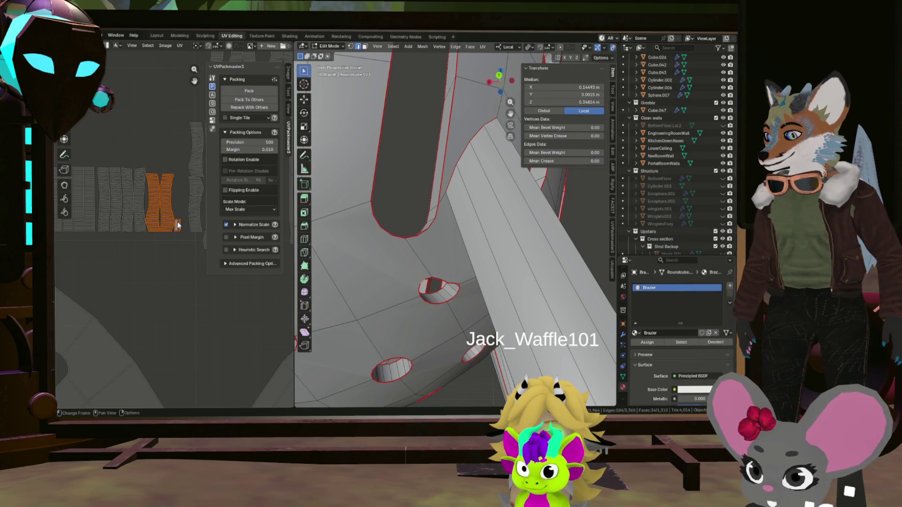
# Step: Re-unwrap the selected brazier faces into new islands, retrying with the Angle Based method
pyautogui.press('u')
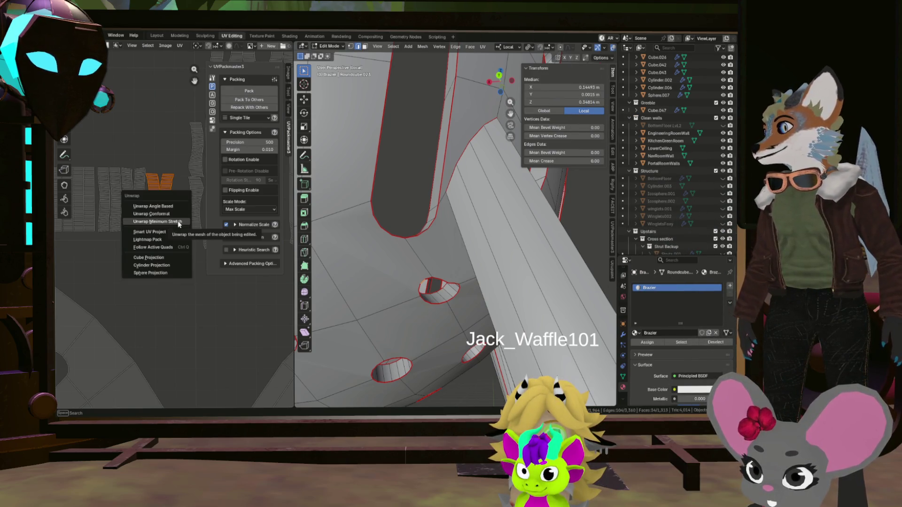
pyautogui.click(169, 214)
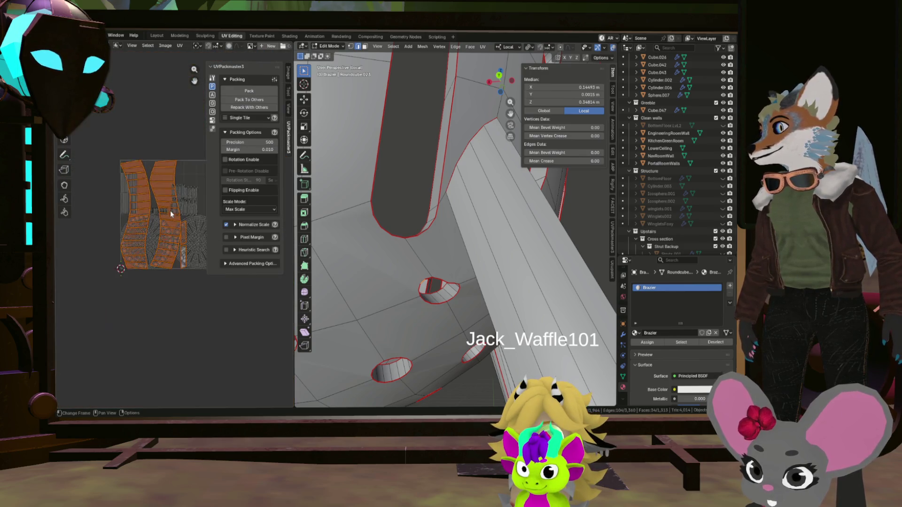
pyautogui.press('u')
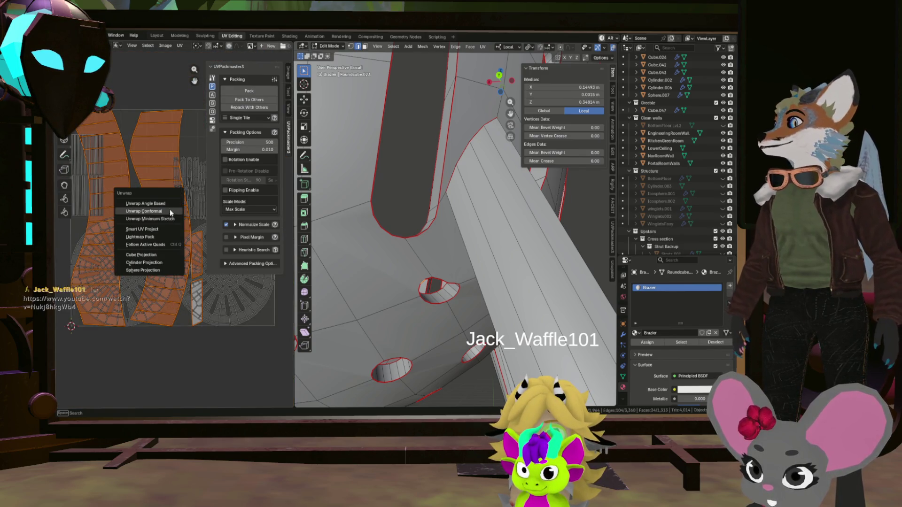
pyautogui.click(169, 210)
pyautogui.press('u')
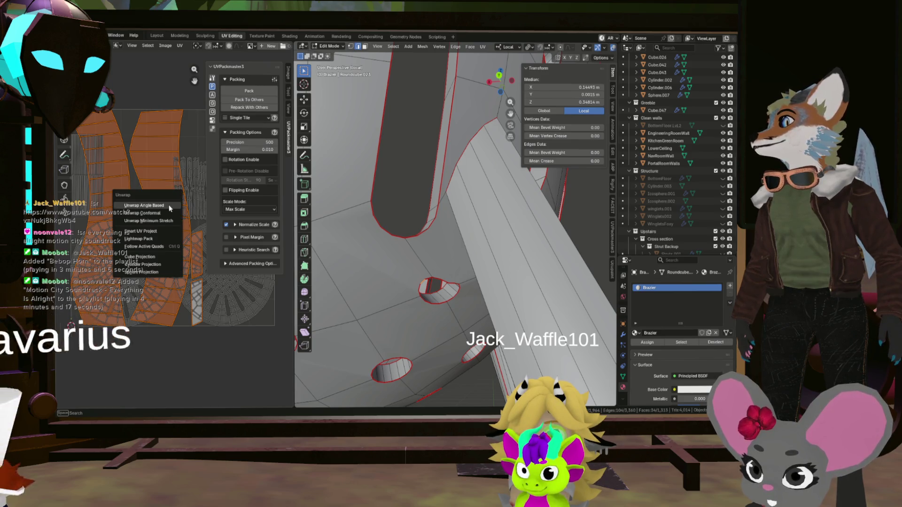
pyautogui.click(169, 215)
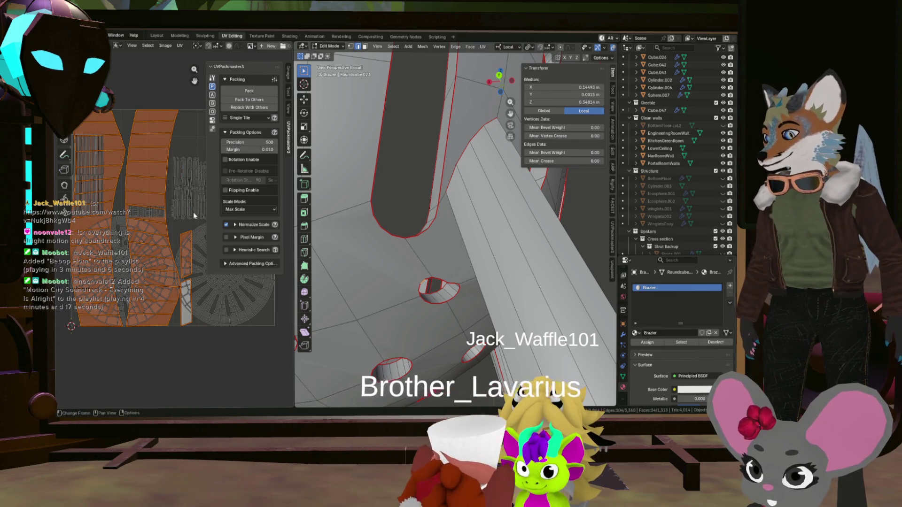
# Step: Start shrinking the new UV islands, cancel it, and orbit the brazier to a new angle
pyautogui.press('s')
pyautogui.click(140, 220)
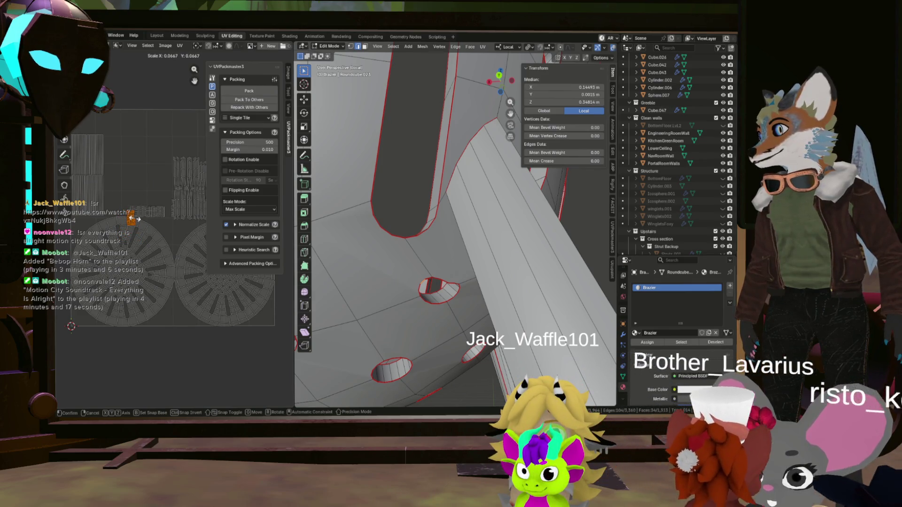
pyautogui.scroll(5, 162, 233)
pyautogui.moveTo(451, 212)
pyautogui.mouseDown(button='middle')
pyautogui.moveTo(416, 310)
pyautogui.moveTo(403, 273)
pyautogui.moveTo(418, 283)
pyautogui.mouseUp(button='middle')
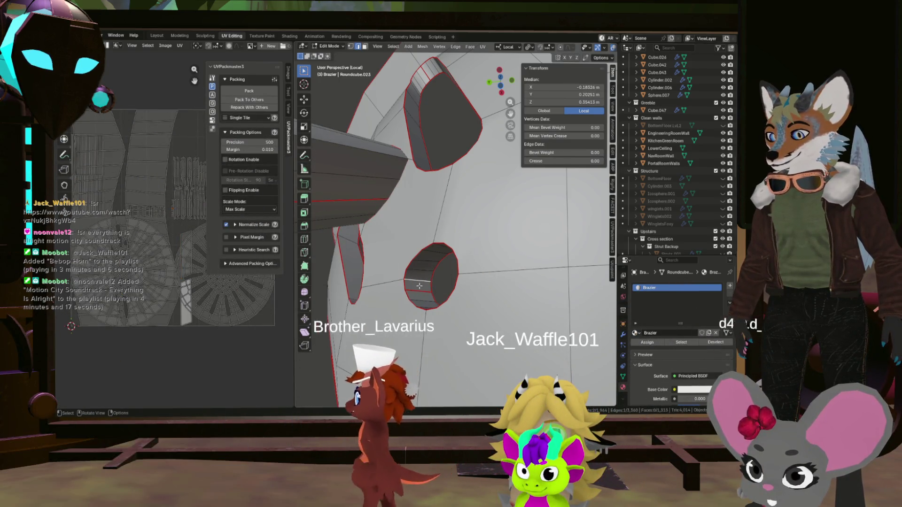
# Step: Select the edge loop inside a round hole and extend it to the face band lining the hole
pyautogui.keyDown('alt'); pyautogui.click(406, 283); pyautogui.keyUp('alt')
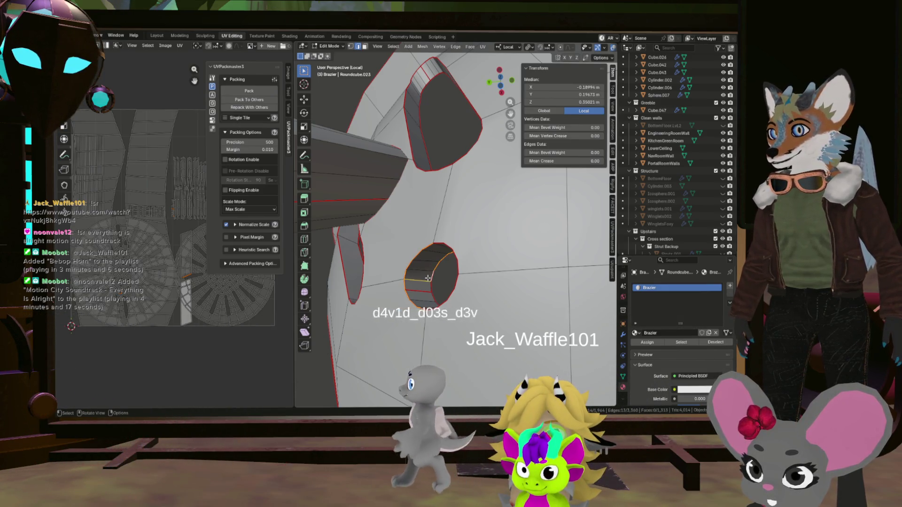
pyautogui.keyDown('alt'); pyautogui.keyDown('shift'); pyautogui.click(425, 273); pyautogui.keyUp('shift'); pyautogui.keyUp('alt')
pyautogui.scroll(-5, 425, 273)
pyautogui.moveTo(425, 273)
pyautogui.mouseDown(button='middle')
pyautogui.moveTo(500, 326)
pyautogui.moveTo(459, 282)
pyautogui.mouseUp(button='middle')
pyautogui.scroll(5, 502, 327)
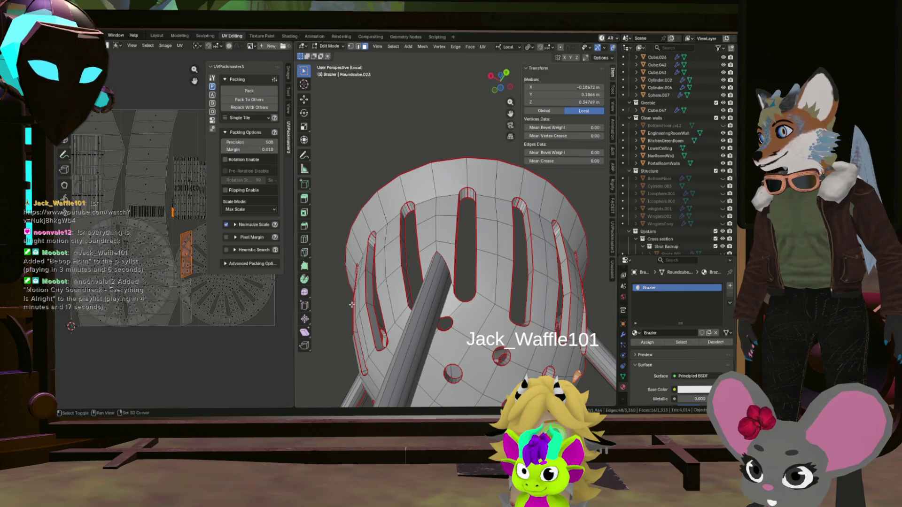
# Step: Unwrap the hole's face band with Minimum Stretch and select the resulting small strip island
pyautogui.moveTo(349, 304); pyautogui.dragTo(395, 268, button='middle')
pyautogui.scroll(-2, 185, 241)
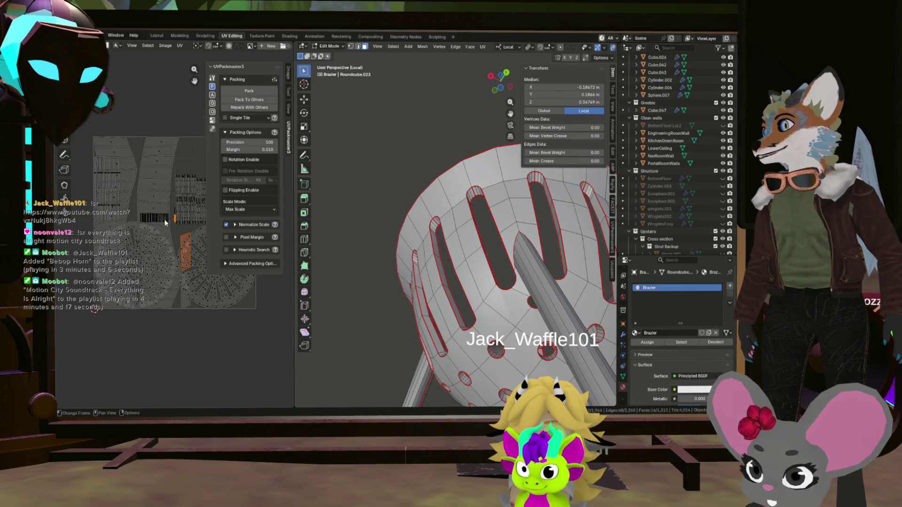
pyautogui.scroll(4, 169, 222)
pyautogui.scroll(3, 178, 211)
pyautogui.scroll(-2, 126, 233)
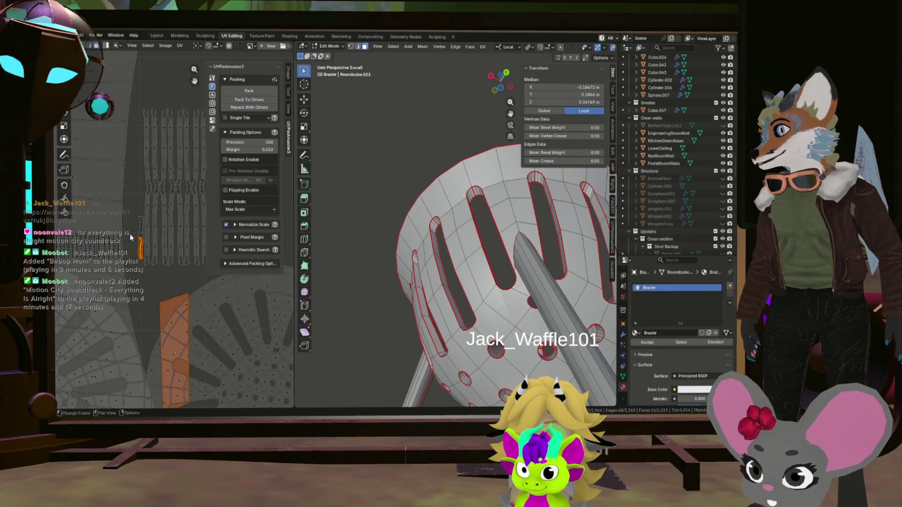
pyautogui.scroll(-3, 132, 234)
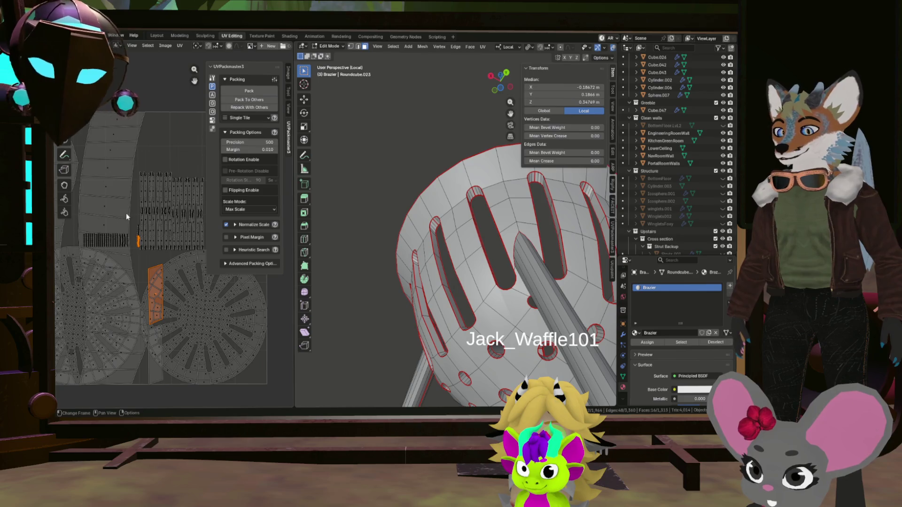
pyautogui.press('u')
pyautogui.click(128, 216)
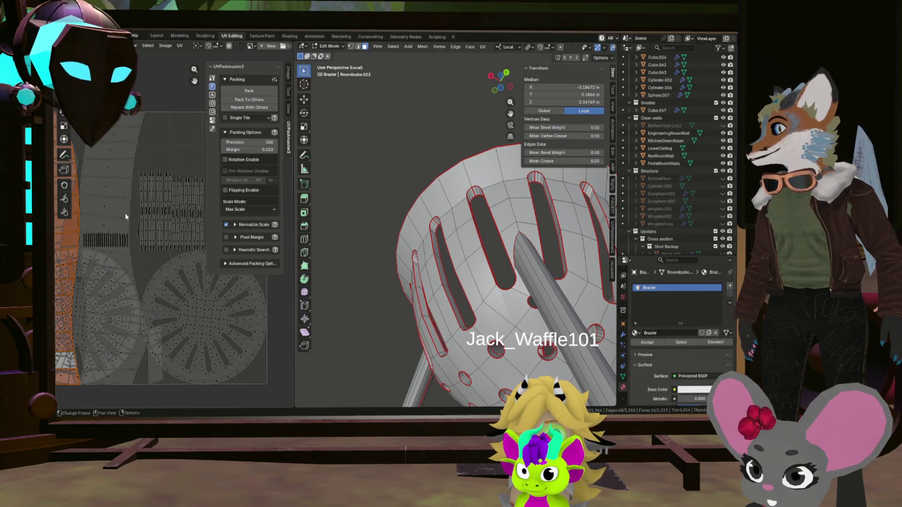
pyautogui.scroll(4, 128, 224)
pyautogui.scroll(-4, 178, 236)
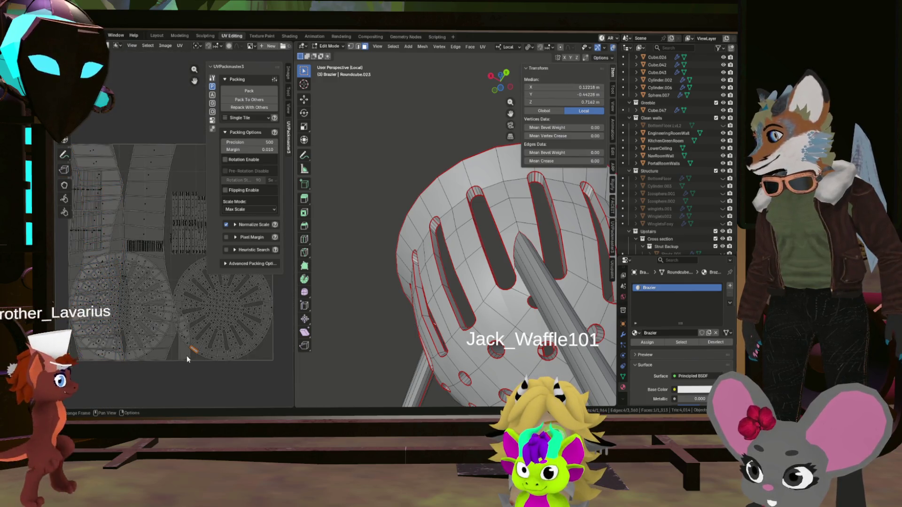
pyautogui.scroll(5, 183, 357)
pyautogui.scroll(3, 185, 297)
pyautogui.moveTo(185, 297); pyautogui.dragTo(135, 147, button='middle')
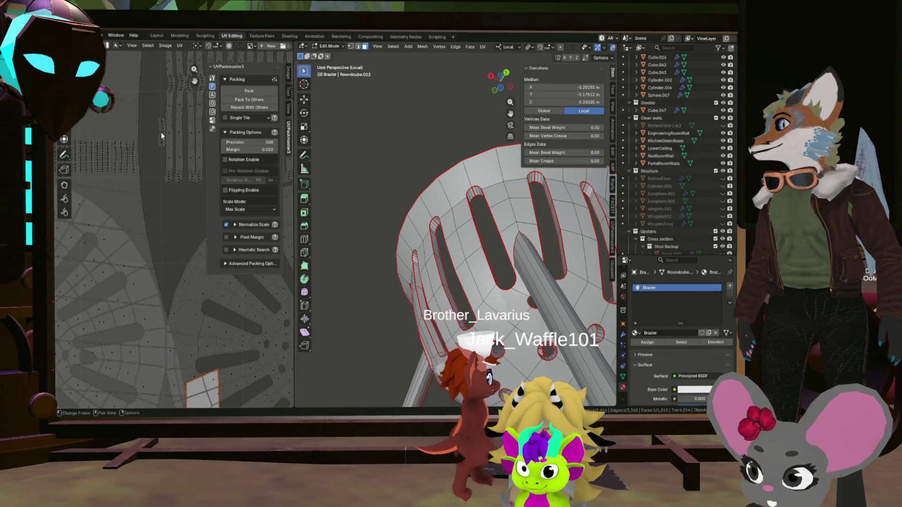
pyautogui.click(162, 138)
pyautogui.scroll(-5, 171, 143)
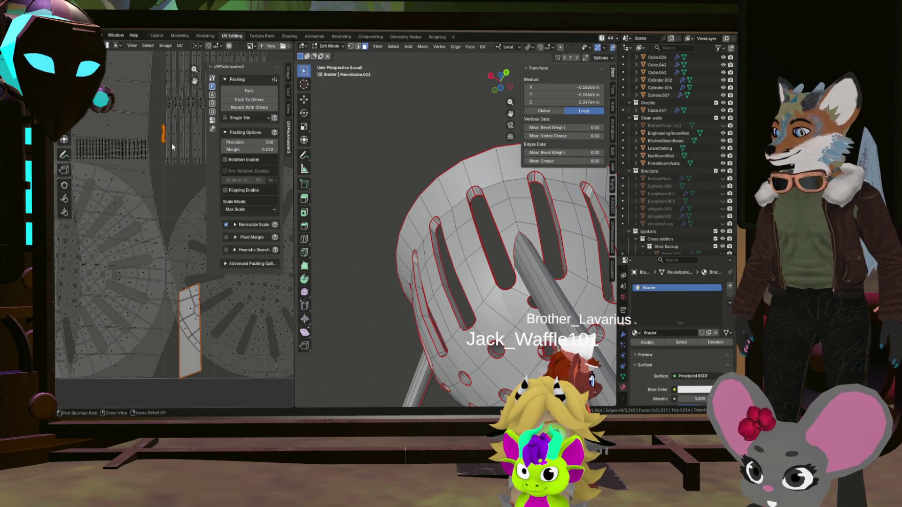
# Step: Re-unwrap the strip into a tall column, select several tall strip islands and shrink them
pyautogui.press('u')
pyautogui.click(172, 147)
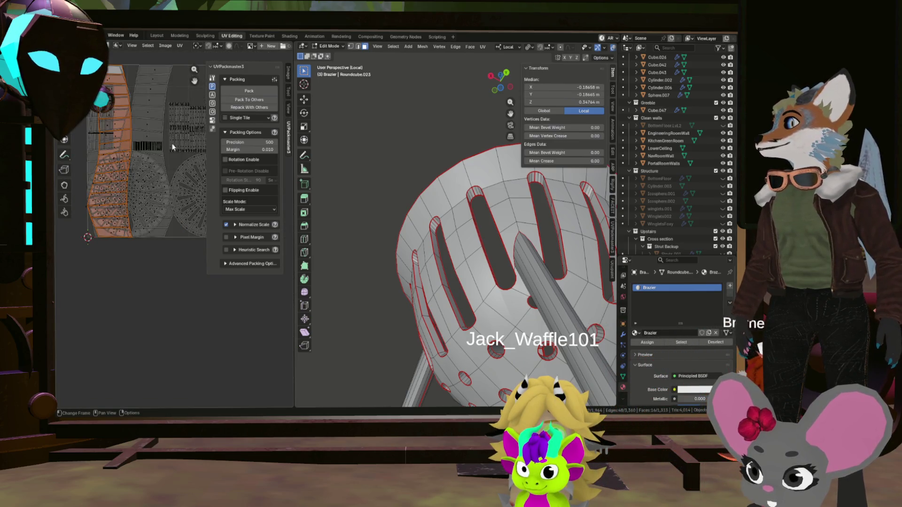
pyautogui.click(151, 110)
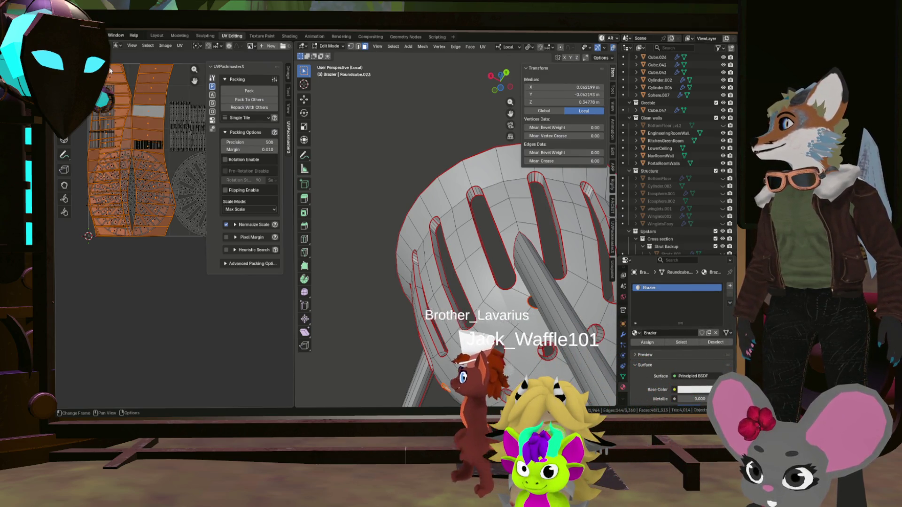
pyautogui.hotkey('alt', 'a')
pyautogui.scroll(3, 141, 141)
pyautogui.click(119, 141)
pyautogui.scroll(-3, 138, 104)
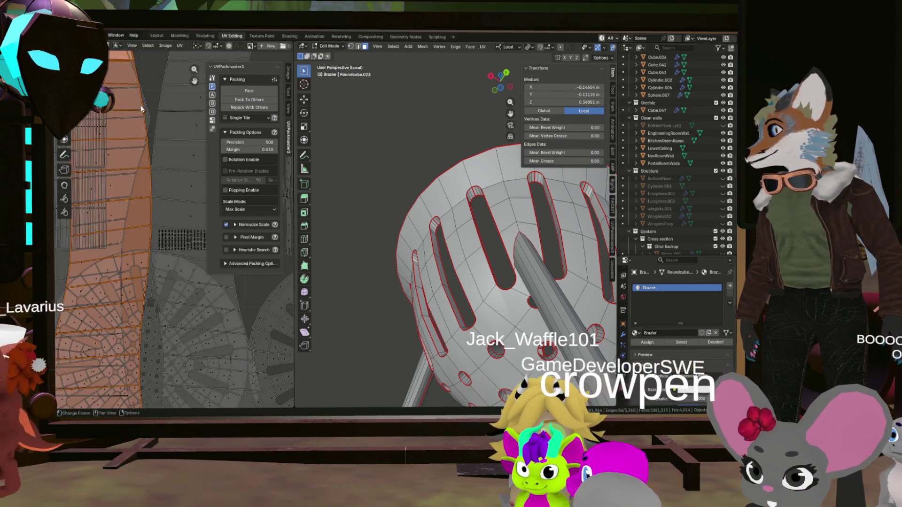
pyautogui.keyDown('shift'); pyautogui.click(171, 125); pyautogui.keyUp('shift')
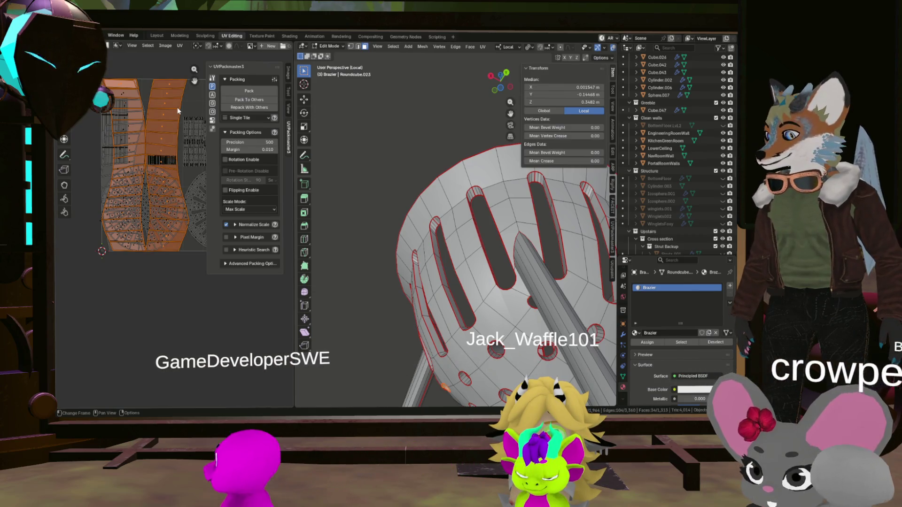
pyautogui.press('s')
pyautogui.click(161, 123)
pyautogui.scroll(5, 134, 97)
pyautogui.scroll(-5, 134, 97)
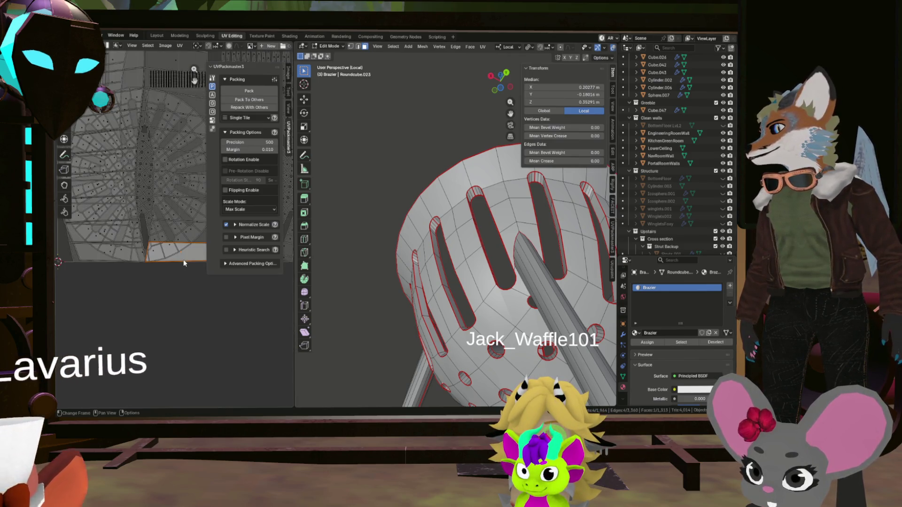
pyautogui.scroll(-4, 184, 263)
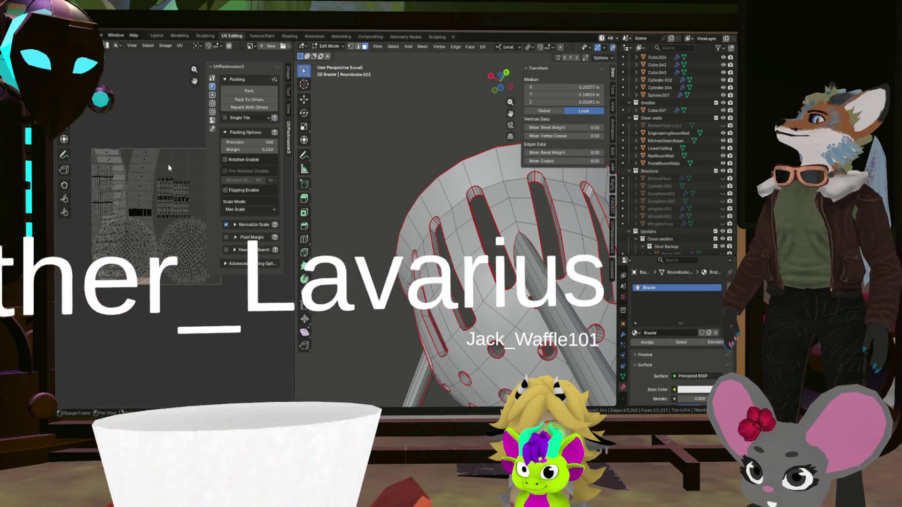
pyautogui.scroll(6, 124, 144)
# Step: Shrink the left group of strip islands to about a third, park them top-left, and widen the UV Editor
pyautogui.moveTo(85, 144)
pyautogui.mouseDown()
pyautogui.moveTo(141, 166)
pyautogui.moveTo(153, 259)
pyautogui.mouseUp()
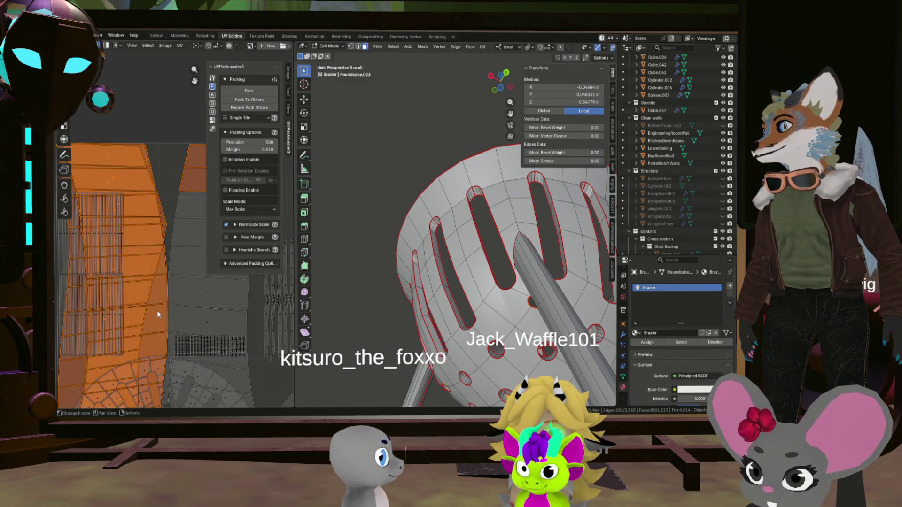
pyautogui.scroll(-4, 158, 311)
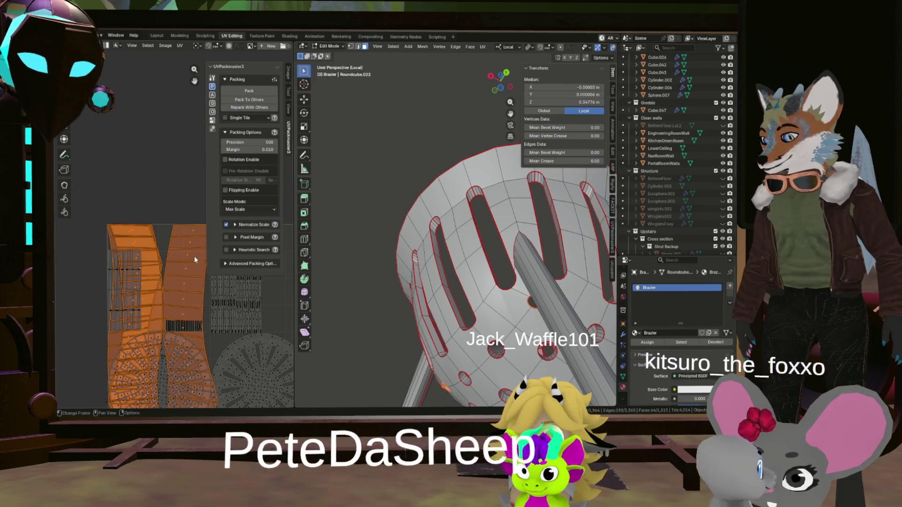
pyautogui.press('s')
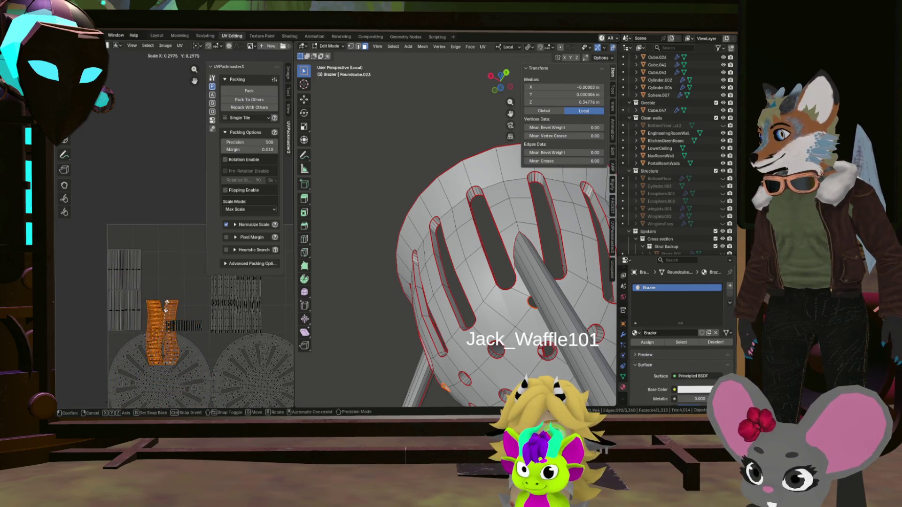
pyautogui.scroll(3, 167, 308)
pyautogui.press('g')
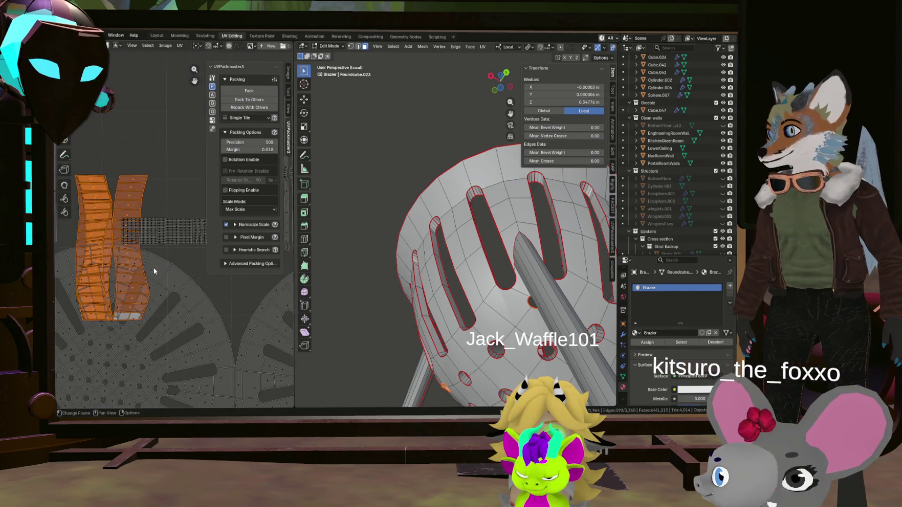
pyautogui.click(177, 138)
pyautogui.scroll(-4, 173, 173)
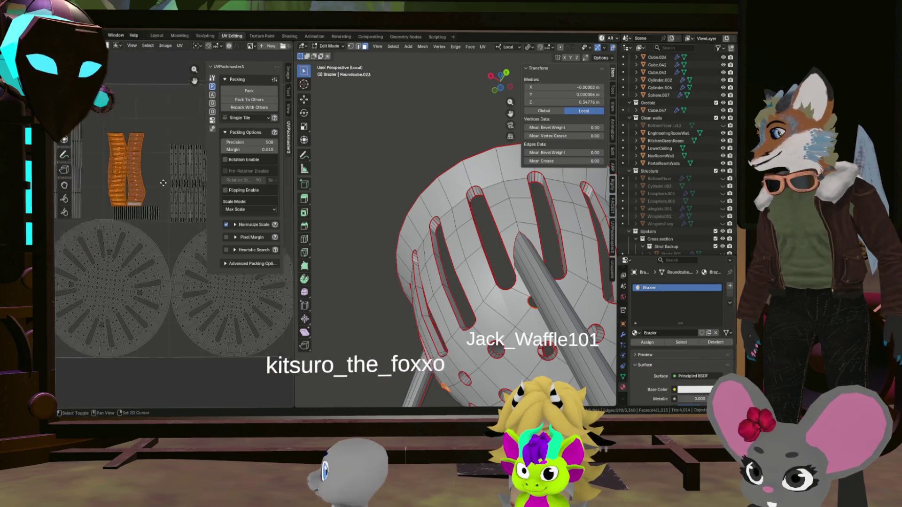
pyautogui.moveTo(296, 211); pyautogui.dragTo(515, 210)
pyautogui.scroll(4, 322, 188)
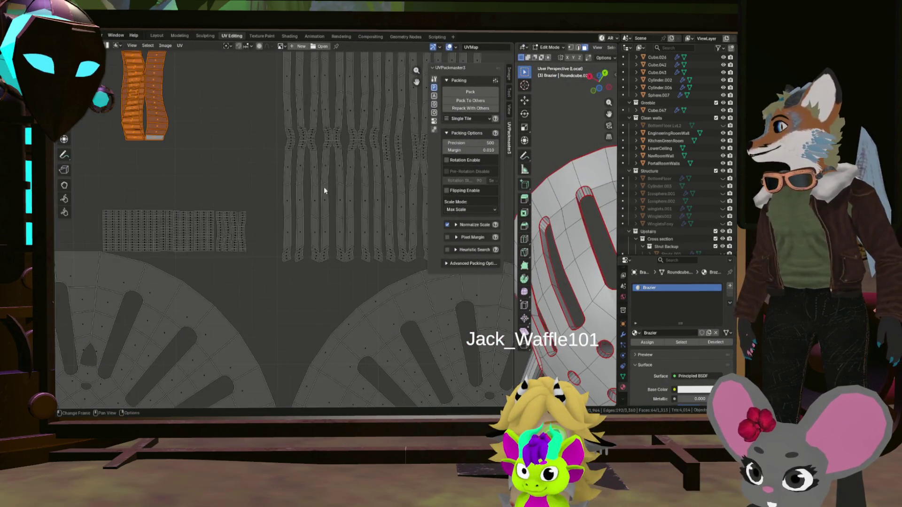
pyautogui.scroll(2, 276, 210)
# Step: Move the selected strip pair to the end of the column row and scale it to match neighbouring columns
pyautogui.press('g')
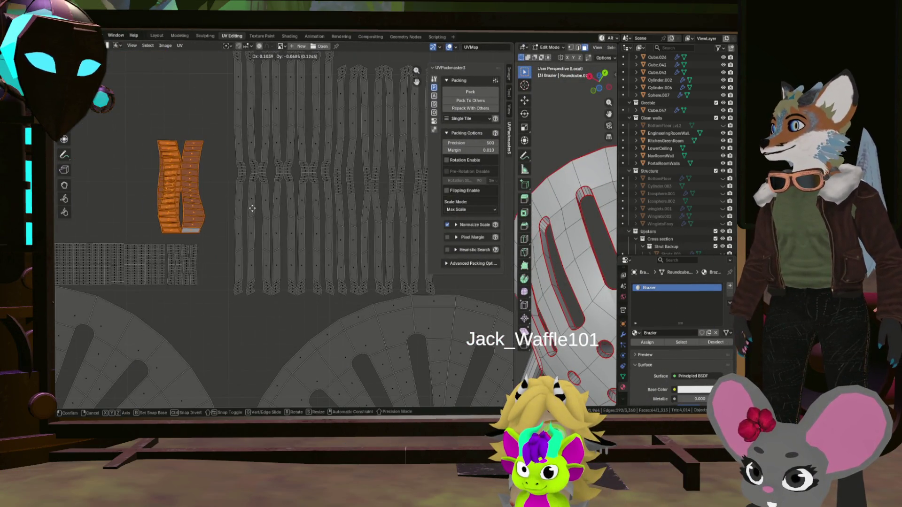
pyautogui.click(186, 201)
pyautogui.scroll(3, 186, 200)
pyautogui.scroll(2, 222, 233)
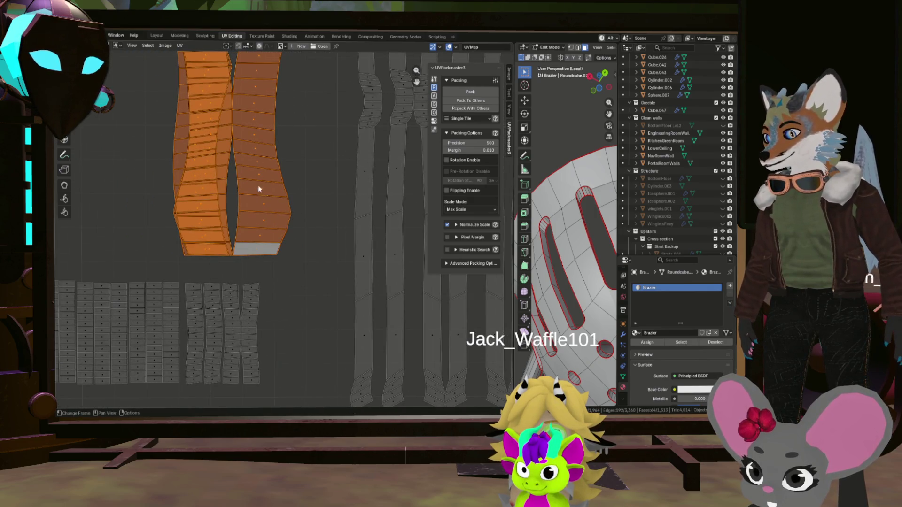
pyautogui.scroll(-4, 264, 170)
pyautogui.press('g')
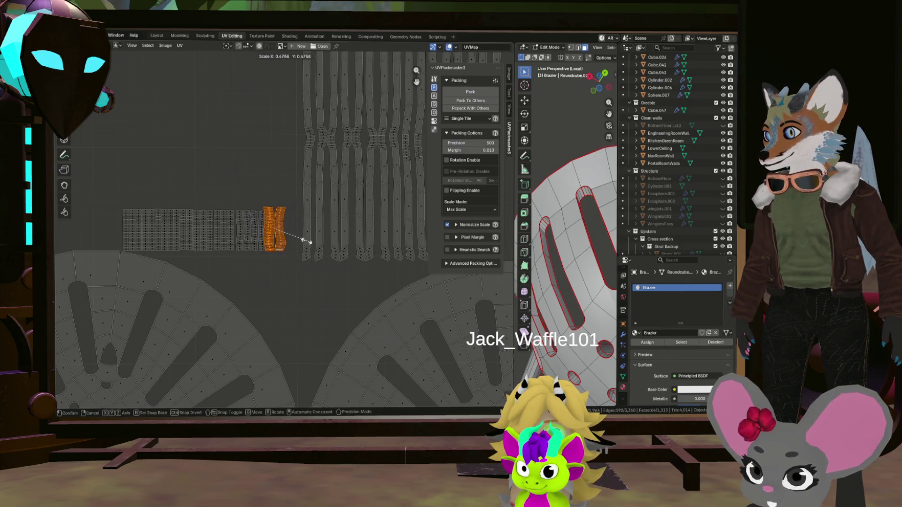
pyautogui.scroll(3, 308, 242)
pyautogui.moveTo(307, 242); pyautogui.dragTo(300, 219)
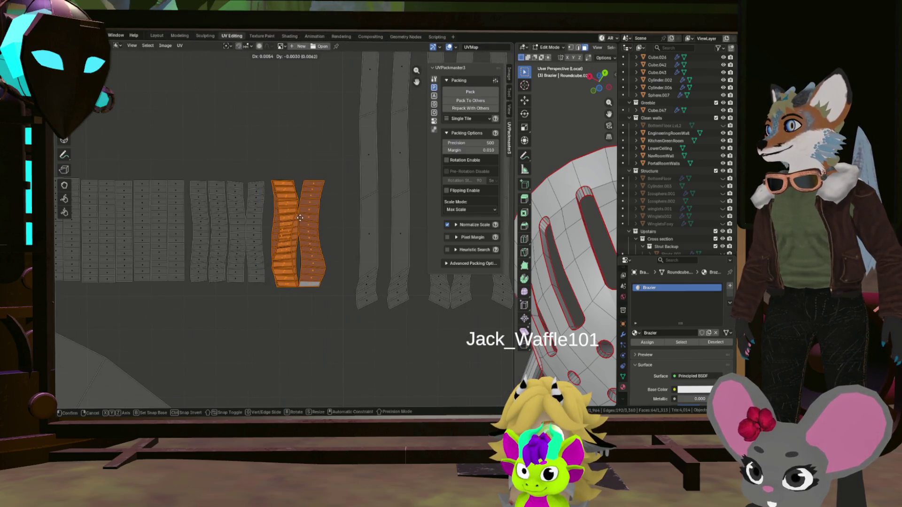
pyautogui.press('s')
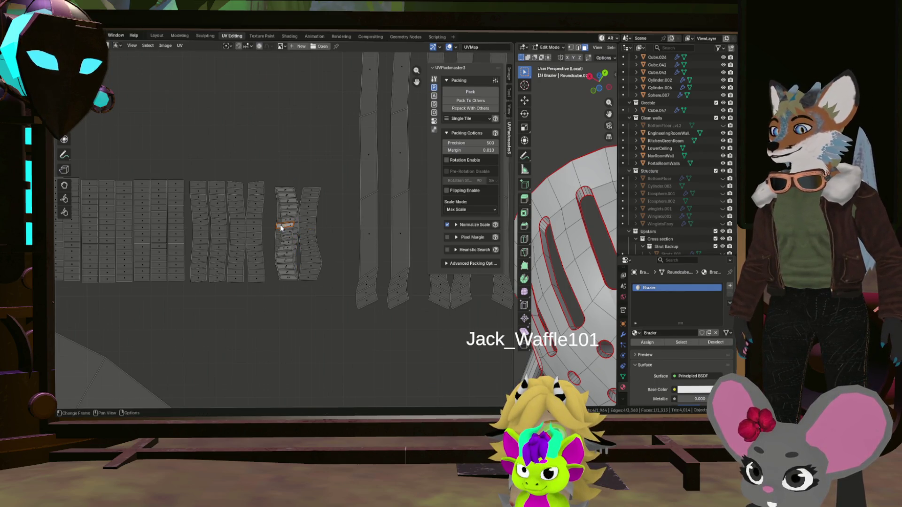
# Step: Lift one strip above the row, then clear the island selection
pyautogui.press('g')
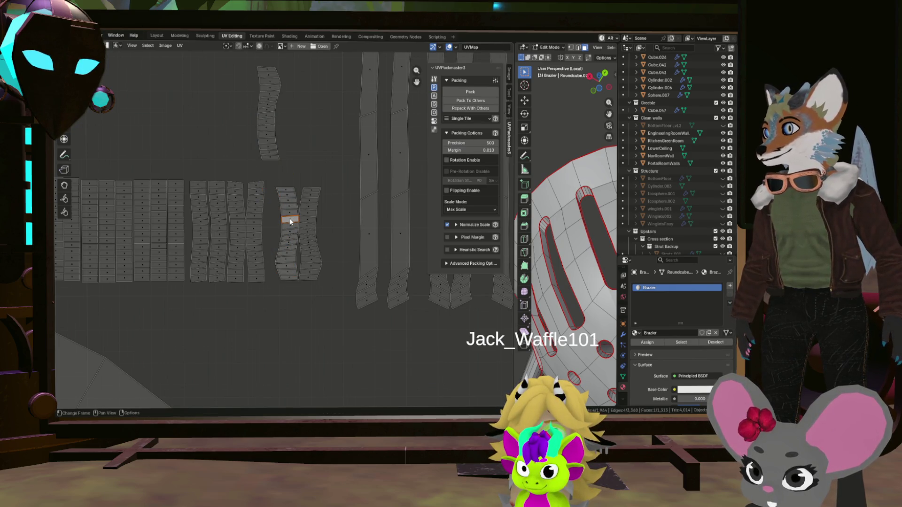
pyautogui.press('g')
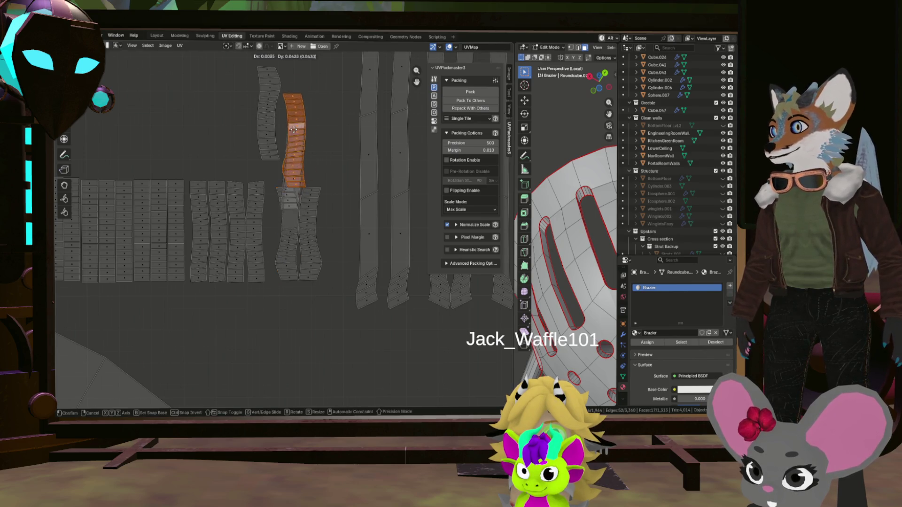
pyautogui.click(295, 190)
pyautogui.scroll(2, 295, 190)
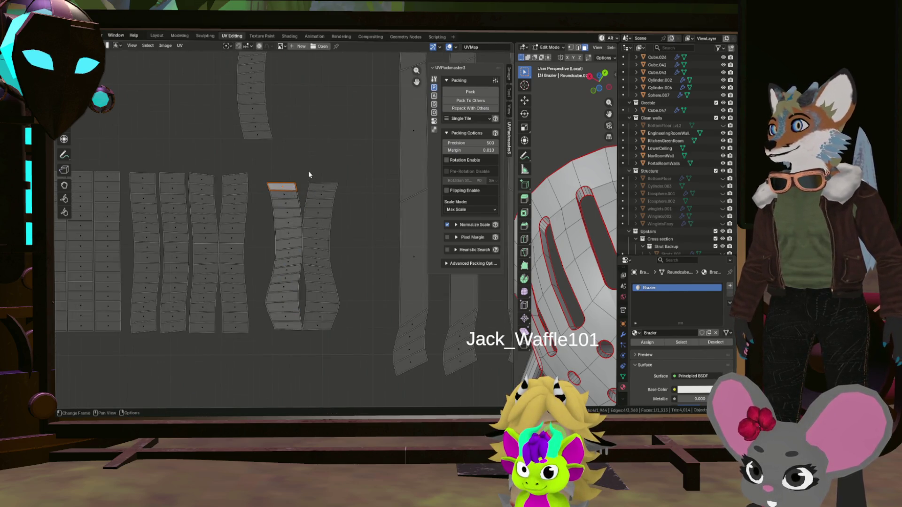
pyautogui.press('l')
pyautogui.rightClick(304, 174)
pyautogui.press('Escape')
pyautogui.click(303, 154)
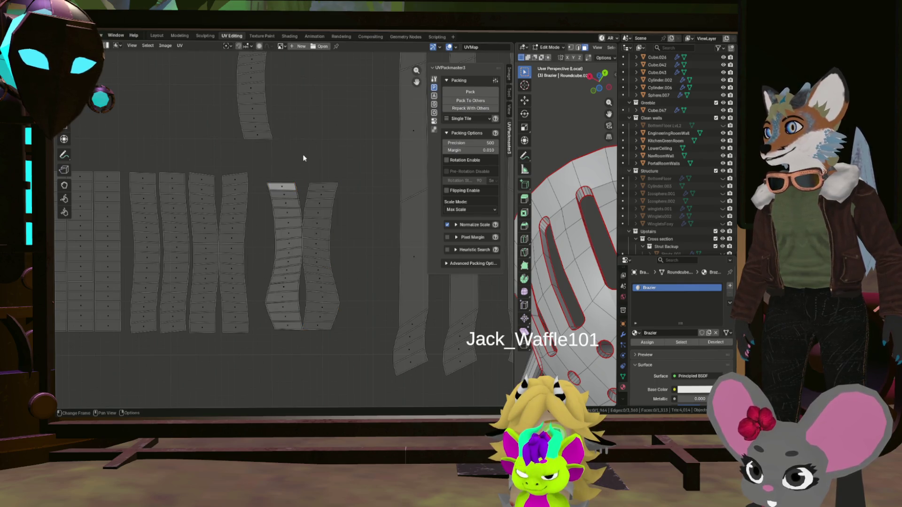
# Step: Move a strip up to the top, select the whole island and lower it into place
pyautogui.press('g')
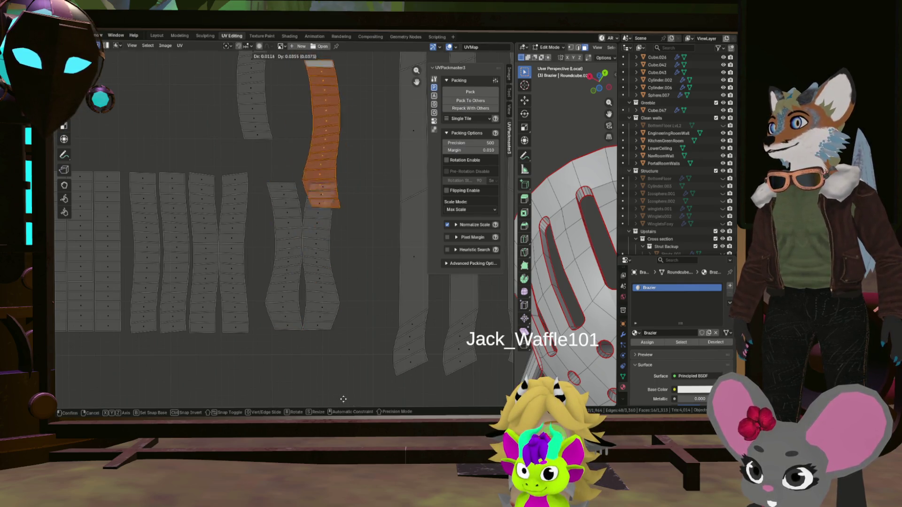
pyautogui.click(384, 166)
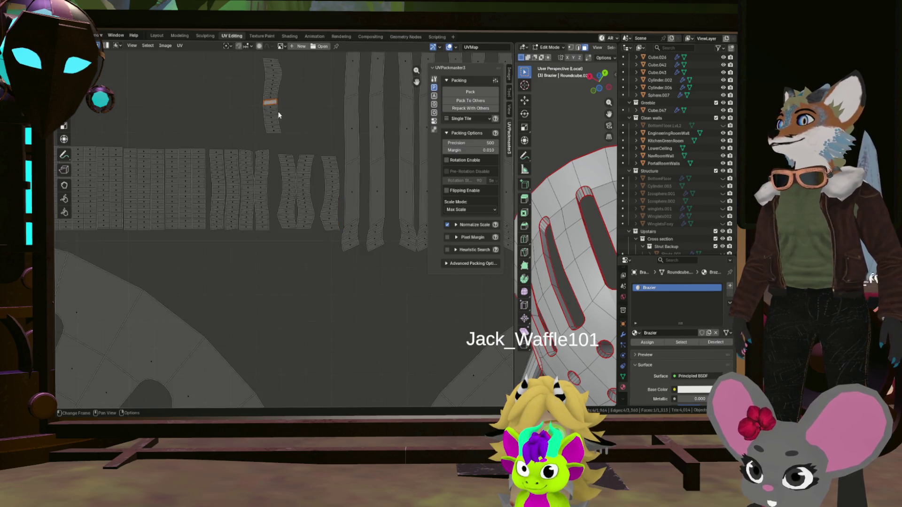
pyautogui.scroll(-4, 275, 107)
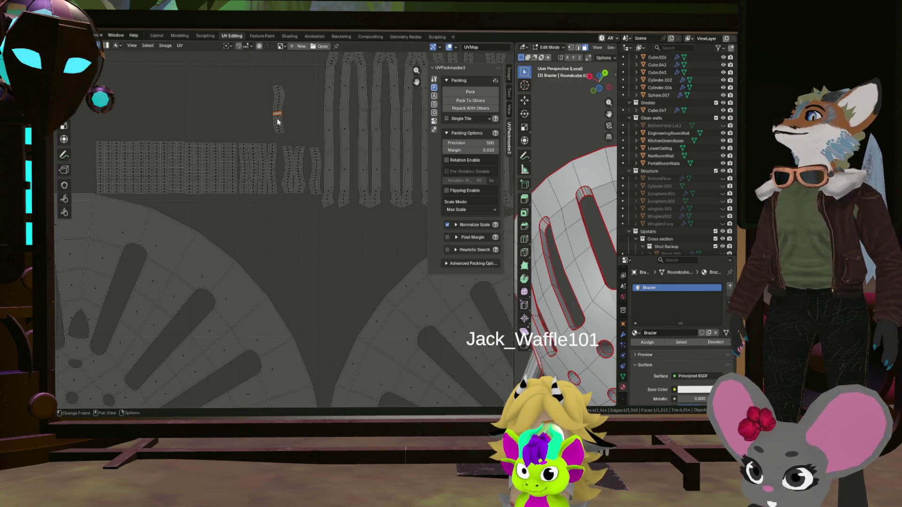
pyautogui.scroll(4, 277, 119)
pyautogui.scroll(-4, 282, 127)
pyautogui.scroll(1, 279, 117)
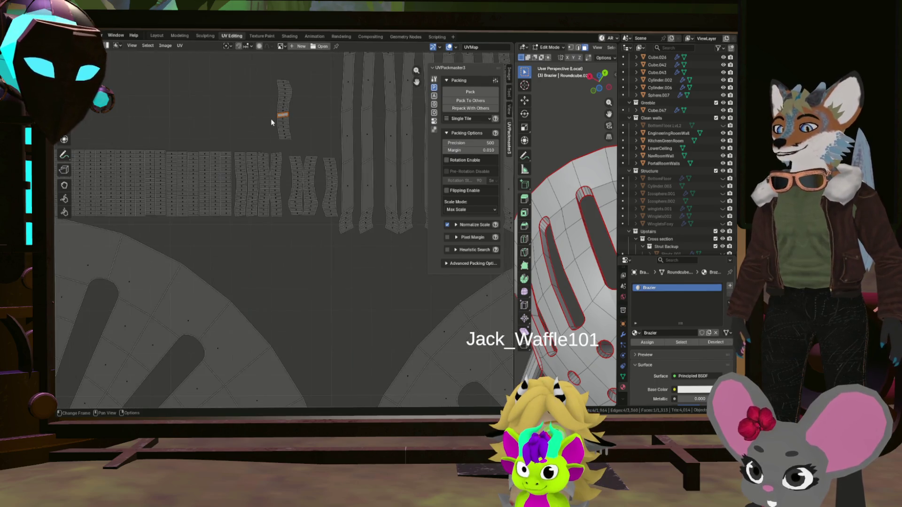
pyautogui.press('l')
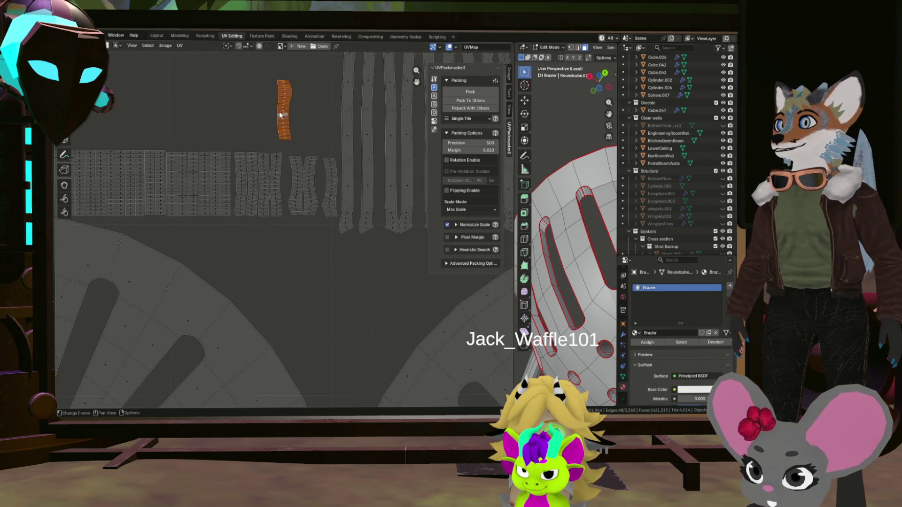
pyautogui.press('g')
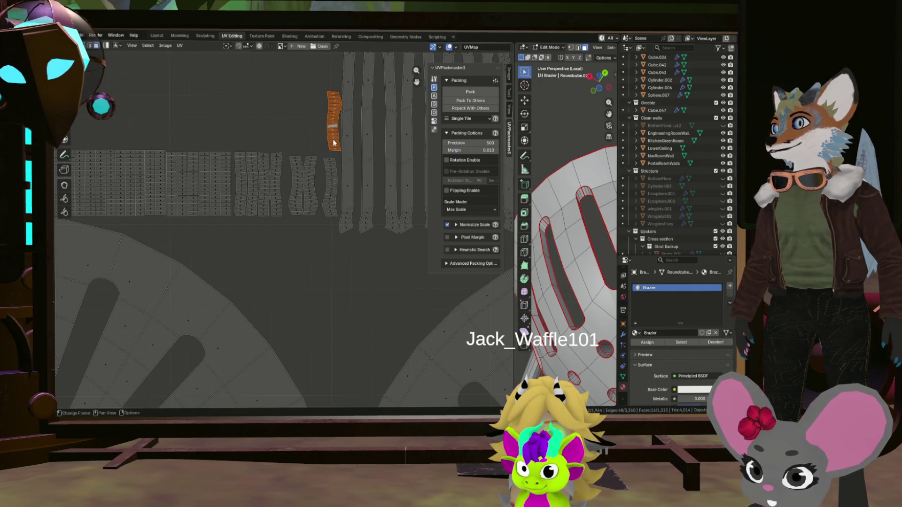
pyautogui.scroll(4, 238, 189)
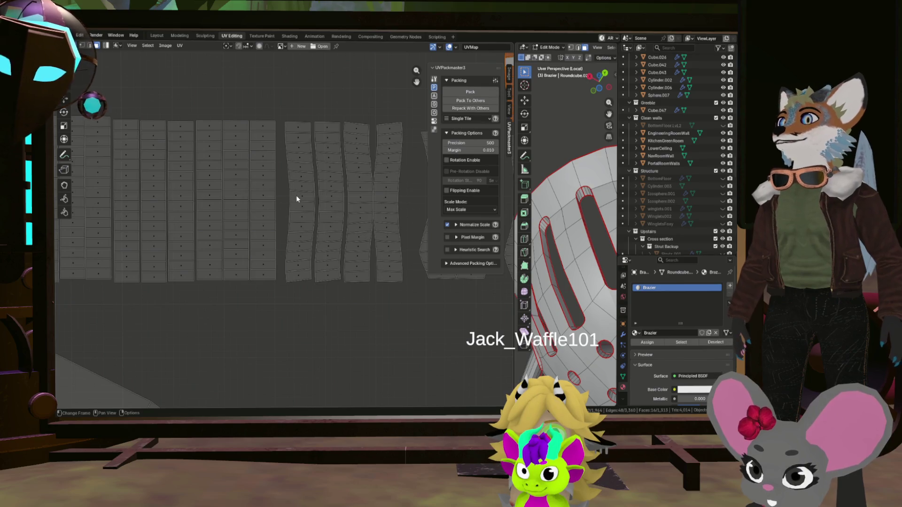
pyautogui.scroll(4, 302, 207)
# Step: Pick a reference face and edge, straighten the whole strip with Follow Active Quads, and start moving it beside the columns
pyautogui.click(302, 207)
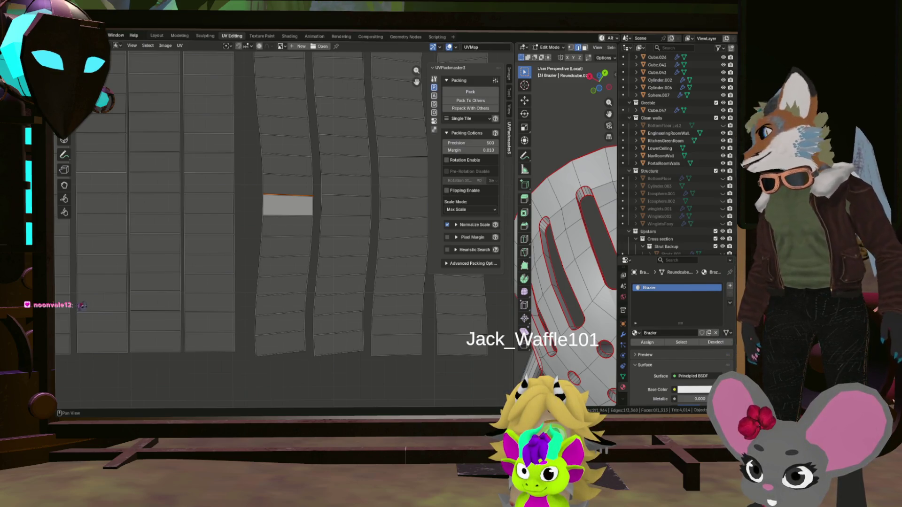
pyautogui.scroll(3, 286, 205)
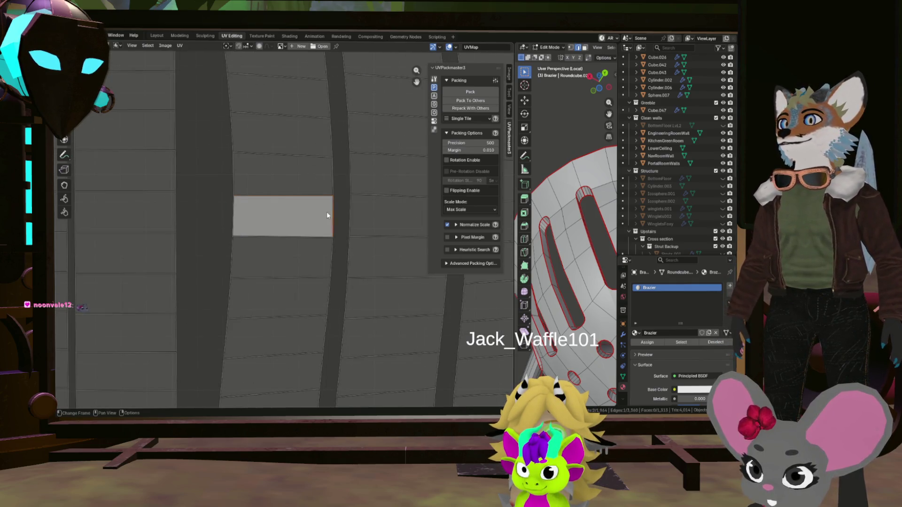
pyautogui.click(244, 221)
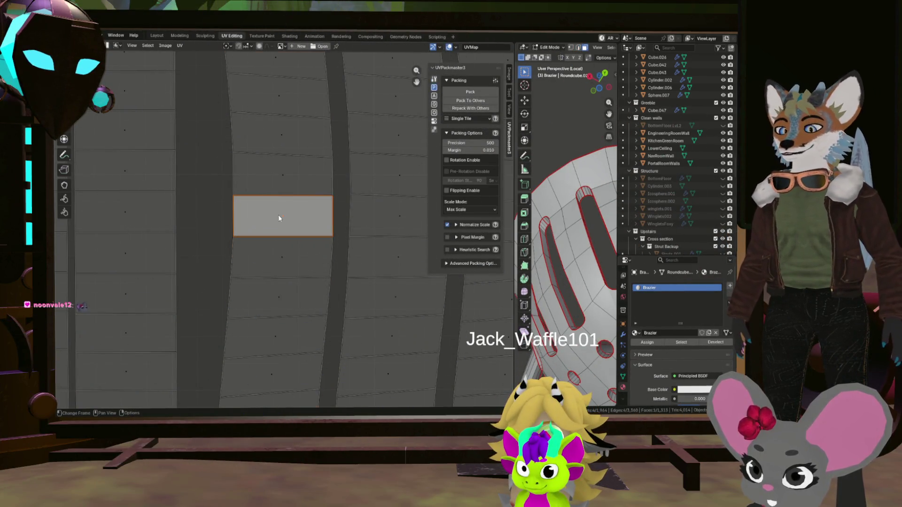
pyautogui.press('l')
pyautogui.click(283, 230)
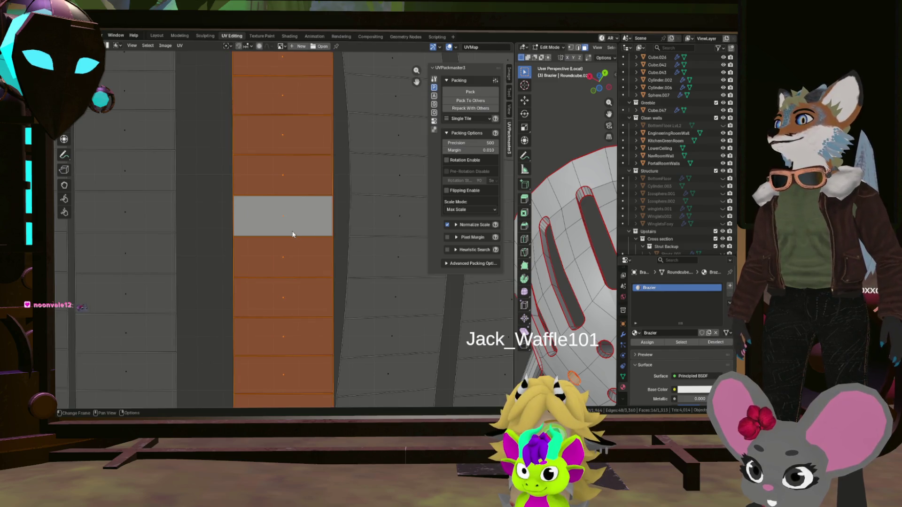
pyautogui.scroll(-5, 301, 232)
pyautogui.press('g')
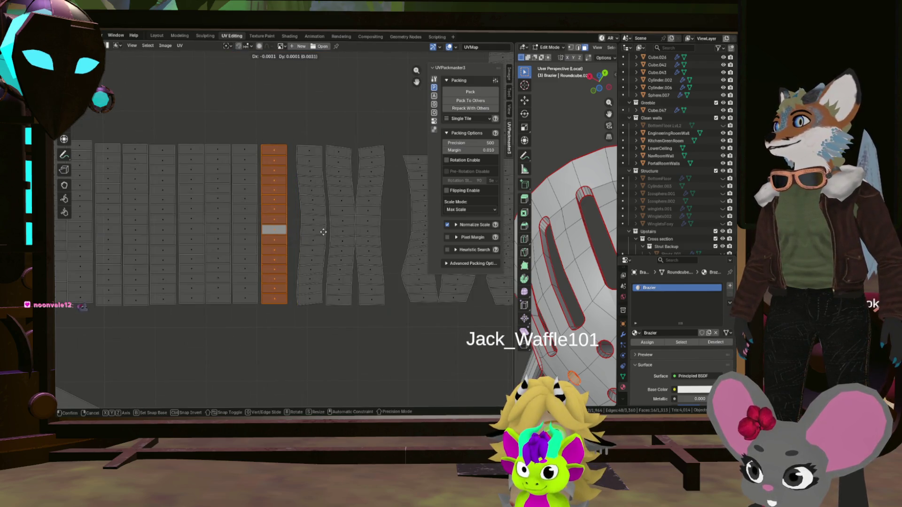
pyautogui.scroll(3, 322, 234)
pyautogui.scroll(4, 319, 225)
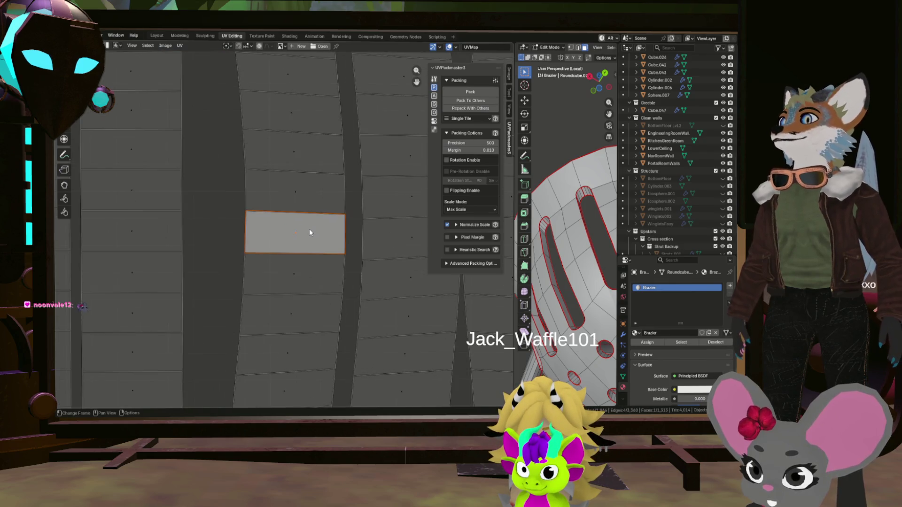
# Step: Scale the face's top edge to Y 0 to level it, straighten the strip with Follow Active Quads and move it beside the columns
pyautogui.press('s')
pyautogui.press('y')
pyautogui.press('0')
pyautogui.press('Return')
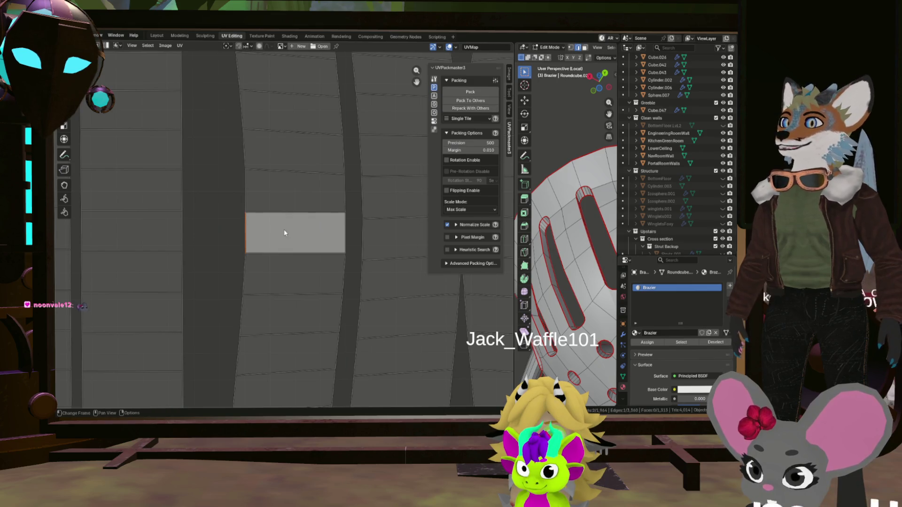
pyautogui.press('l')
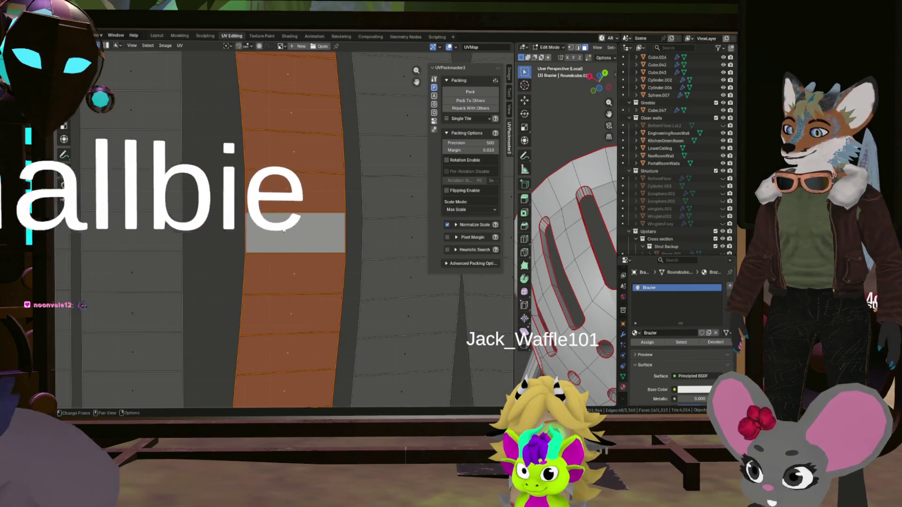
pyautogui.press('u')
pyautogui.click(283, 233)
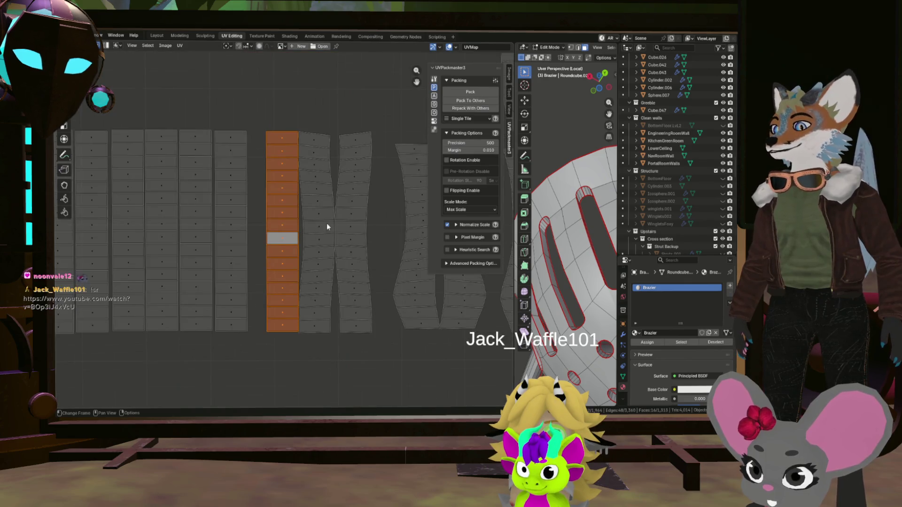
pyautogui.press('g')
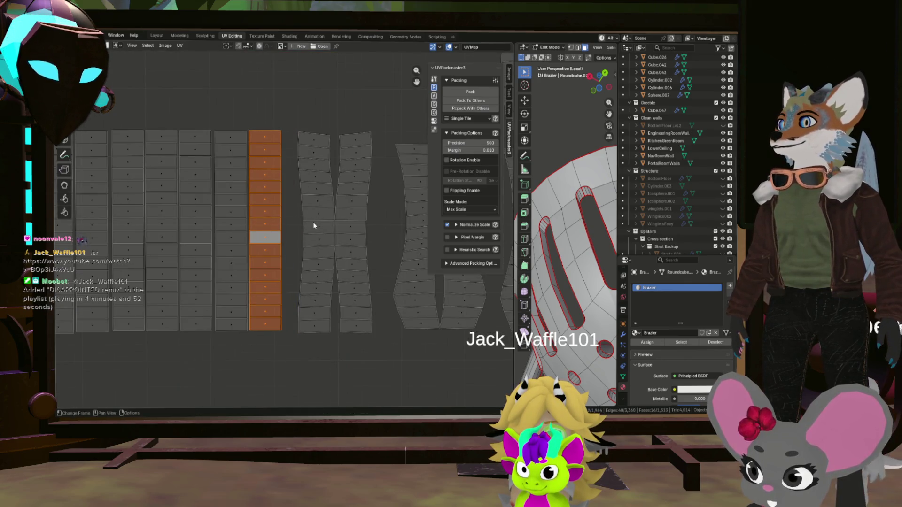
pyautogui.scroll(1, 313, 222)
pyautogui.scroll(1, 325, 235)
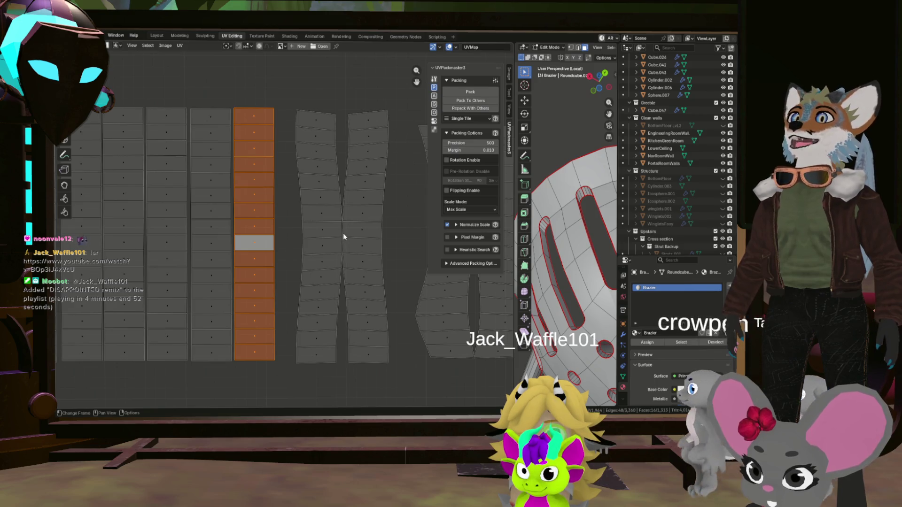
# Step: Frame a face on the next strip, select the column above it, nudge it leftward, and pick a face on the next curved strip
pyautogui.click(328, 352)
pyautogui.press('KP_Decimal')
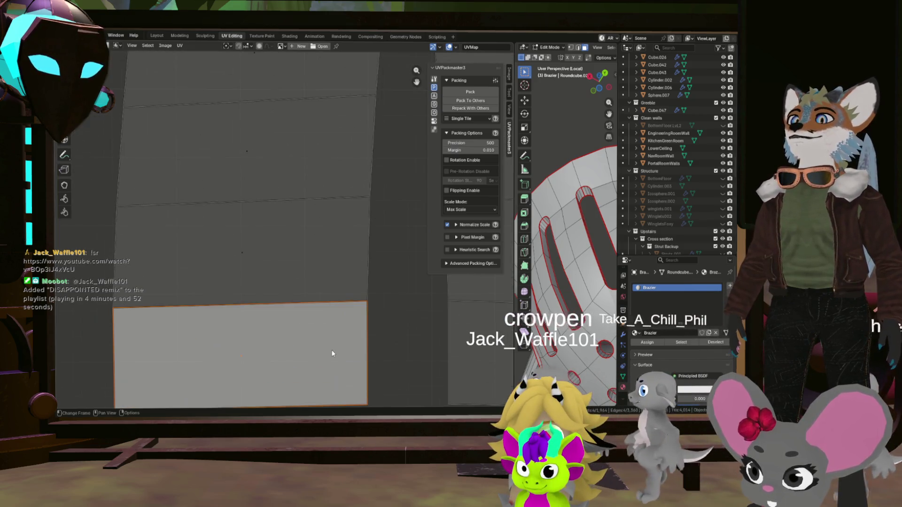
pyautogui.scroll(-4, 333, 353)
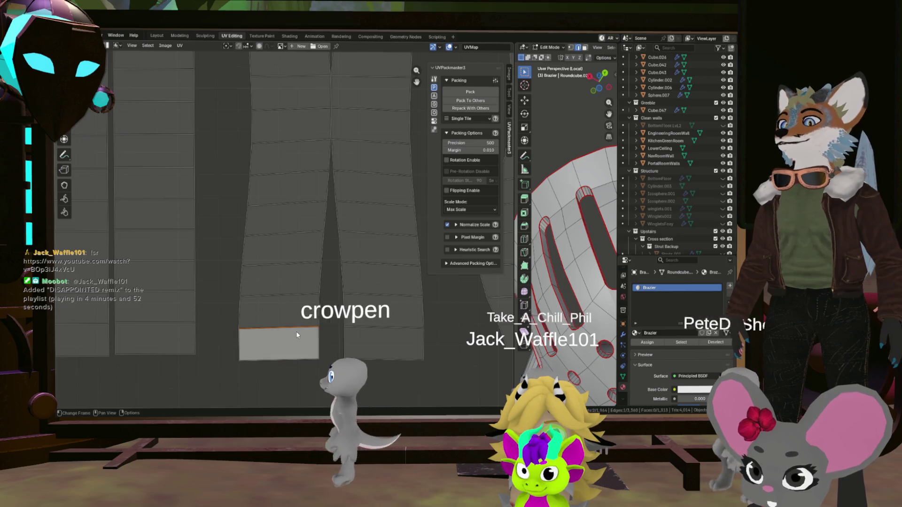
pyautogui.click(314, 348)
pyautogui.press('a')
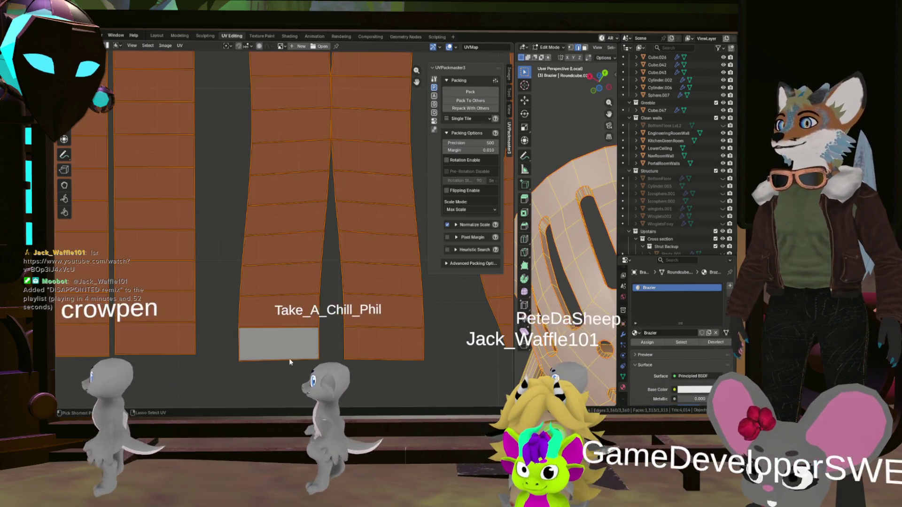
pyautogui.hotkey('alt', 'a')
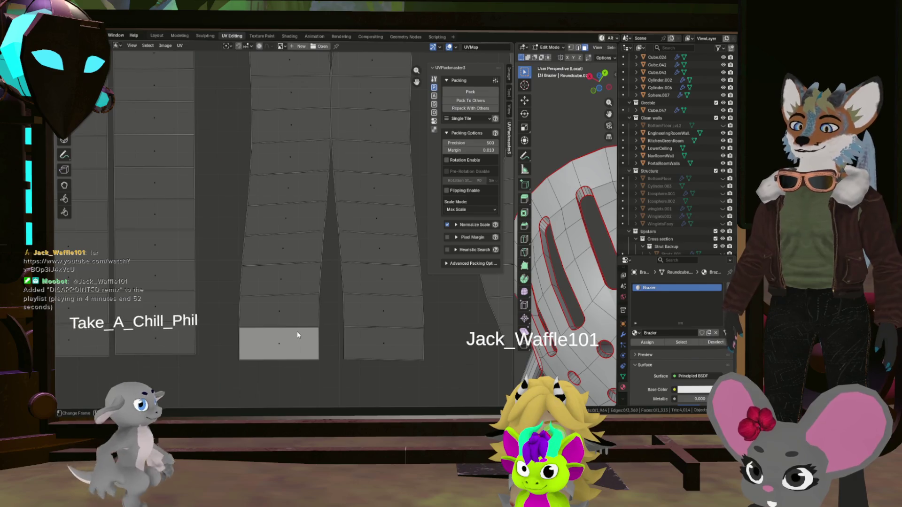
pyautogui.press('l')
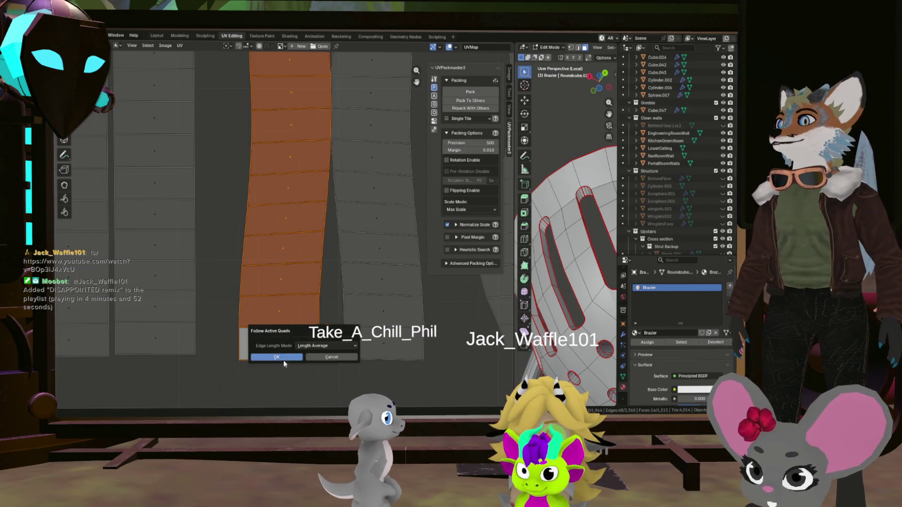
pyautogui.scroll(-4, 293, 343)
pyautogui.press('g')
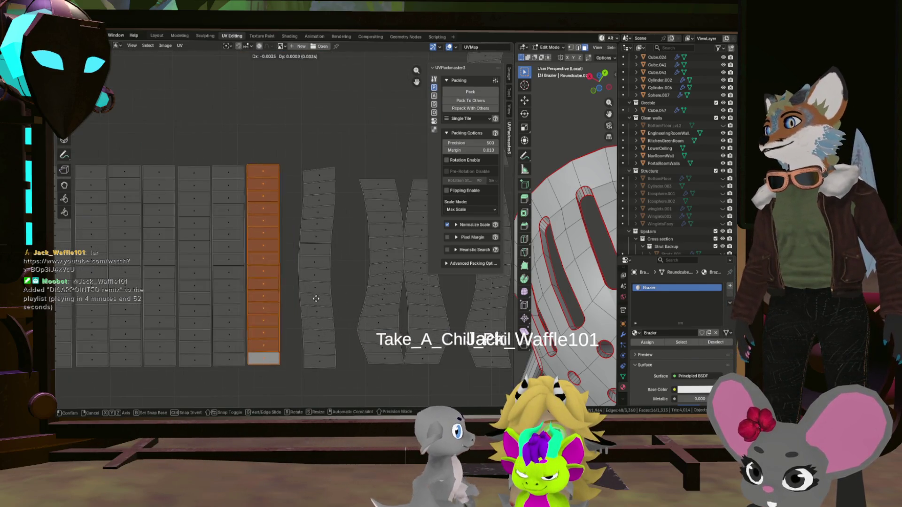
pyautogui.click(315, 297)
pyautogui.click(316, 261)
pyautogui.scroll(8, 316, 262)
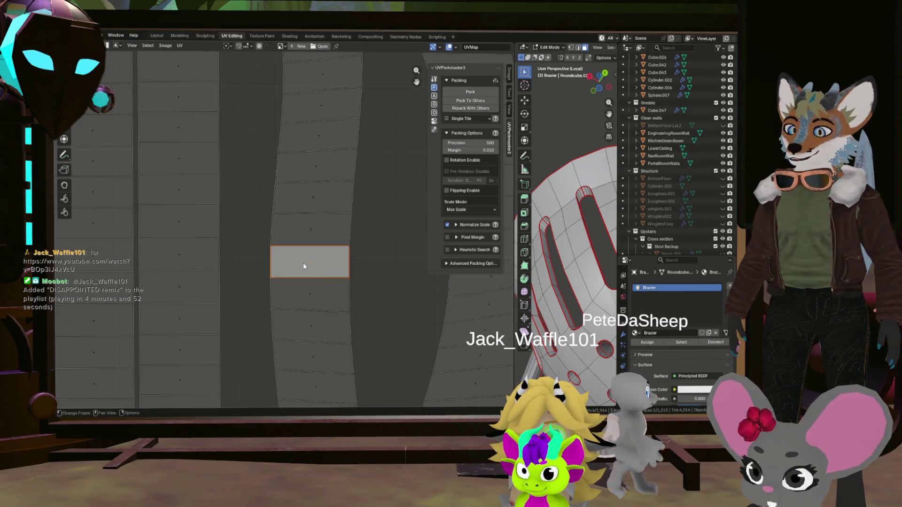
# Step: Straighten the curved strip with Follow Active Quads, reselect the island and slide it against the stack
pyautogui.press('l')
pyautogui.hotkey('shift', 'u')
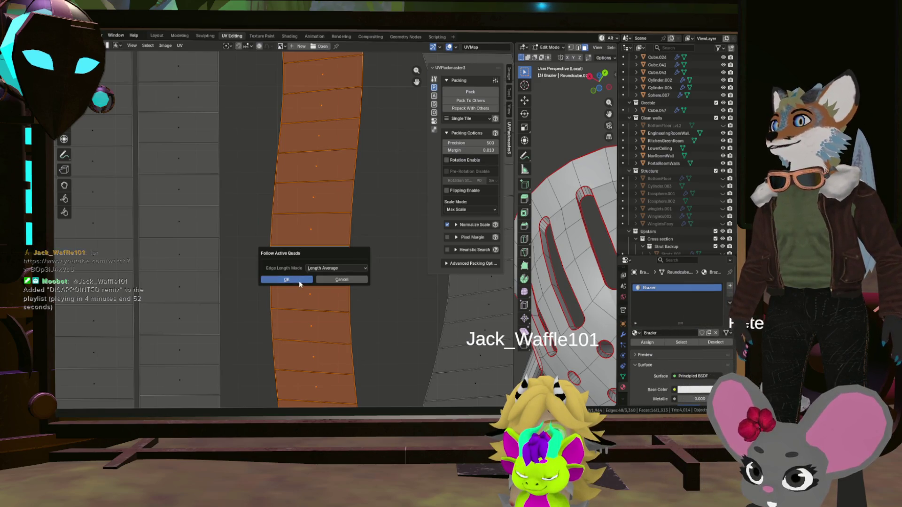
pyautogui.click(300, 281)
pyautogui.scroll(-3, 342, 277)
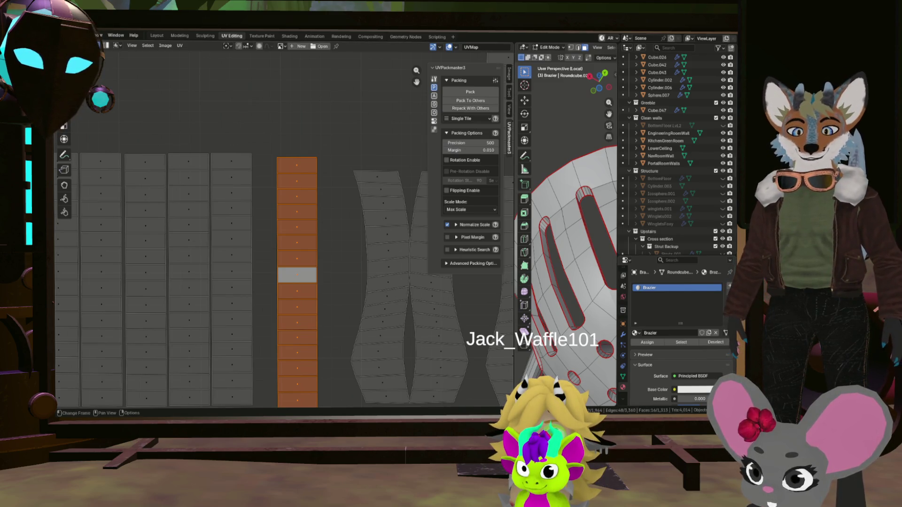
pyautogui.click(324, 280)
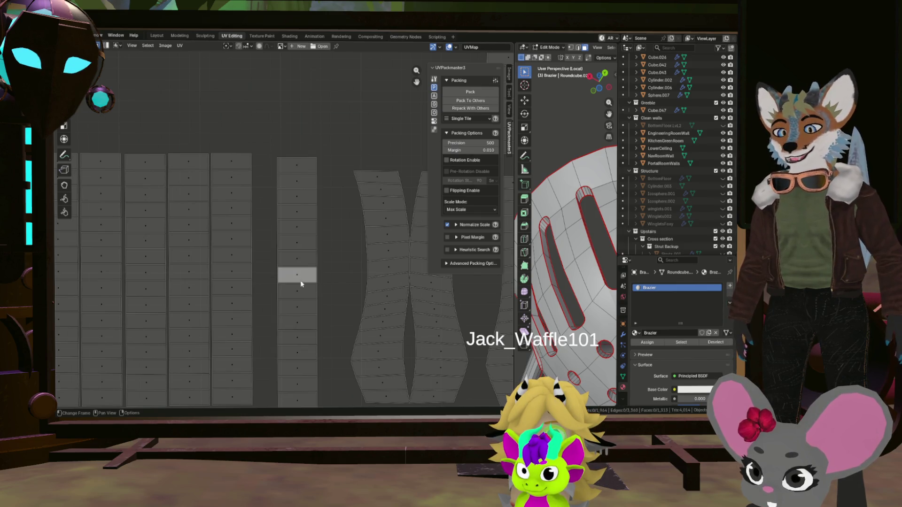
pyautogui.press('l')
pyautogui.press('g')
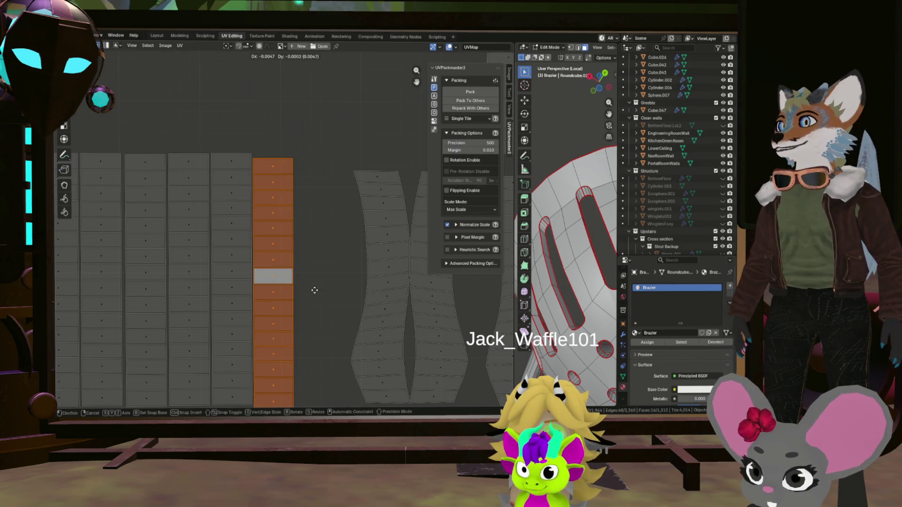
pyautogui.scroll(-2, 315, 290)
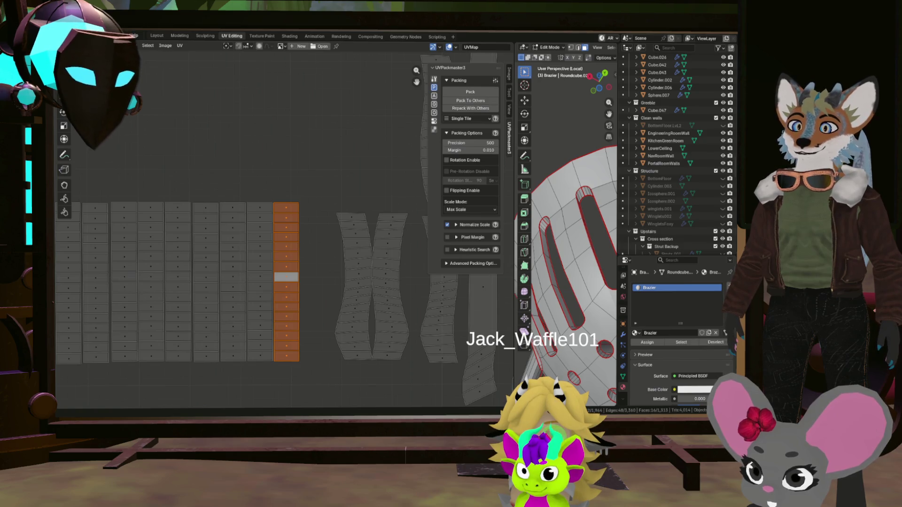
pyautogui.scroll(1, 330, 282)
pyautogui.scroll(1, 372, 254)
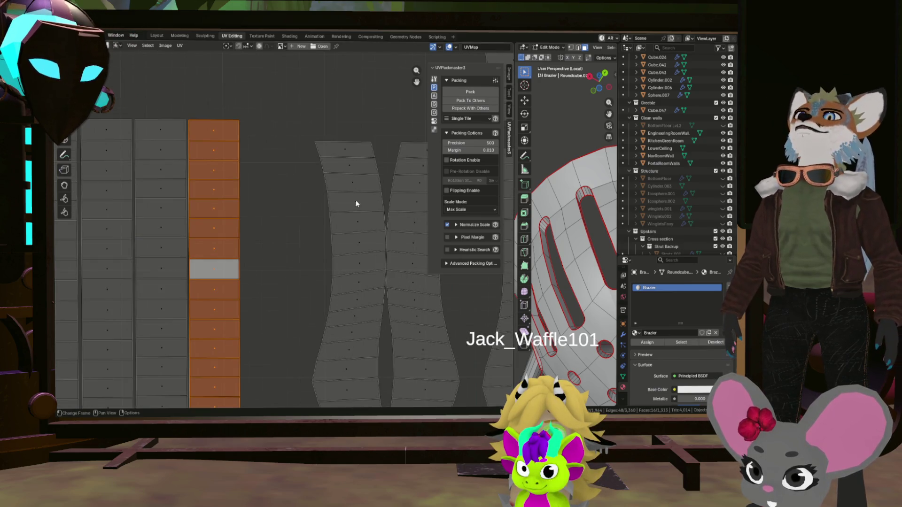
pyautogui.scroll(-2, 360, 295)
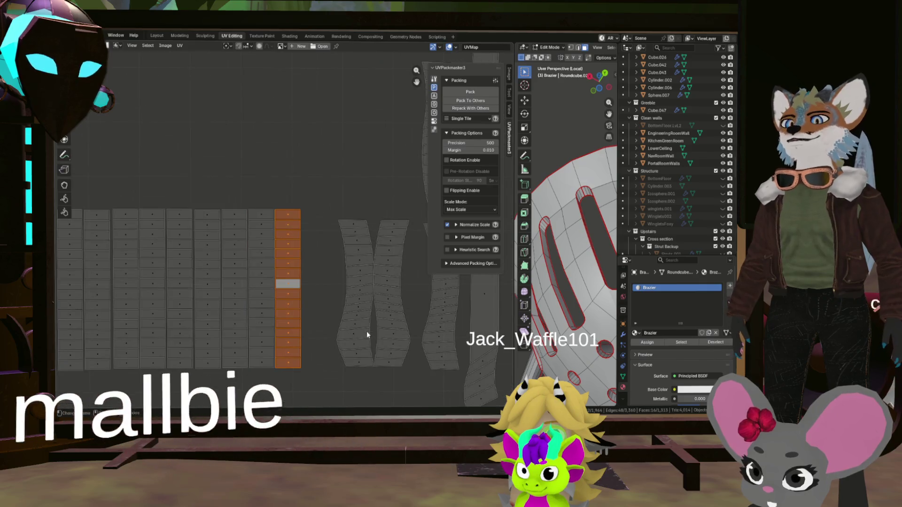
pyautogui.scroll(1, 367, 271)
pyautogui.scroll(1, 357, 210)
pyautogui.scroll(1, 352, 237)
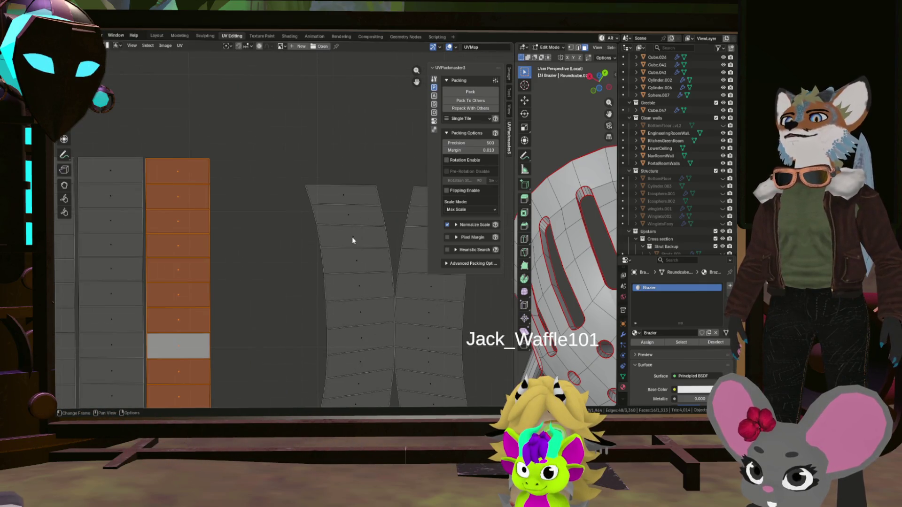
pyautogui.scroll(3, 351, 237)
# Step: Make the reference face's left edge vertical, select the rest of the strip and straighten it with Follow Active Quads
pyautogui.click(263, 235)
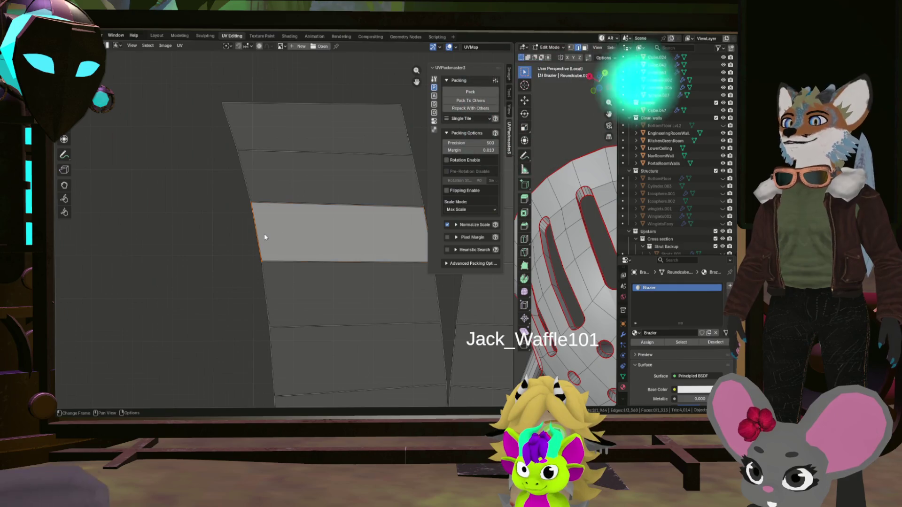
pyautogui.hotkey('shift', 'w')
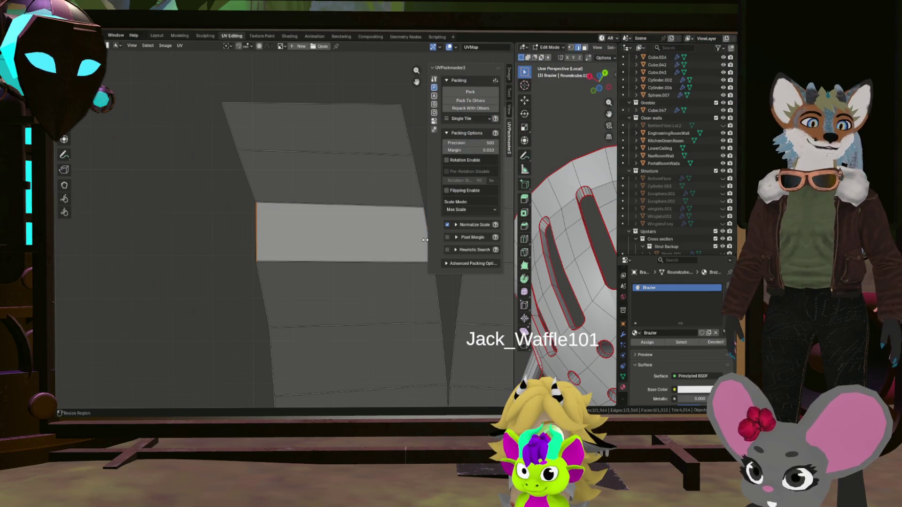
pyautogui.moveTo(425, 238); pyautogui.dragTo(402, 233, button='middle')
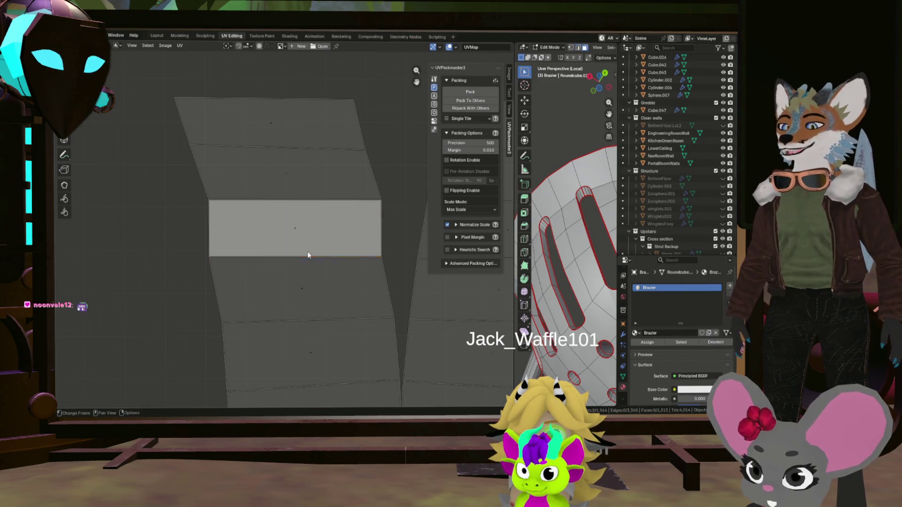
pyautogui.click(309, 238)
pyautogui.hotkey('ctrl', 'i')
pyautogui.press('u')
pyautogui.click(317, 240)
pyautogui.scroll(-3, 313, 282)
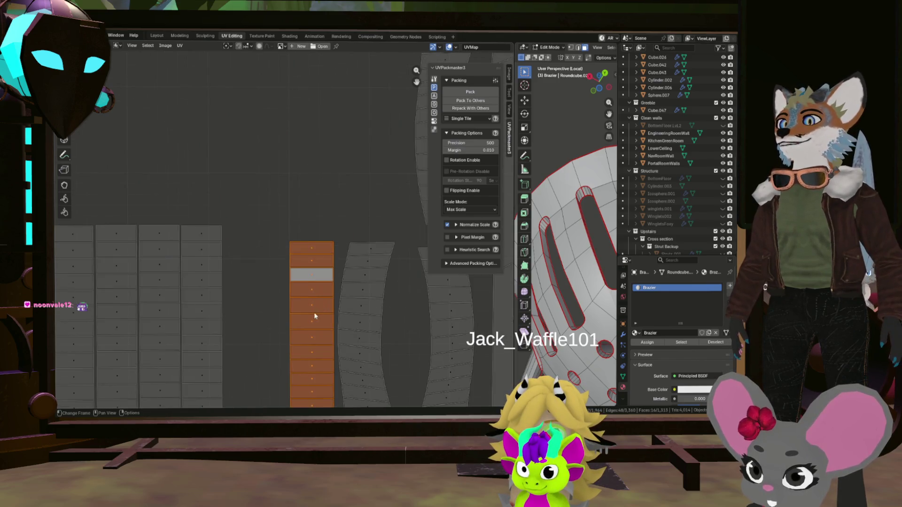
pyautogui.scroll(-2, 314, 304)
# Step: Move the straightened strip against the stacked columns and scale it to match their height
pyautogui.moveTo(314, 282); pyautogui.dragTo(331, 226, button='middle')
pyautogui.press('g')
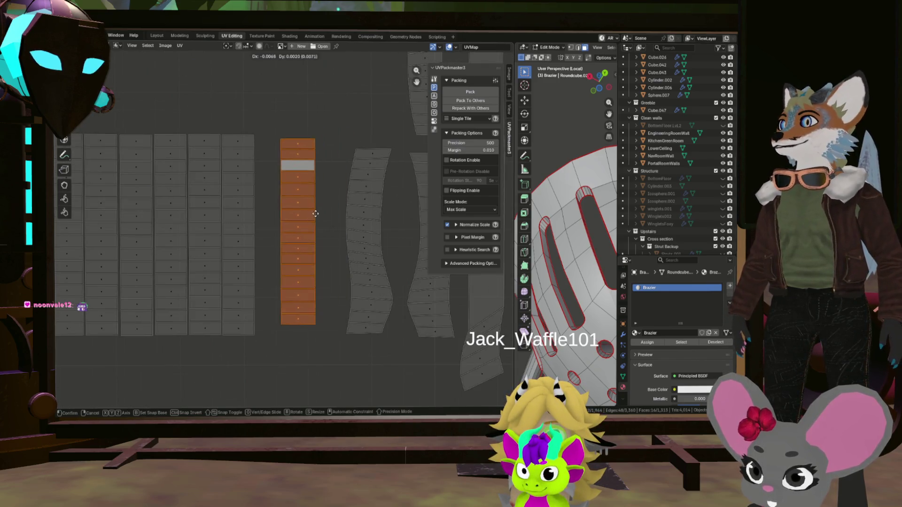
pyautogui.click(332, 225)
pyautogui.press('s')
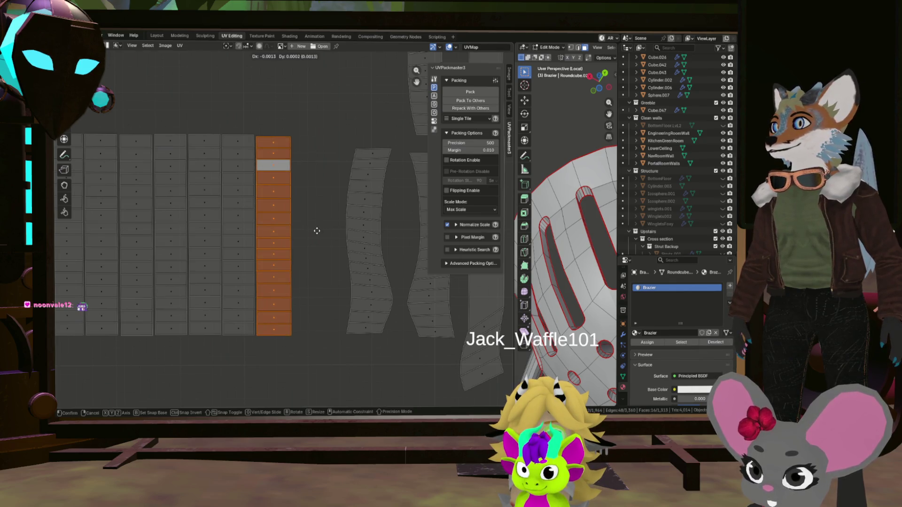
pyautogui.click(317, 231)
pyautogui.scroll(-3, 318, 231)
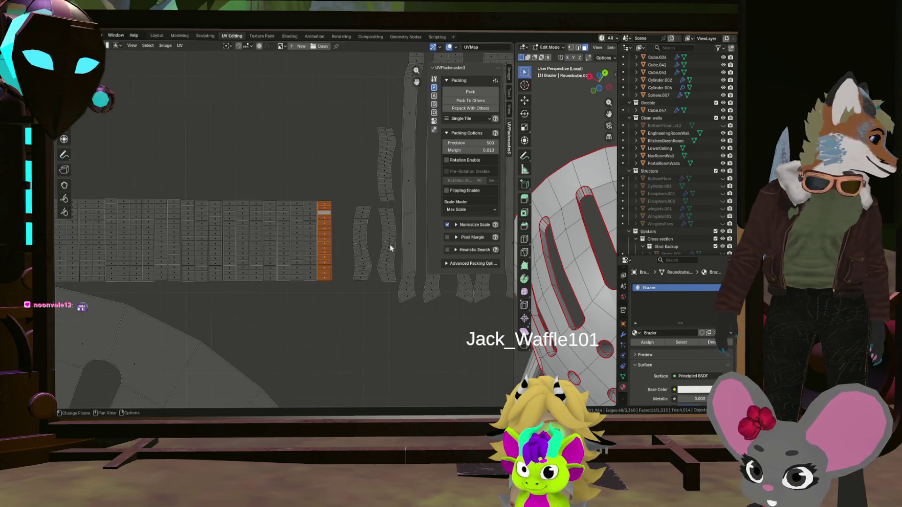
# Step: Square up a face on the next curved strip, invert the selection and straighten the strip with Follow Active Quads
pyautogui.moveTo(325, 226); pyautogui.dragTo(367, 256, button='middle')
pyautogui.scroll(2, 367, 256)
pyautogui.scroll(-2, 368, 250)
pyautogui.scroll(2, 367, 247)
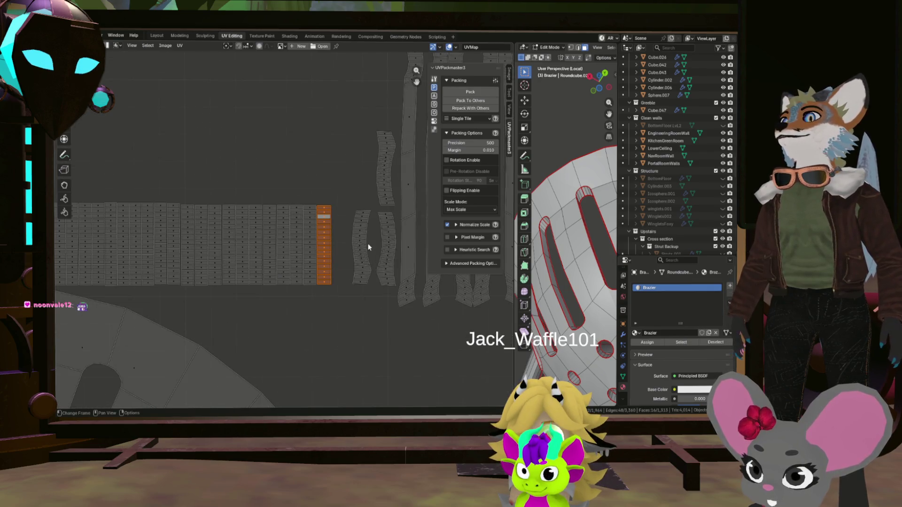
pyautogui.scroll(4, 363, 249)
pyautogui.scroll(1, 361, 195)
pyautogui.scroll(-2, 362, 243)
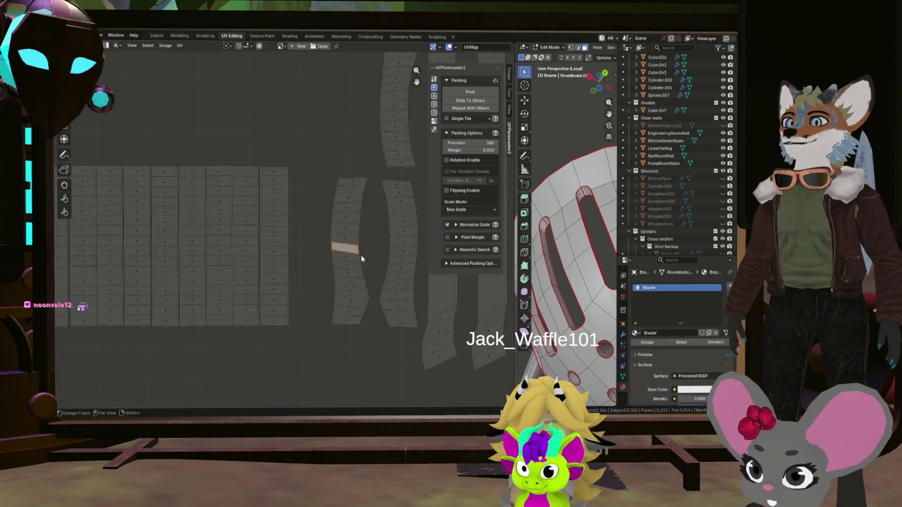
pyautogui.scroll(-1, 350, 277)
pyautogui.scroll(3, 350, 277)
pyautogui.scroll(2, 322, 293)
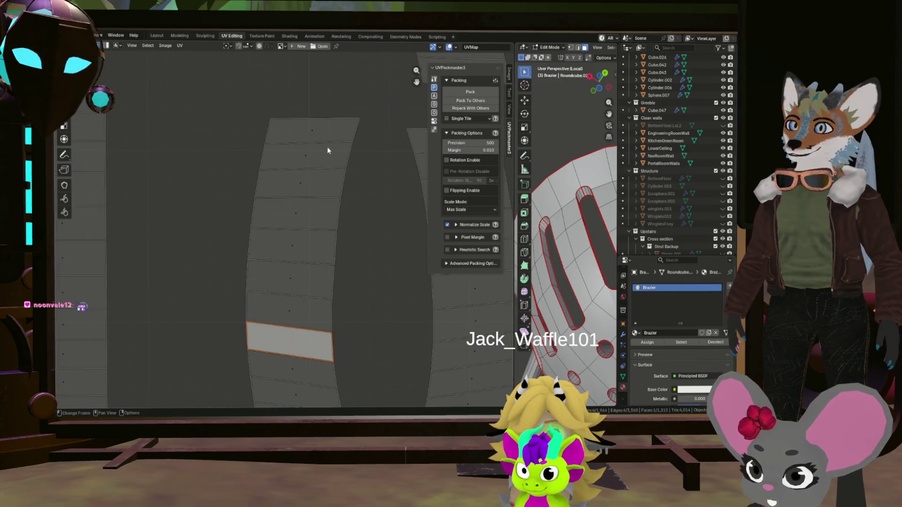
pyautogui.click(302, 214)
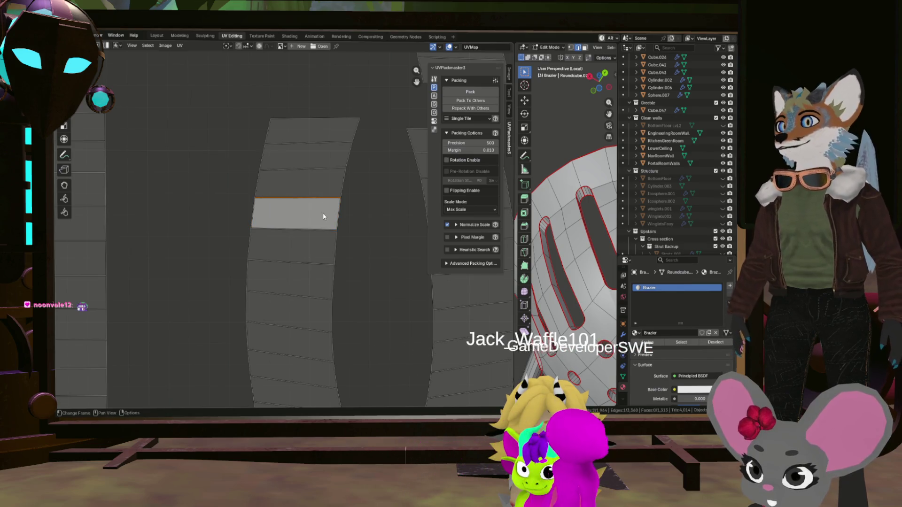
pyautogui.hotkey('alt', 'e')
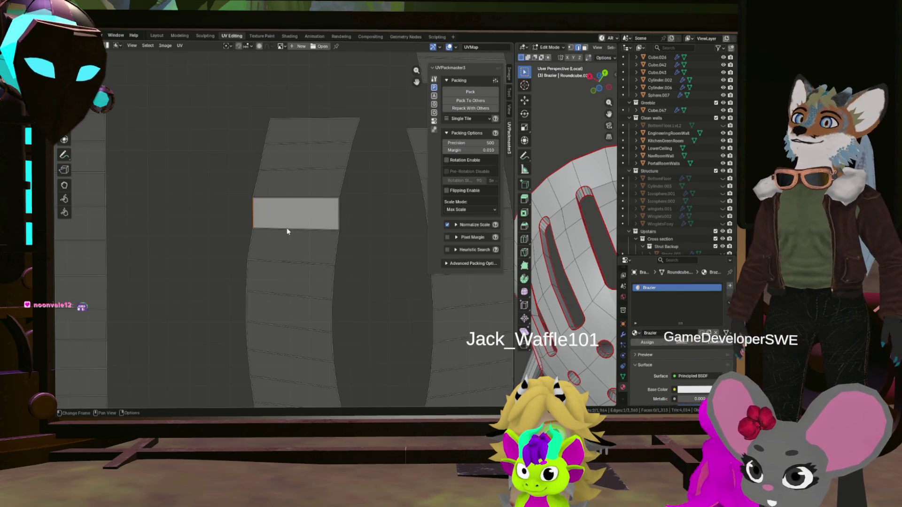
pyautogui.hotkey('ctrl', 'i')
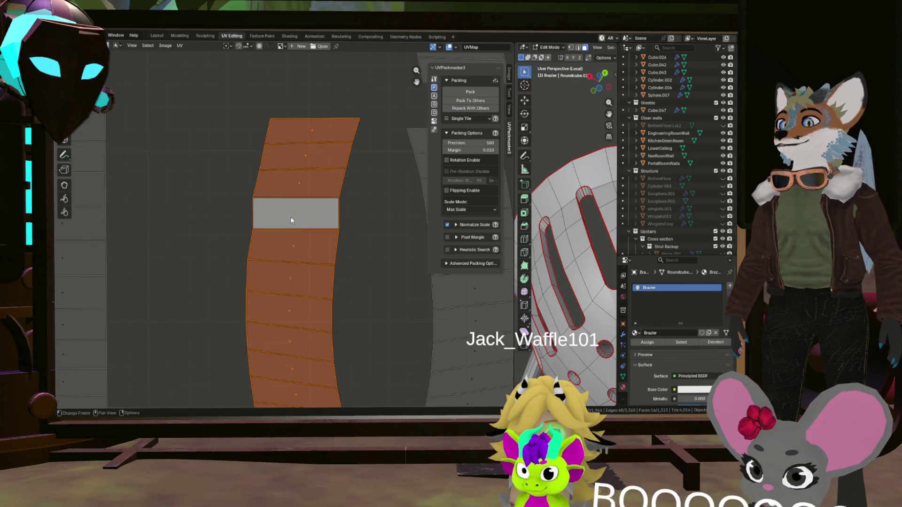
pyautogui.press('u')
pyautogui.click(285, 233)
pyautogui.scroll(-4, 317, 261)
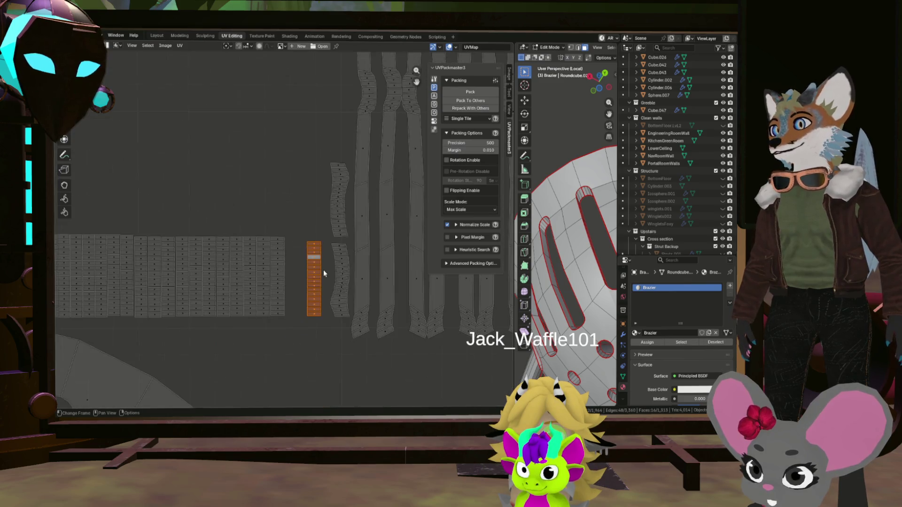
# Step: Stretch the straightened strip along Y and move it beside the column stack
pyautogui.press('s')
pyautogui.press('y')
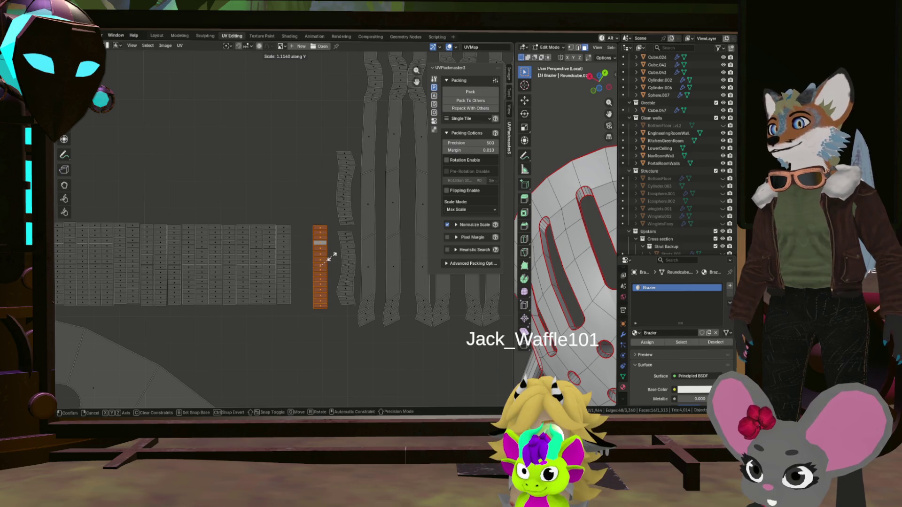
pyautogui.press('g')
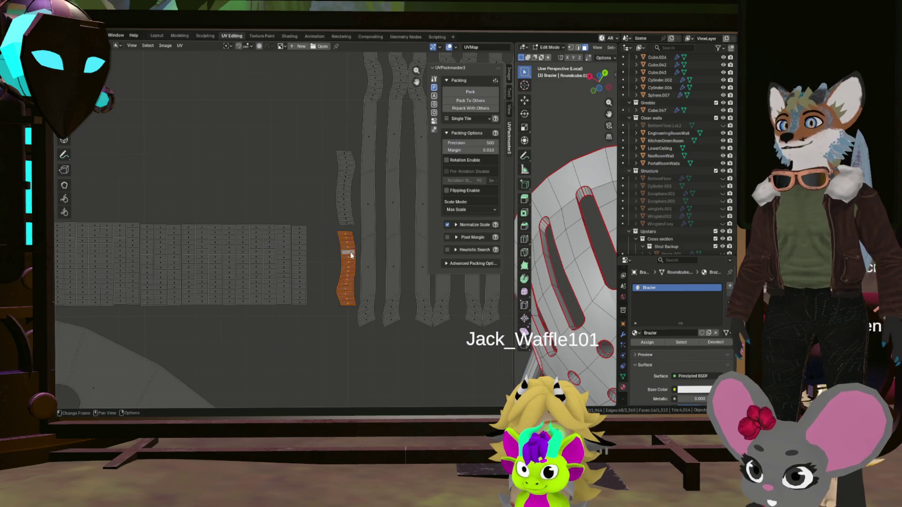
pyautogui.scroll(5, 350, 255)
pyautogui.moveTo(358, 245); pyautogui.dragTo(321, 263, button='middle')
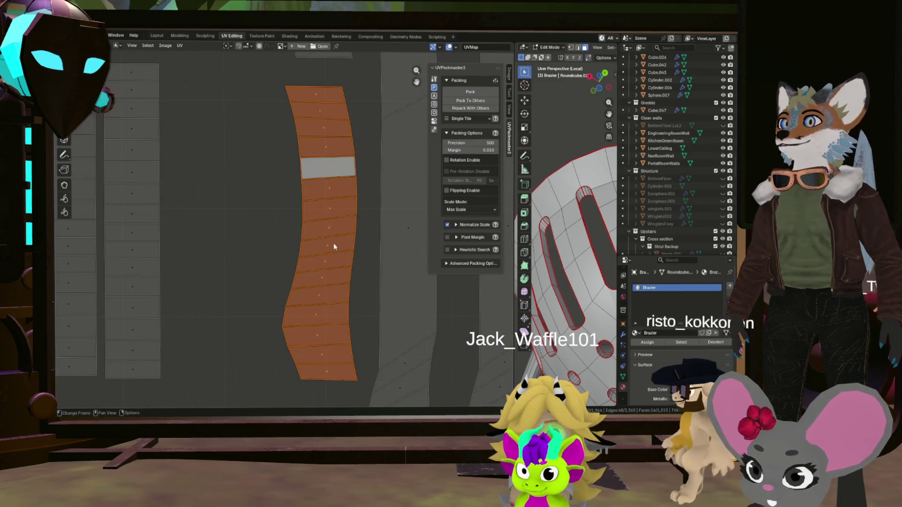
pyautogui.scroll(3, 322, 259)
# Step: Straighten the curved strip with Follow Active Quads from the chosen reference face
pyautogui.click(316, 202)
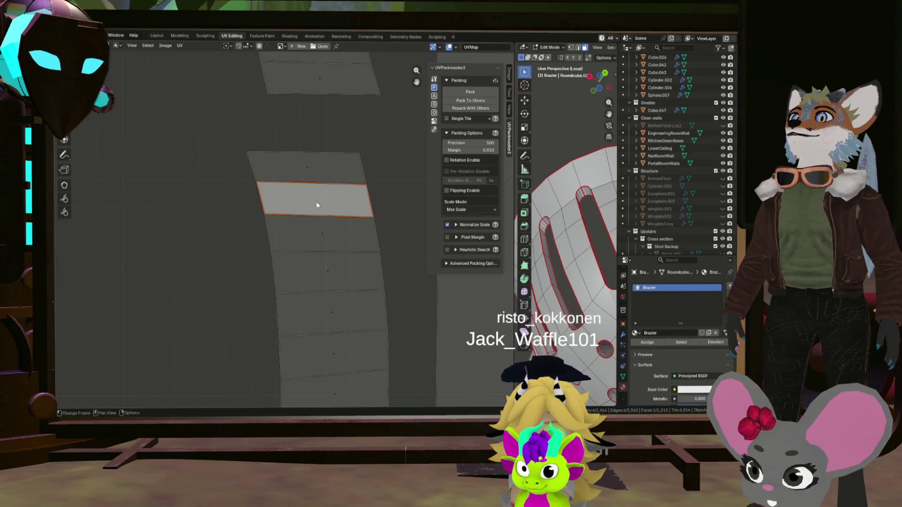
pyautogui.moveTo(344, 310); pyautogui.dragTo(345, 285, button='middle')
pyautogui.click(341, 283)
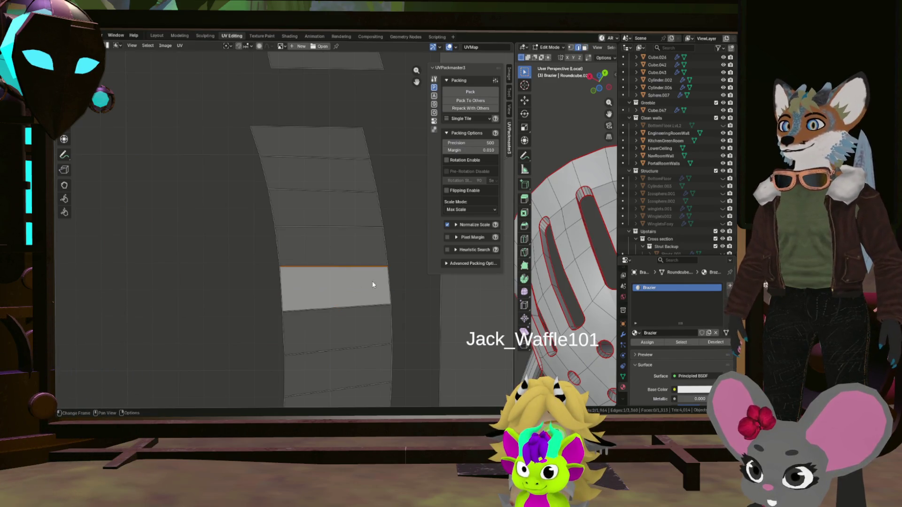
pyautogui.hotkey('ctrl', 'i')
pyautogui.click(387, 288)
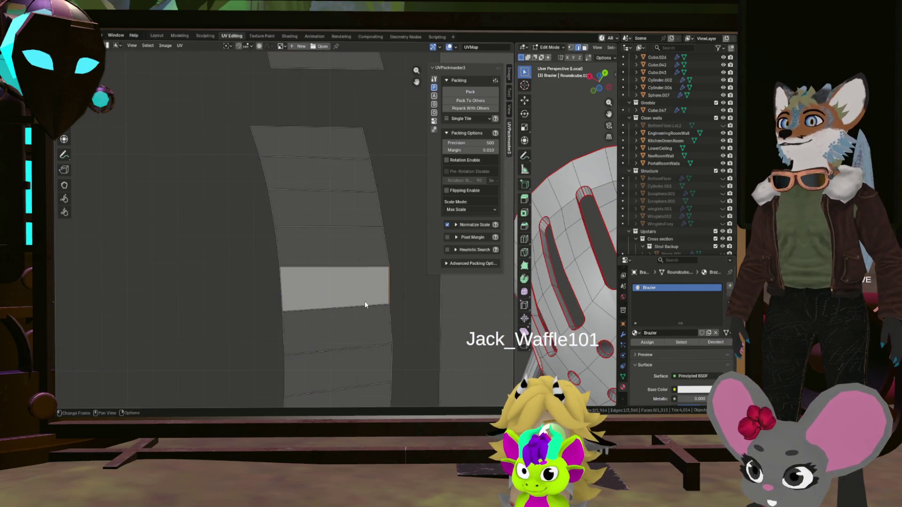
pyautogui.click(364, 301)
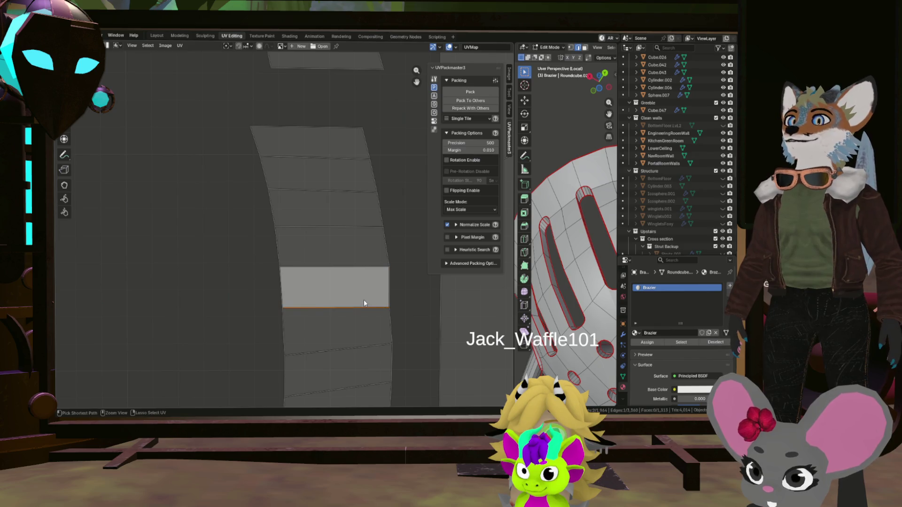
pyautogui.click(320, 277)
pyautogui.hotkey('ctrl', 'l')
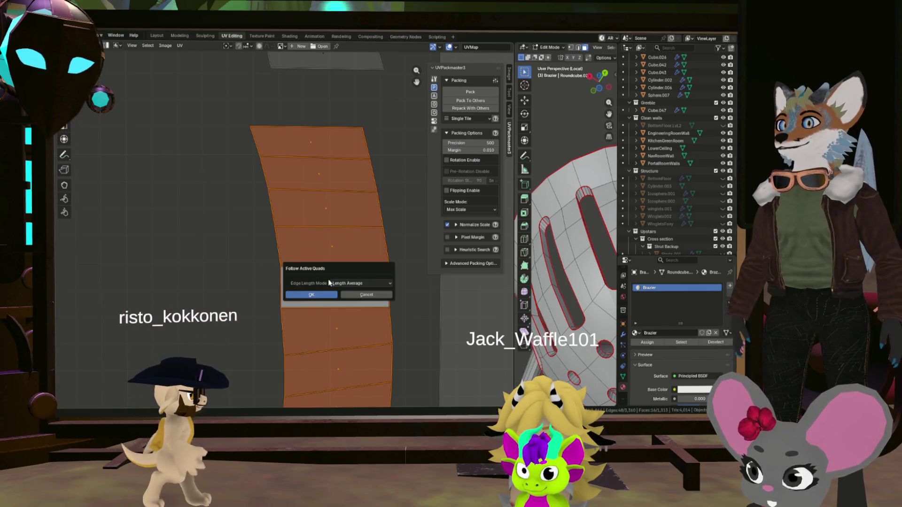
pyautogui.click(312, 296)
pyautogui.scroll(-4, 344, 300)
pyautogui.scroll(-1, 352, 289)
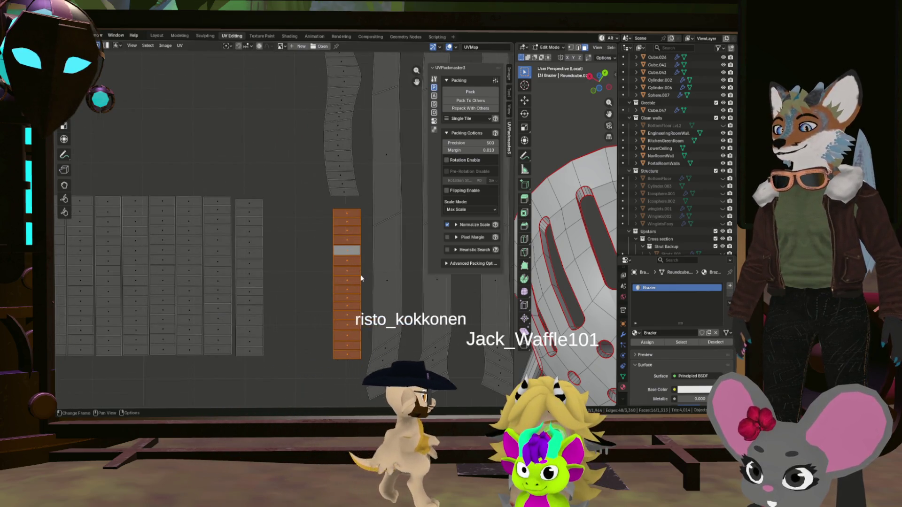
# Step: Move the straightened strip beside the columns and scale it vertically to match their height
pyautogui.moveTo(361, 277); pyautogui.dragTo(310, 279)
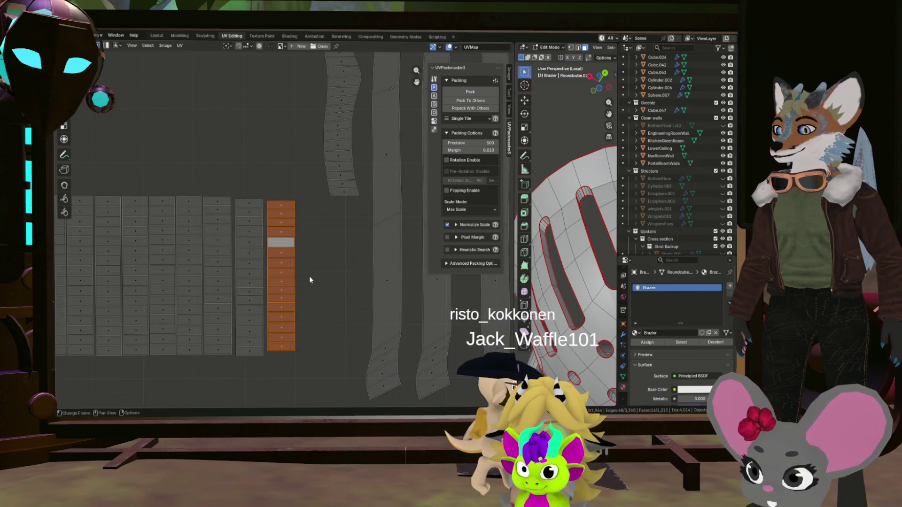
pyautogui.press('s')
pyautogui.press('y')
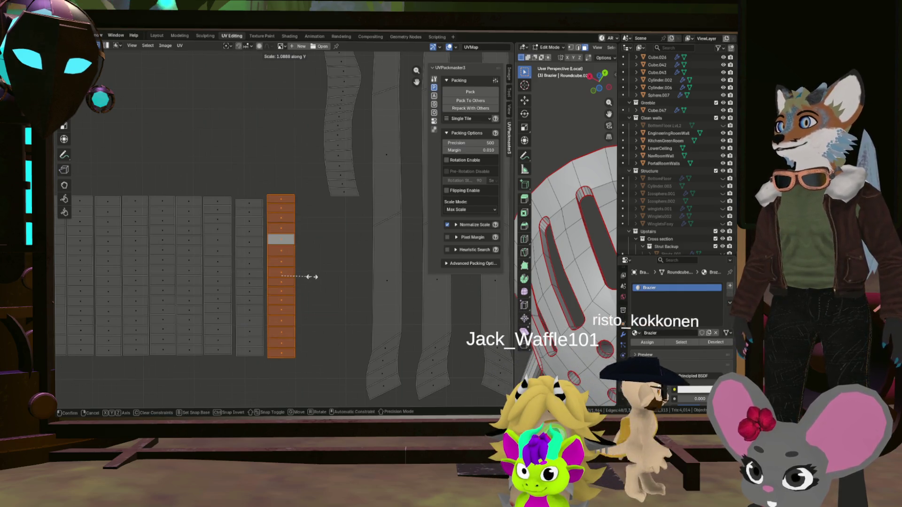
pyautogui.click(328, 273)
pyautogui.scroll(-2, 327, 274)
pyautogui.scroll(-2, 332, 268)
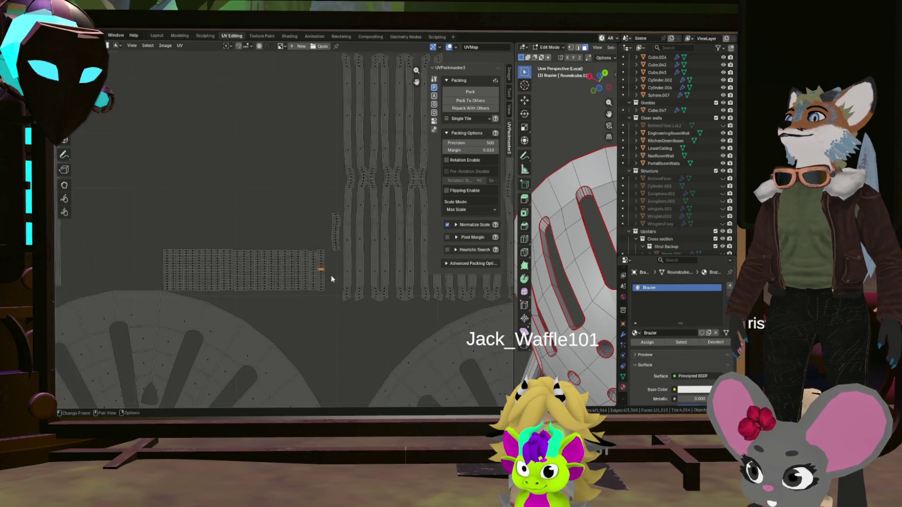
pyautogui.scroll(1, 333, 267)
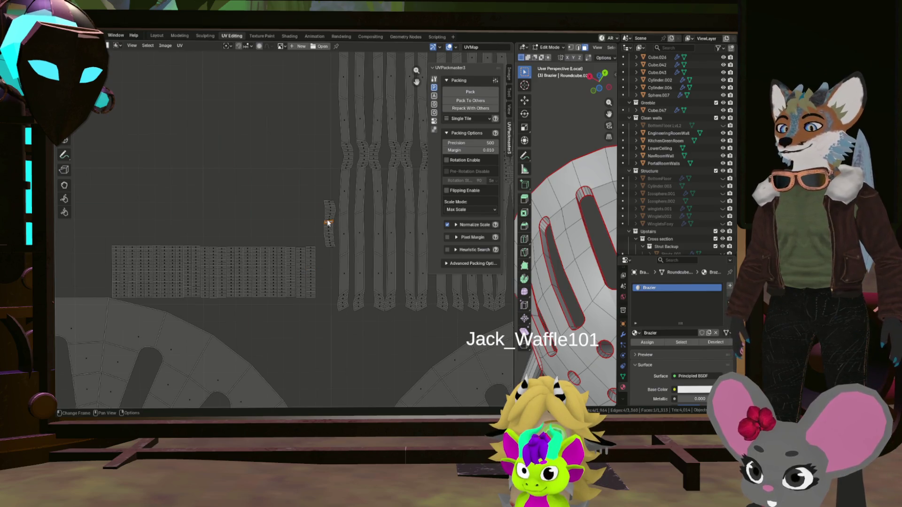
# Step: Bring the next curved strip over next to the column stack
pyautogui.press('g')
pyautogui.click(324, 266)
pyautogui.scroll(1, 326, 267)
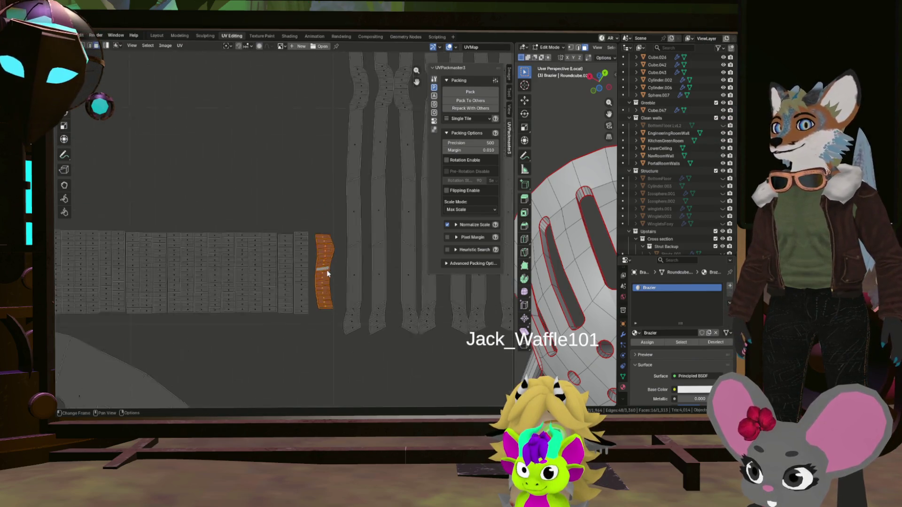
pyautogui.scroll(1, 335, 264)
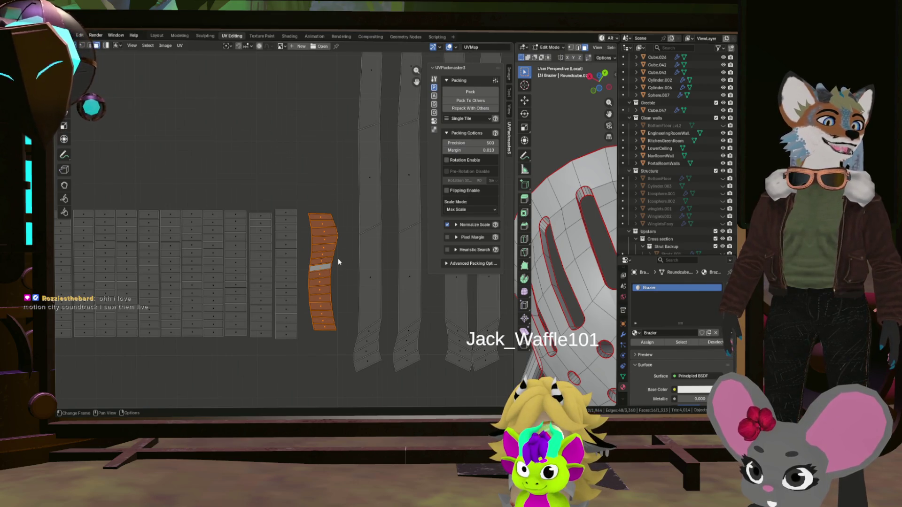
pyautogui.scroll(2, 338, 258)
pyautogui.scroll(3, 313, 250)
pyautogui.scroll(-2, 313, 284)
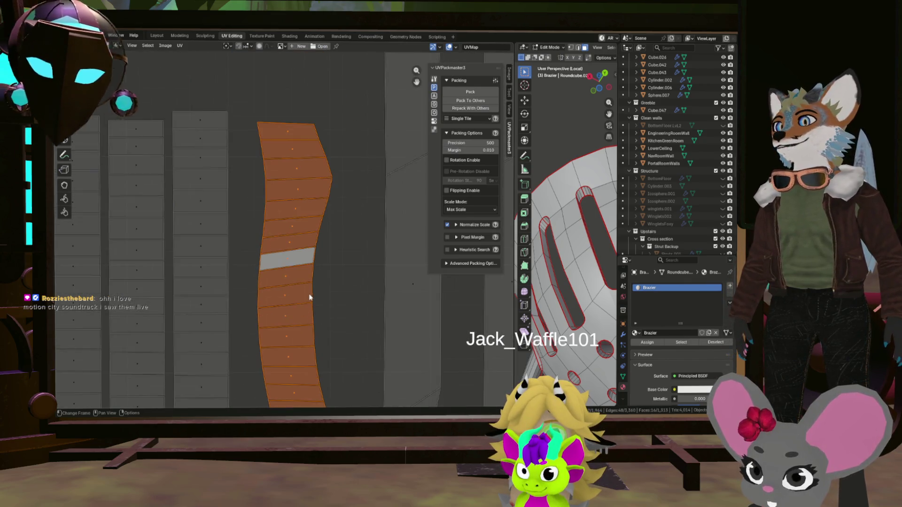
pyautogui.scroll(-2, 310, 296)
pyautogui.scroll(3, 303, 324)
pyautogui.scroll(1, 303, 332)
pyautogui.scroll(2, 303, 282)
pyautogui.scroll(-3, 302, 303)
pyautogui.scroll(2, 308, 245)
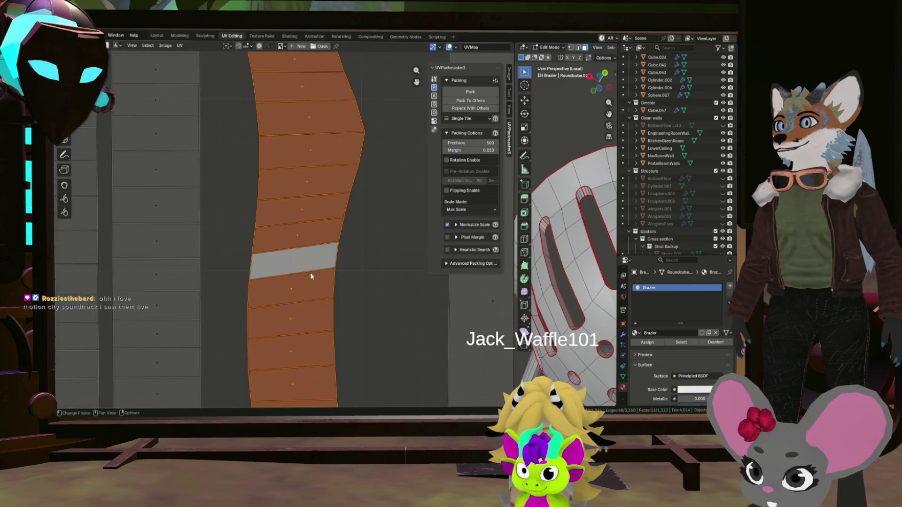
pyautogui.moveTo(310, 273); pyautogui.dragTo(306, 248, button='middle')
pyautogui.scroll(3, 335, 307)
pyautogui.scroll(-2, 335, 307)
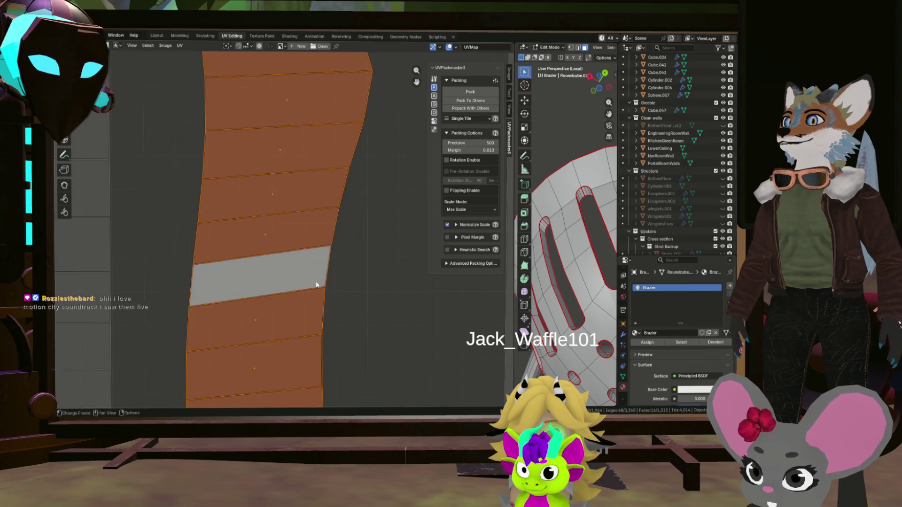
pyautogui.scroll(-3, 318, 282)
pyautogui.scroll(3, 306, 299)
# Step: Pick a reference face on the curved strip and straighten the strip from it
pyautogui.click(303, 286)
pyautogui.scroll(4, 302, 285)
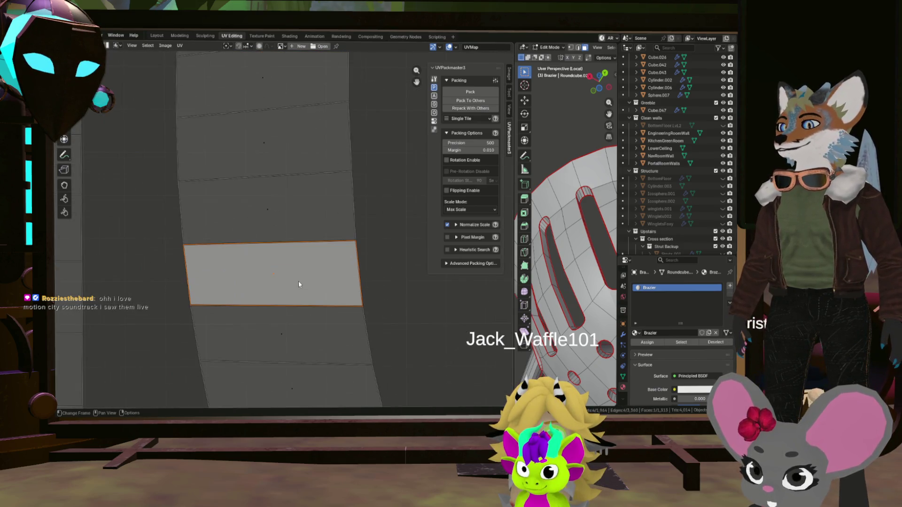
pyautogui.hotkey('ctrl', 'z')
pyautogui.hotkey('ctrl', 'shift', 'z')
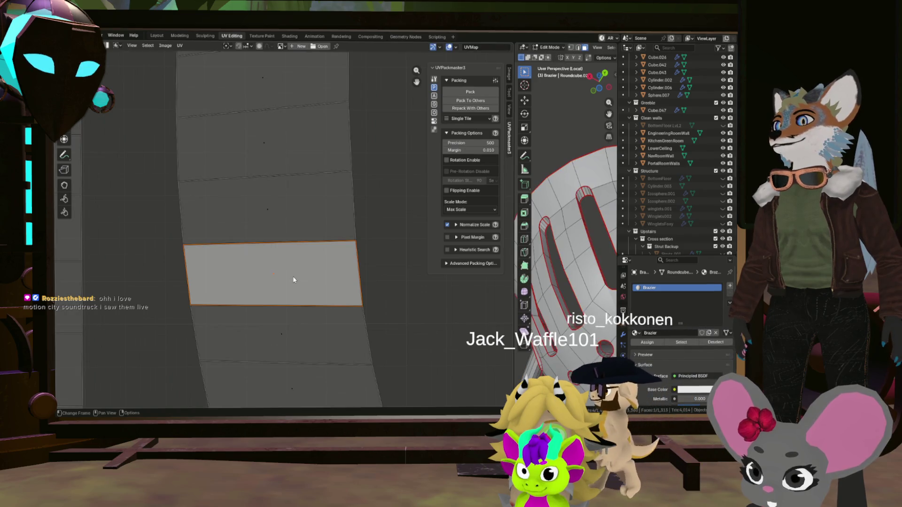
pyautogui.click(295, 242)
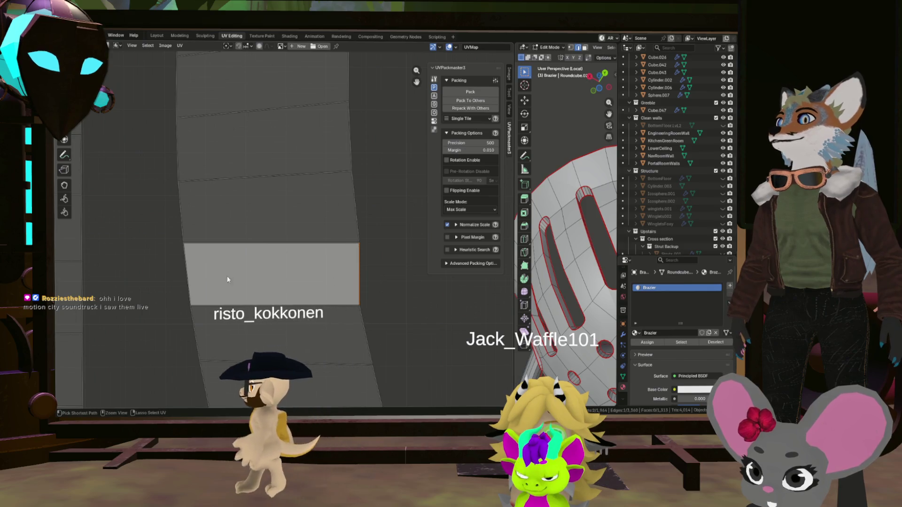
pyautogui.press('3')
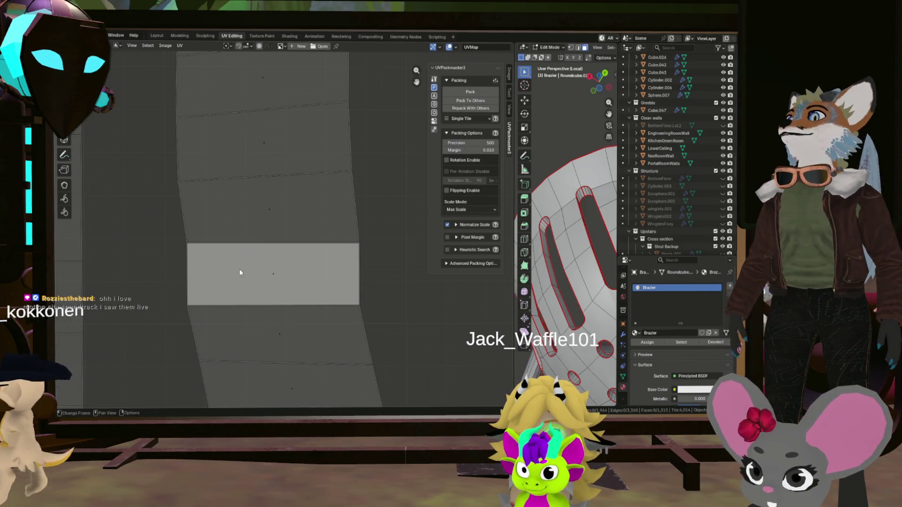
pyautogui.hotkey('ctrl', 'i')
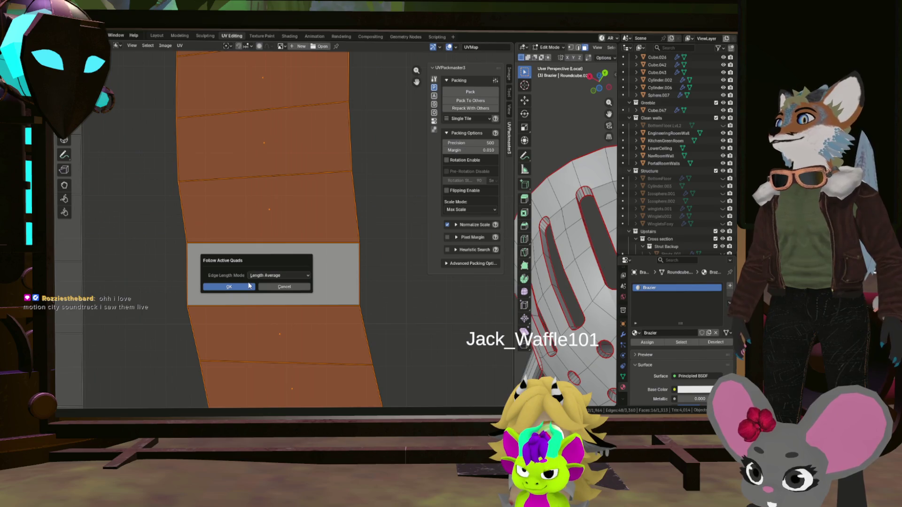
pyautogui.scroll(-5, 283, 278)
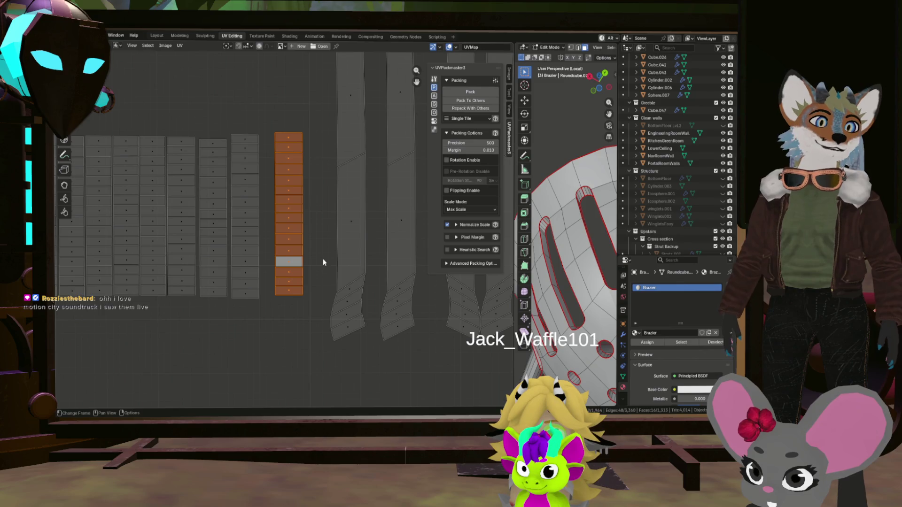
# Step: Move the straightened strip beside the other columns
pyautogui.press('g')
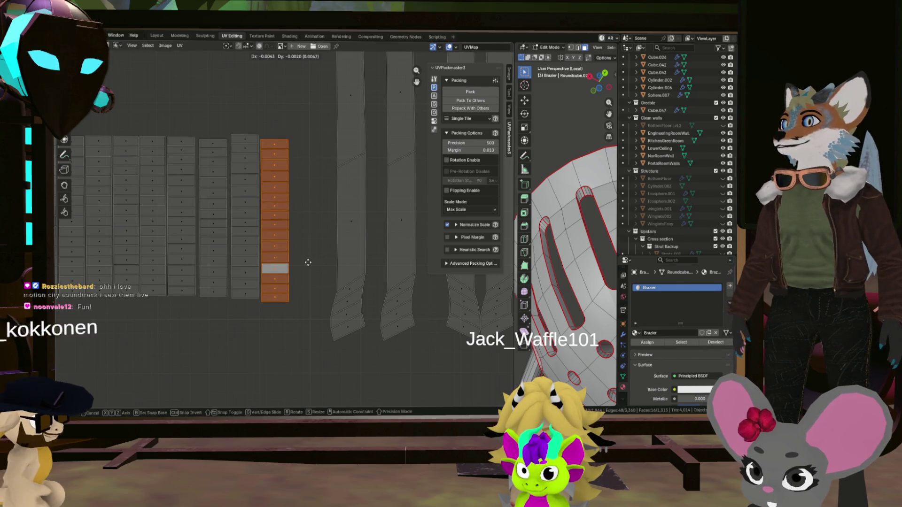
pyautogui.click(307, 262)
pyautogui.scroll(4, 308, 262)
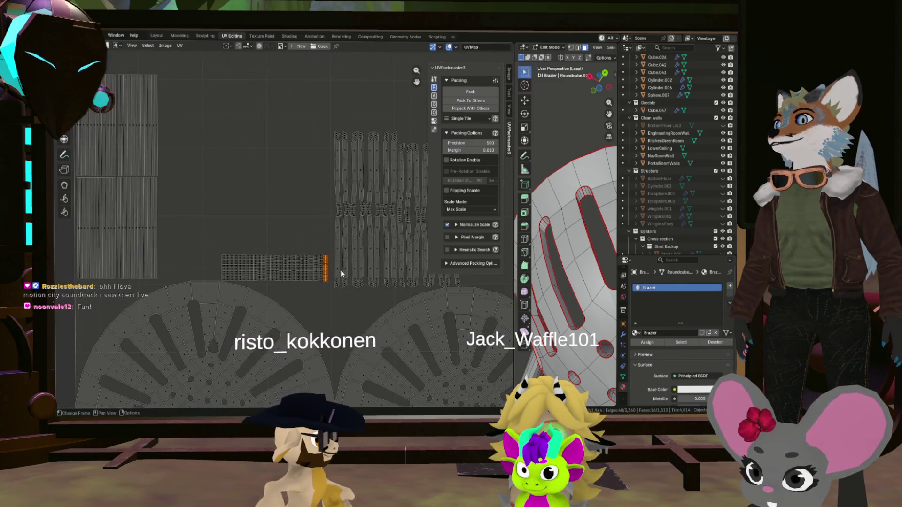
pyautogui.moveTo(341, 287); pyautogui.dragTo(347, 185, button='middle')
pyautogui.scroll(-2, 347, 185)
pyautogui.scroll(-3, 339, 205)
pyautogui.scroll(-3, 349, 226)
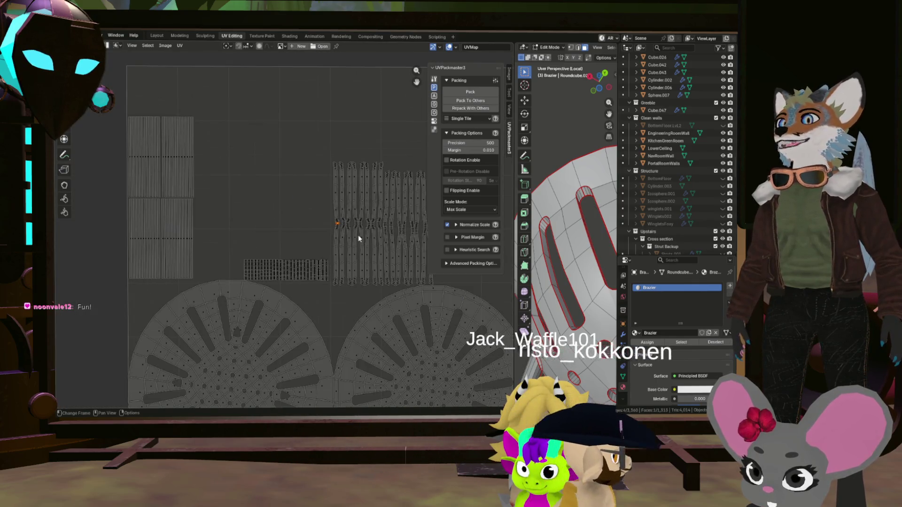
pyautogui.scroll(2, 349, 226)
pyautogui.scroll(2, 337, 214)
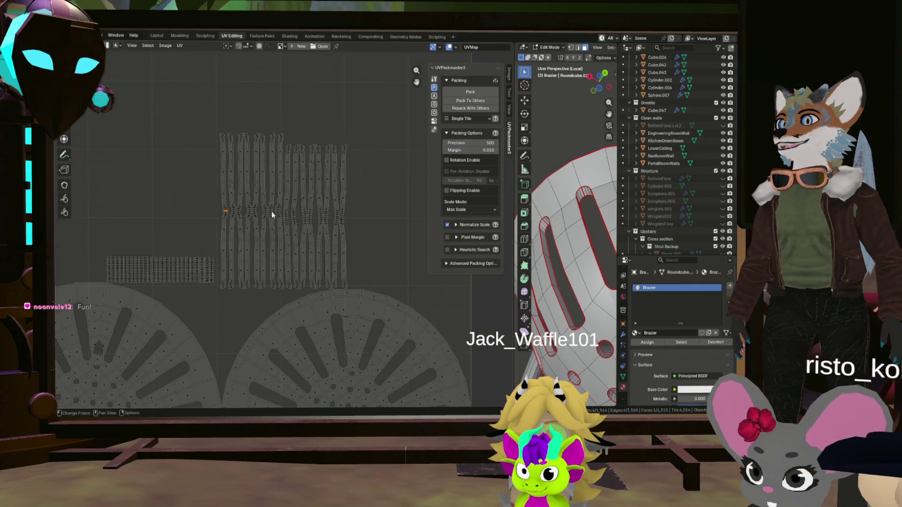
pyautogui.scroll(4, 224, 223)
pyautogui.scroll(4, 229, 219)
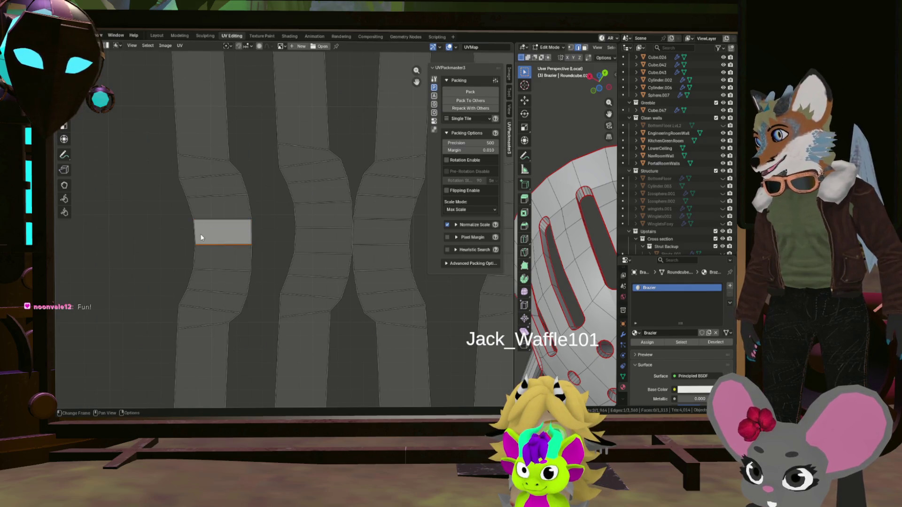
# Step: Straighten the strip with Follow Active Quads using Length Average, then pick a face on the next strip
pyautogui.press('3')
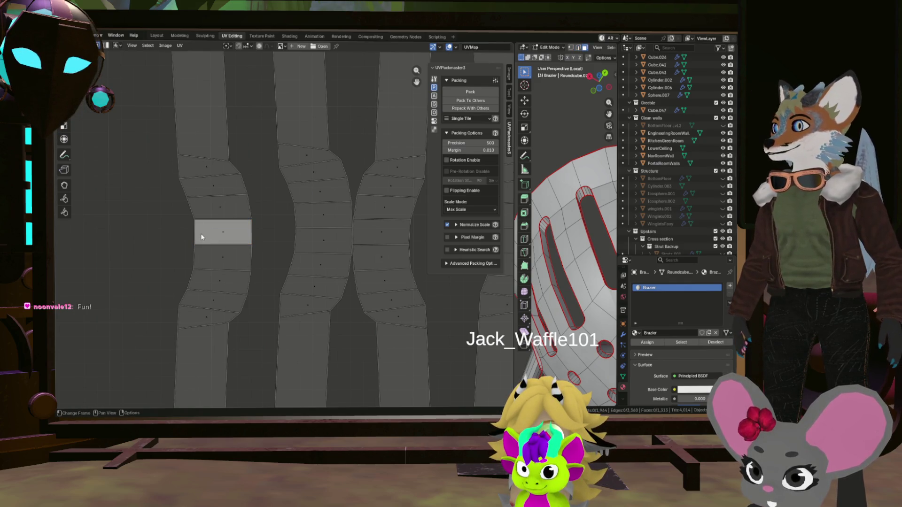
pyautogui.hotkey('ctrl', 'l')
pyautogui.press('u')
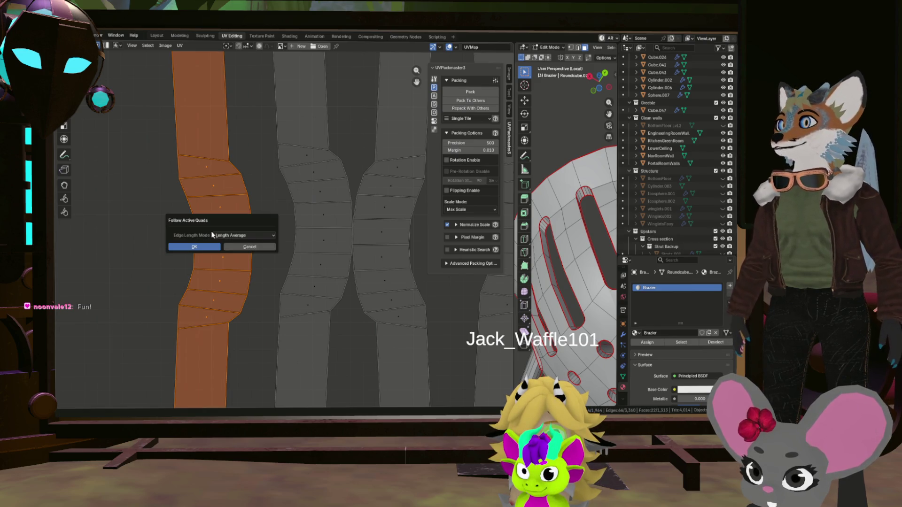
pyautogui.click(212, 246)
pyautogui.scroll(-2, 254, 268)
pyautogui.scroll(-2, 254, 266)
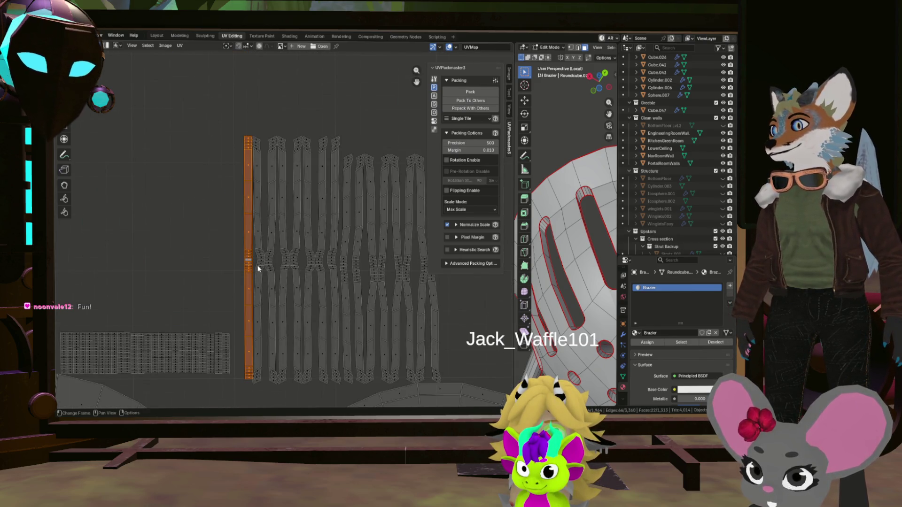
pyautogui.scroll(3, 258, 268)
pyautogui.scroll(3, 268, 254)
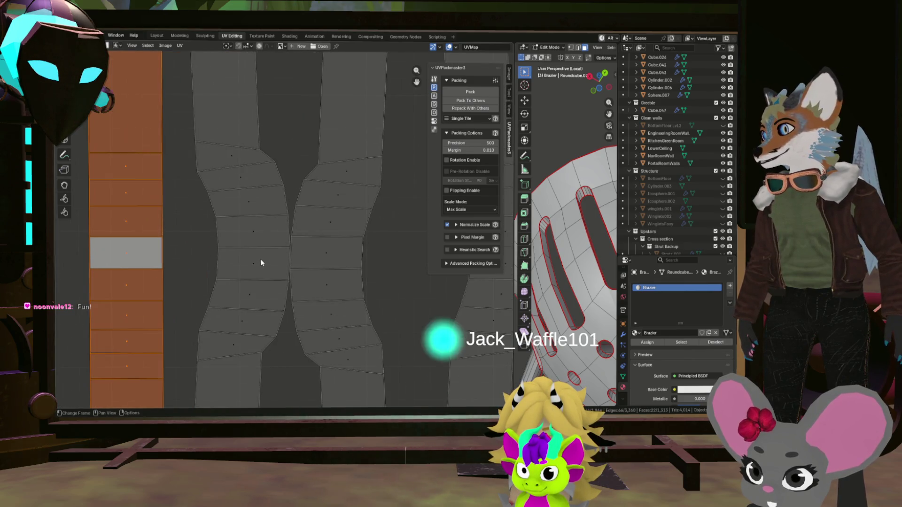
pyautogui.scroll(-3, 261, 257)
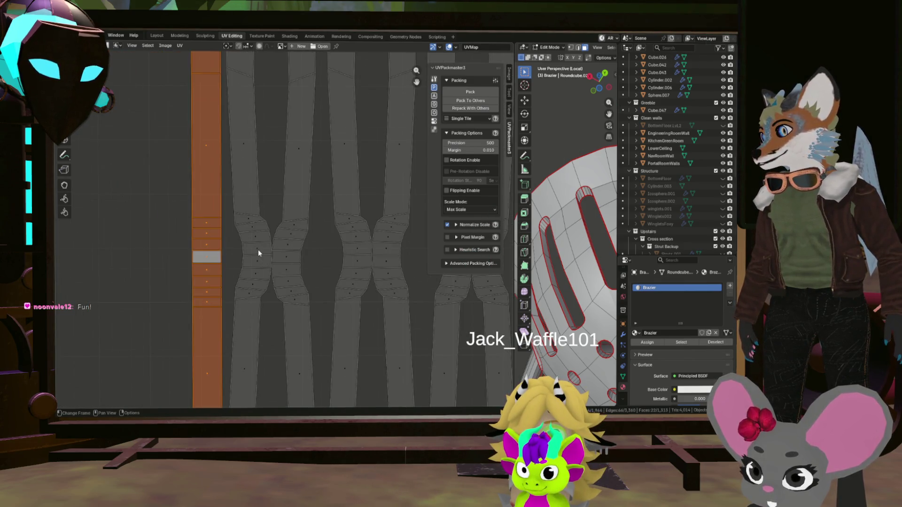
pyautogui.click(258, 250)
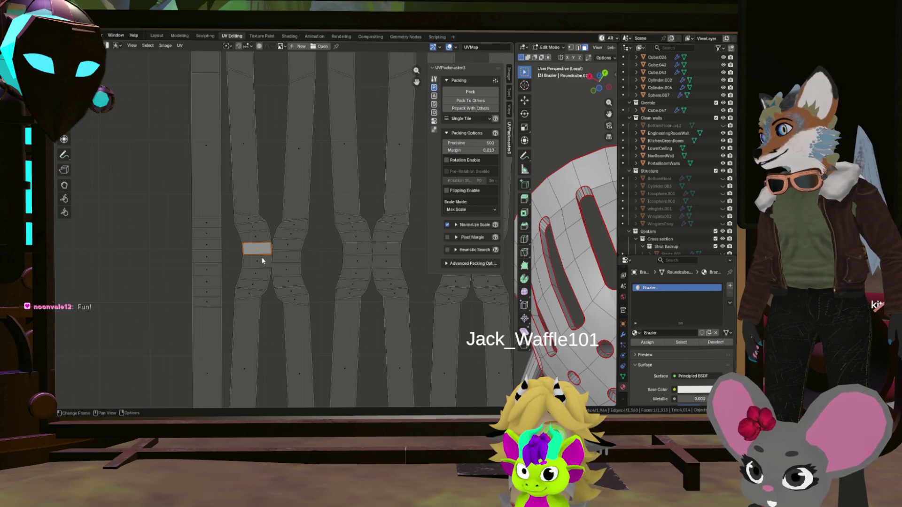
pyautogui.scroll(4, 288, 258)
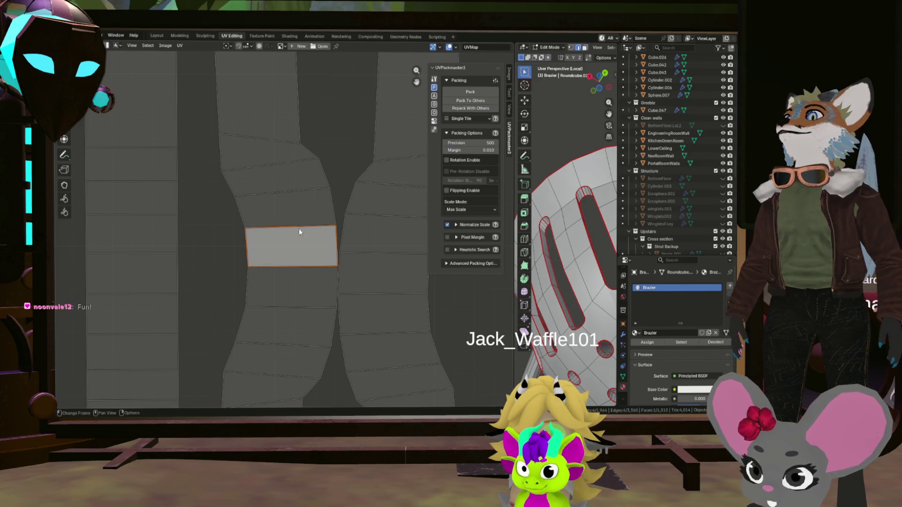
# Step: Straighten the strip around the selected face with Follow Active Quads and move it beside the columns
pyautogui.click(282, 256)
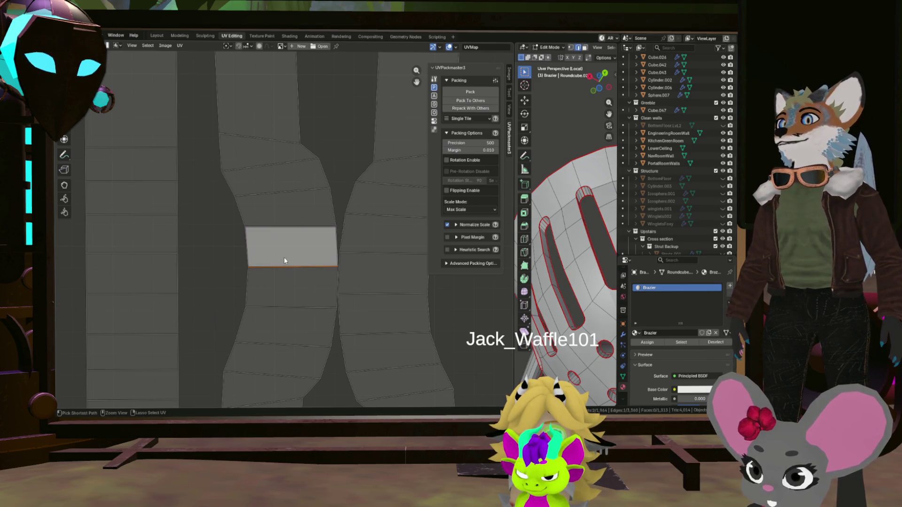
pyautogui.click(252, 246)
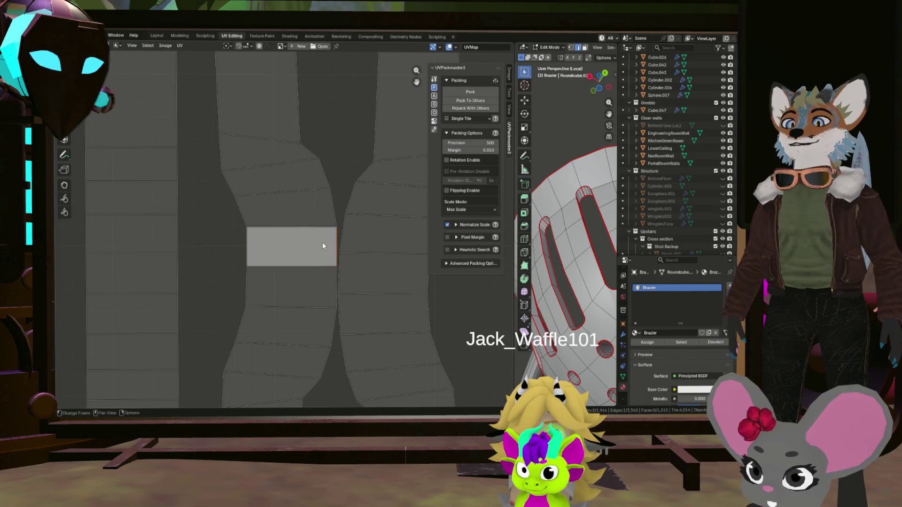
pyautogui.press('l')
pyautogui.rightClick(315, 245)
pyautogui.click(303, 255)
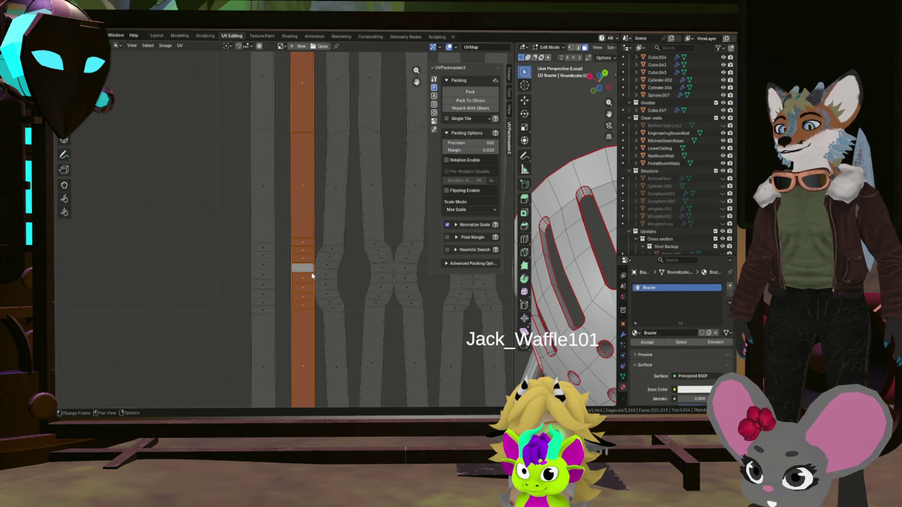
pyautogui.press('g')
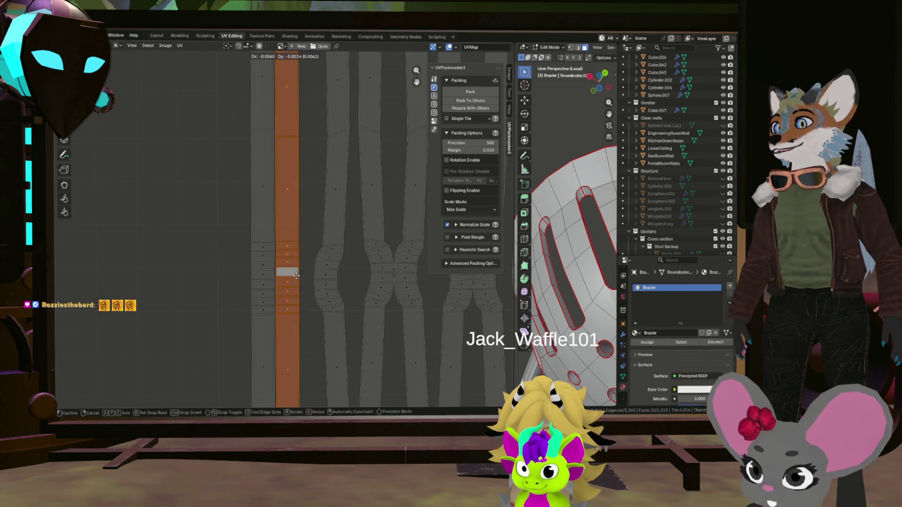
pyautogui.scroll(-1, 318, 278)
pyautogui.scroll(-1, 321, 279)
pyautogui.scroll(-1, 324, 281)
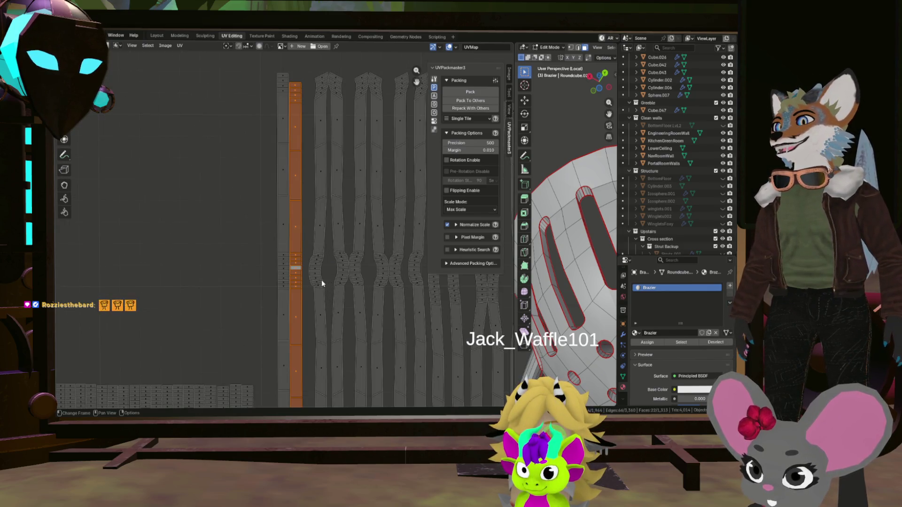
pyautogui.scroll(-3, 302, 267)
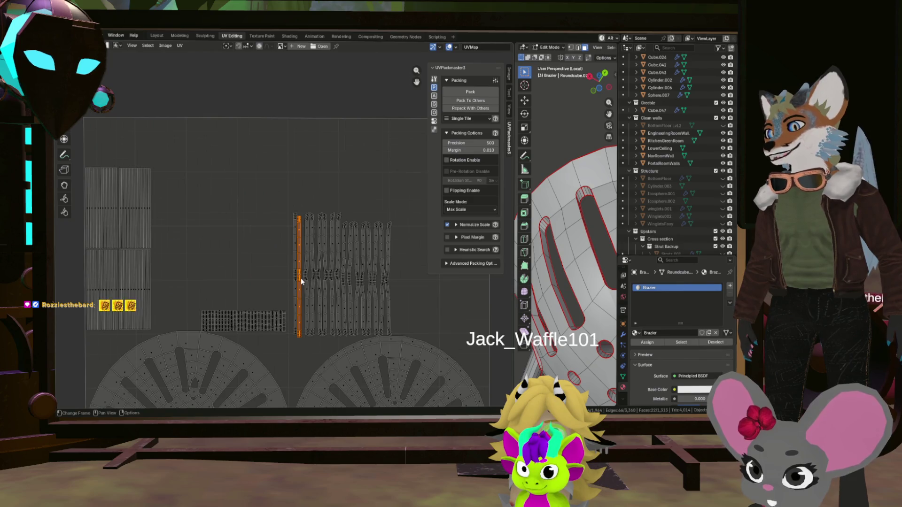
pyautogui.scroll(2, 301, 278)
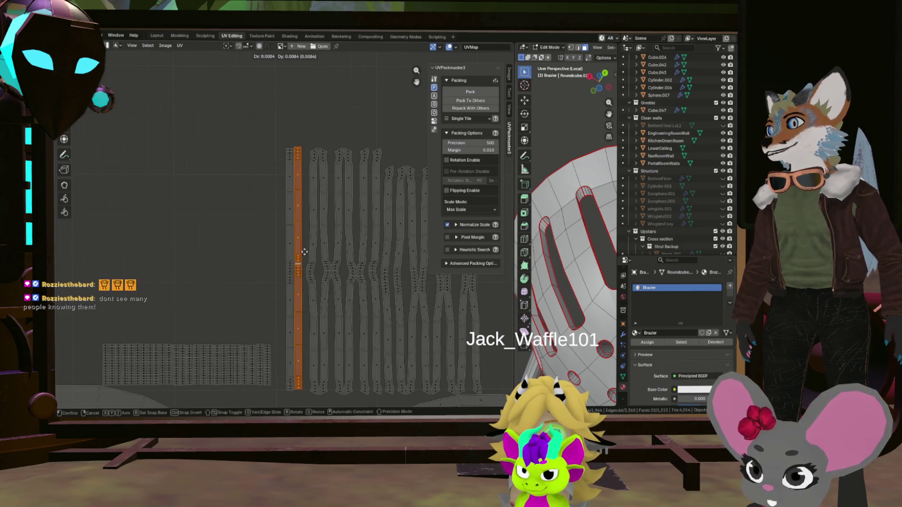
pyautogui.scroll(3, 305, 258)
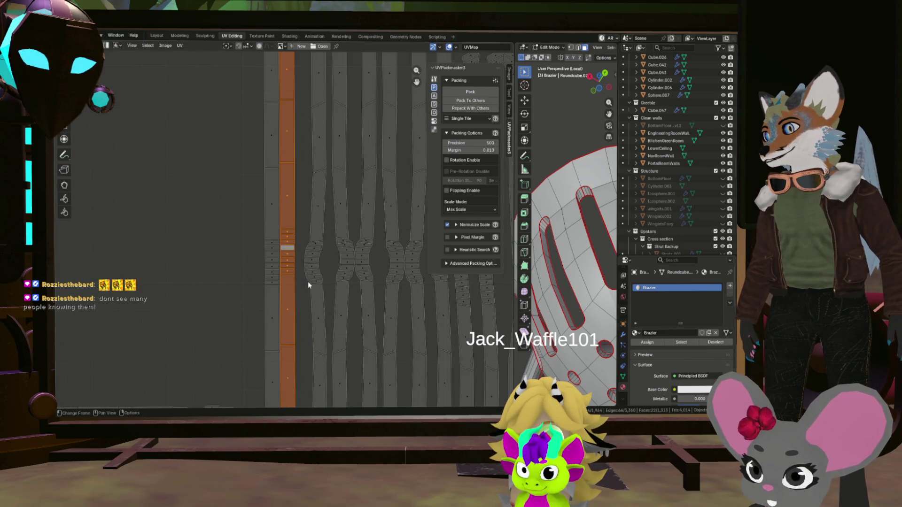
# Step: Straighten the next curved strip from its reference face and move it into the column stack
pyautogui.click(314, 259)
pyautogui.scroll(4, 314, 258)
pyautogui.scroll(3, 313, 258)
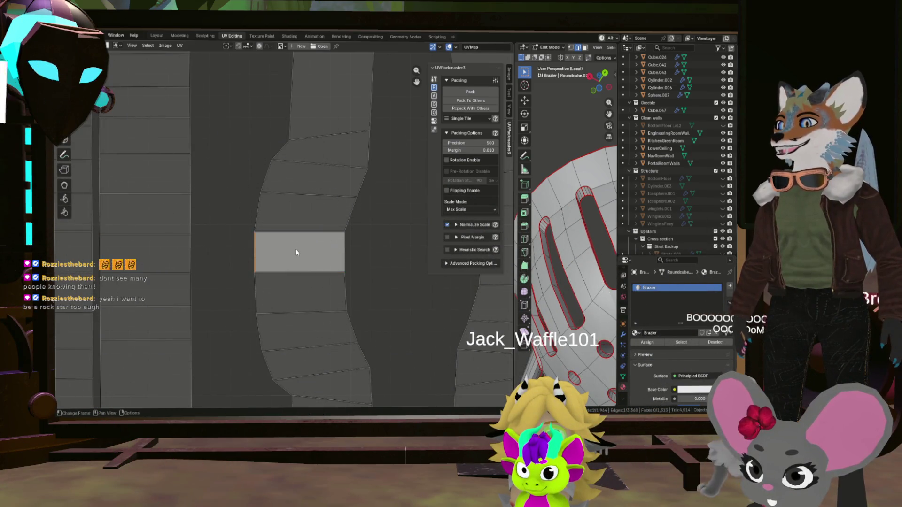
pyautogui.scroll(1, 295, 249)
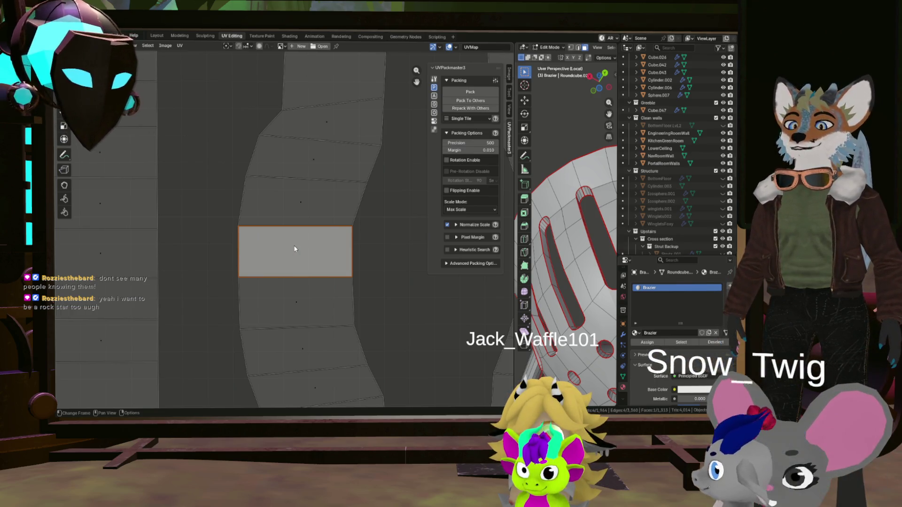
pyautogui.hotkey('ctrl', 'i')
pyautogui.rightClick(292, 242)
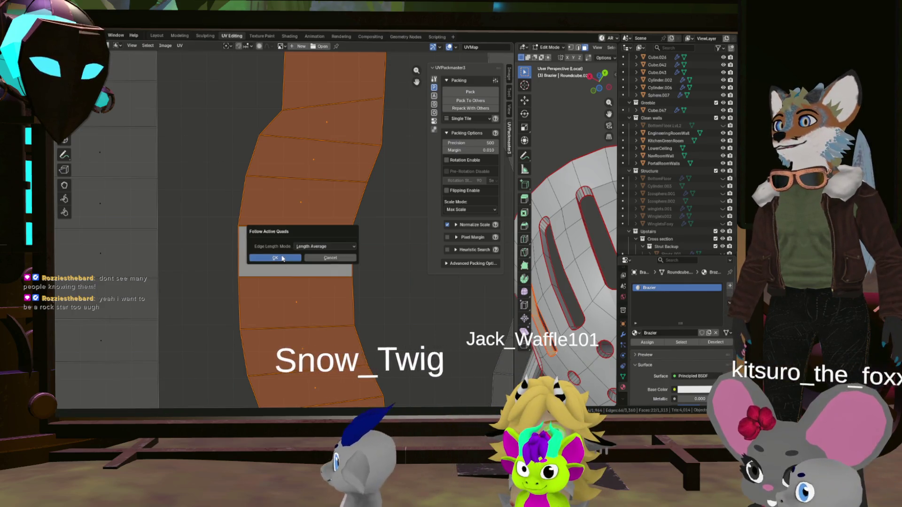
pyautogui.click(292, 251)
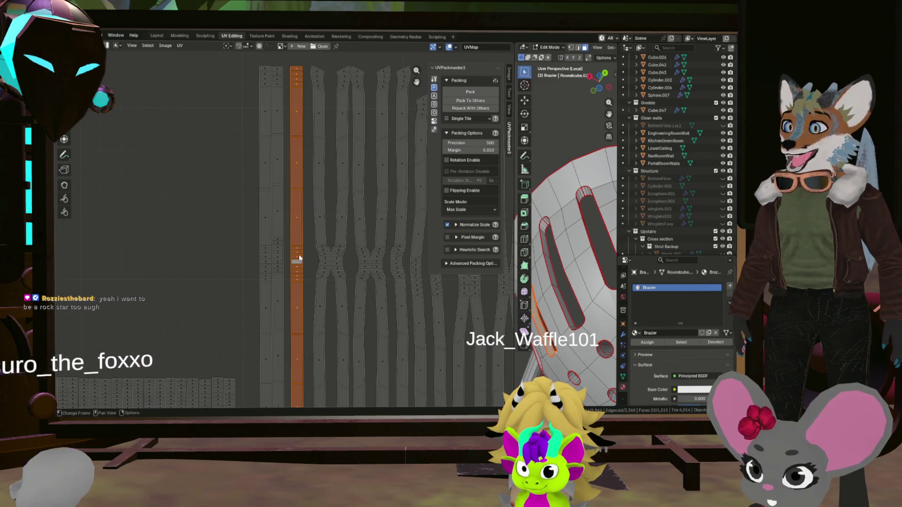
pyautogui.hotkey('ctrl', 'p')
pyautogui.scroll(-1, 300, 262)
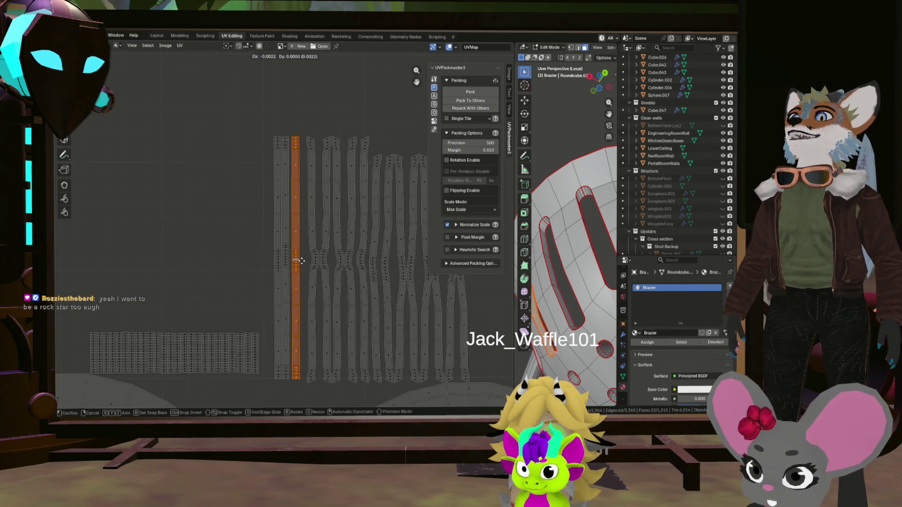
pyautogui.scroll(2, 301, 267)
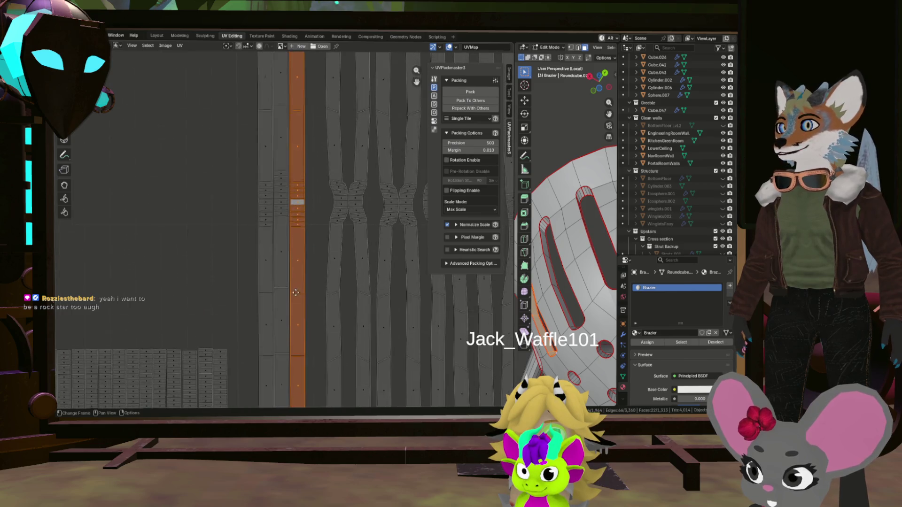
pyautogui.scroll(1, 281, 269)
pyautogui.scroll(2, 270, 272)
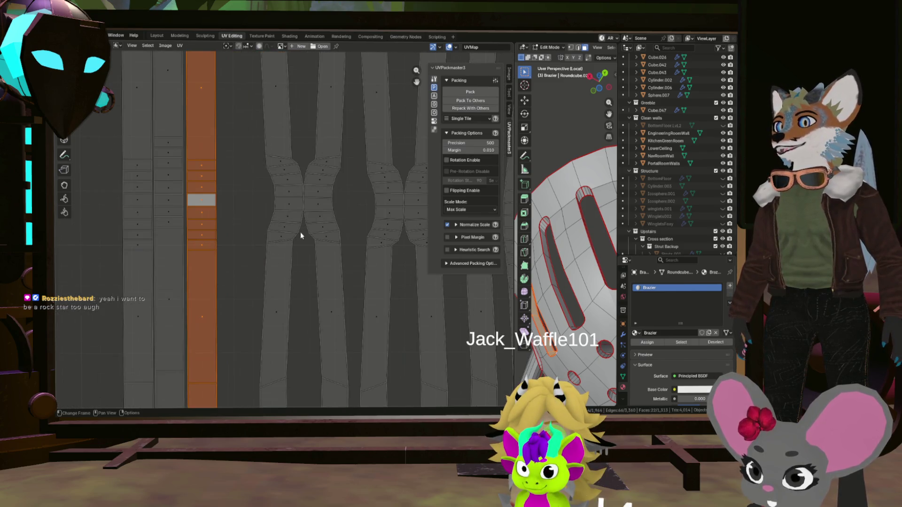
# Step: Straighten the wavy strip from its reference quad with Follow Active Quads and move it left beside the column
pyautogui.click(286, 203)
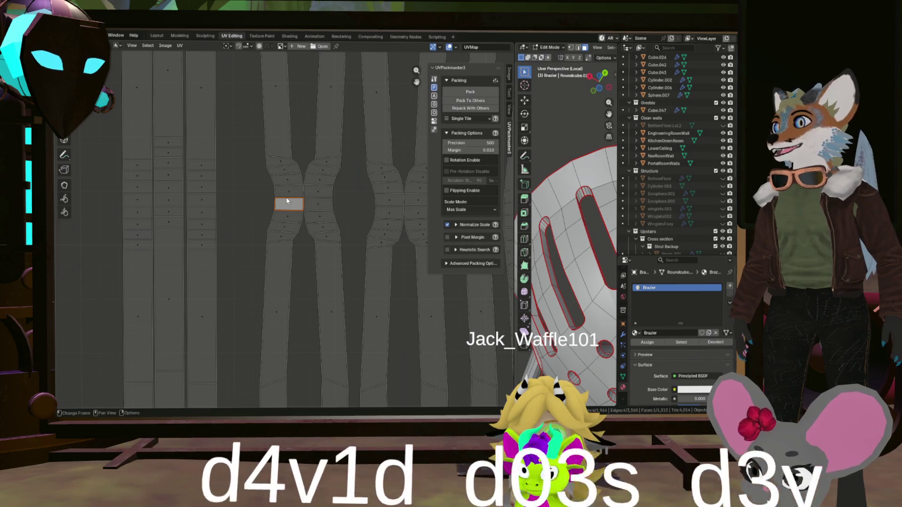
pyautogui.scroll(3, 286, 203)
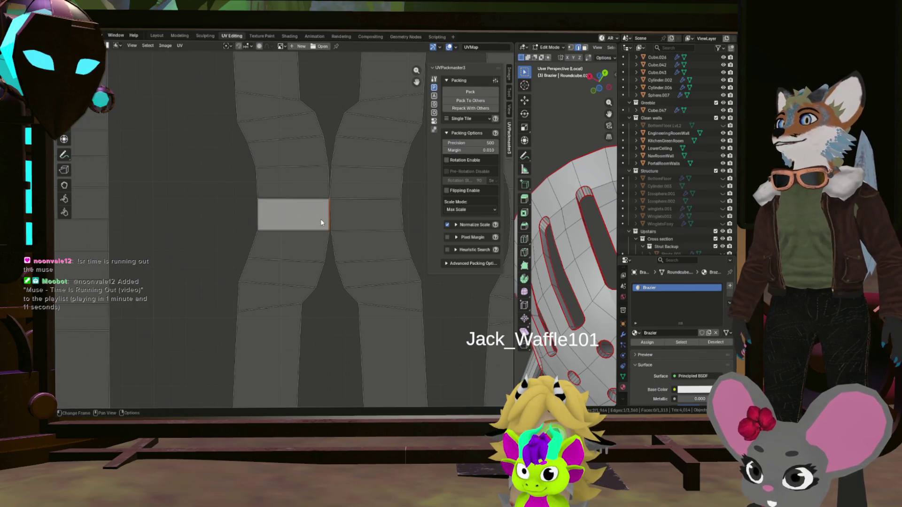
pyautogui.press('l')
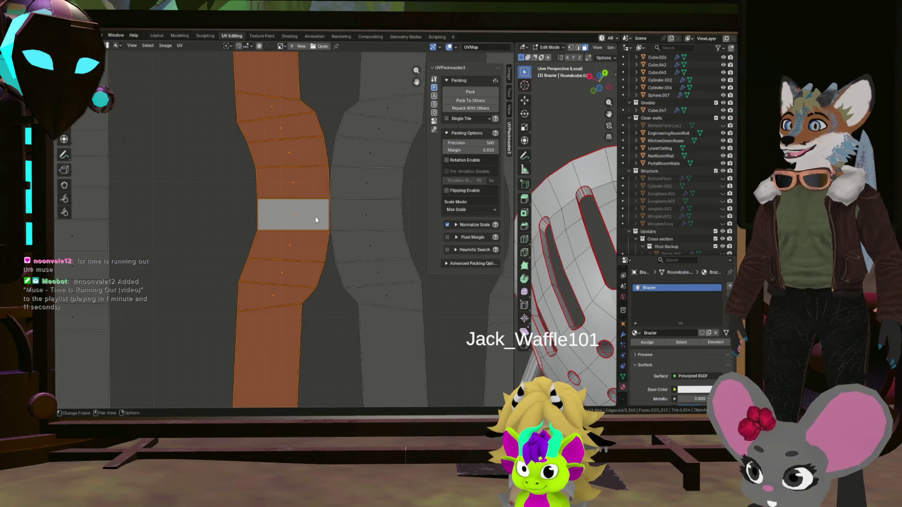
pyautogui.press('u')
pyautogui.click(298, 234)
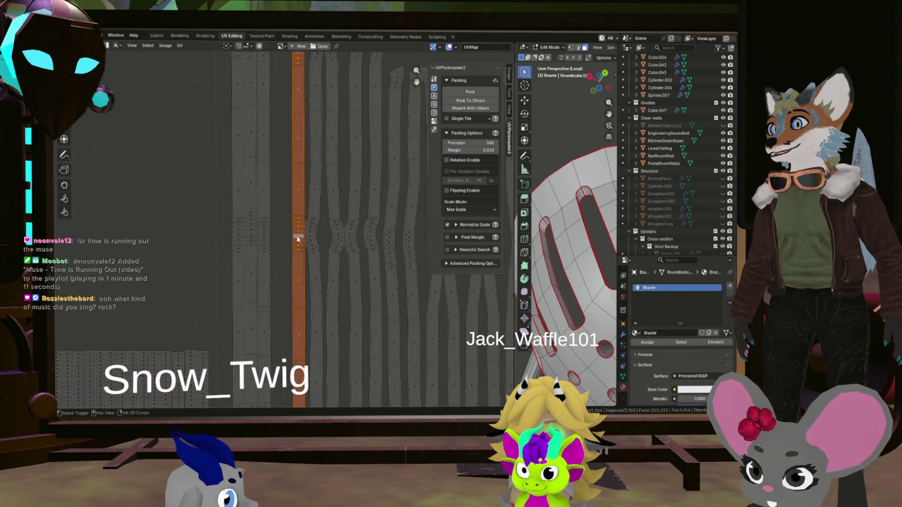
pyautogui.scroll(-5, 303, 247)
pyautogui.press('g')
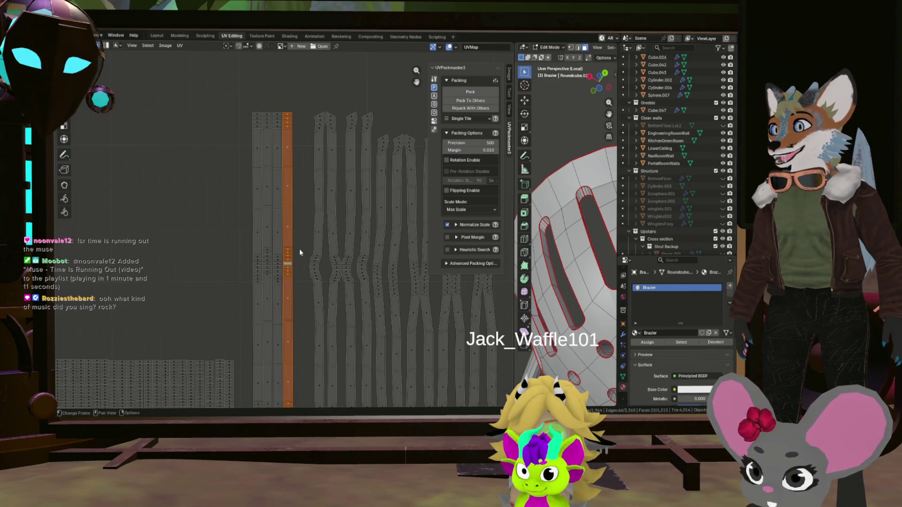
pyautogui.scroll(-3, 299, 249)
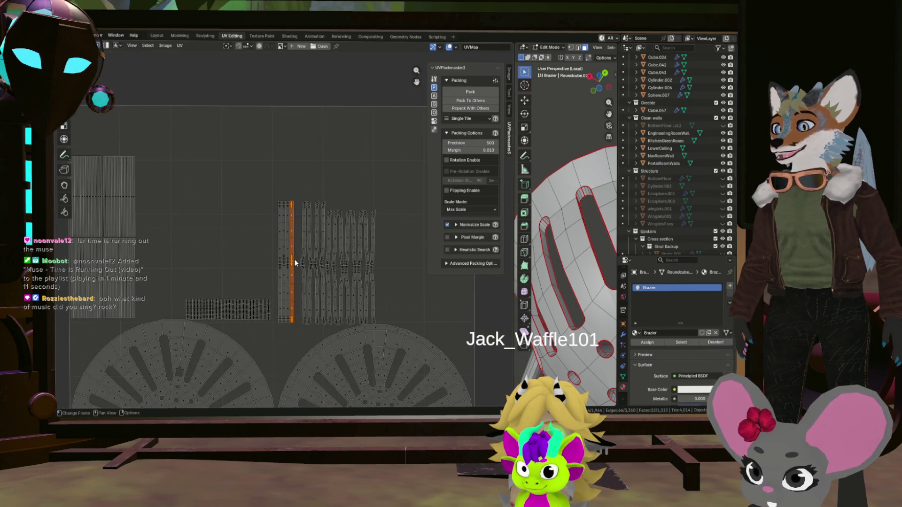
pyautogui.scroll(2, 296, 261)
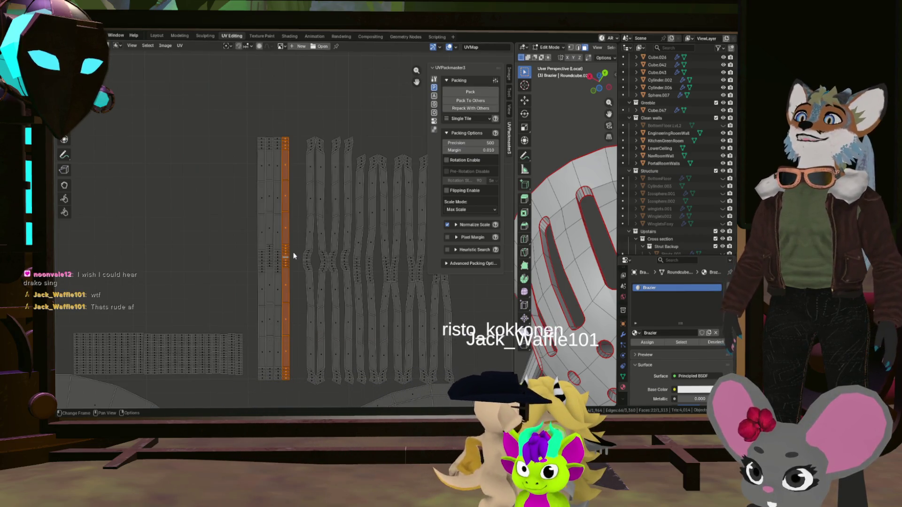
pyautogui.scroll(5, 311, 269)
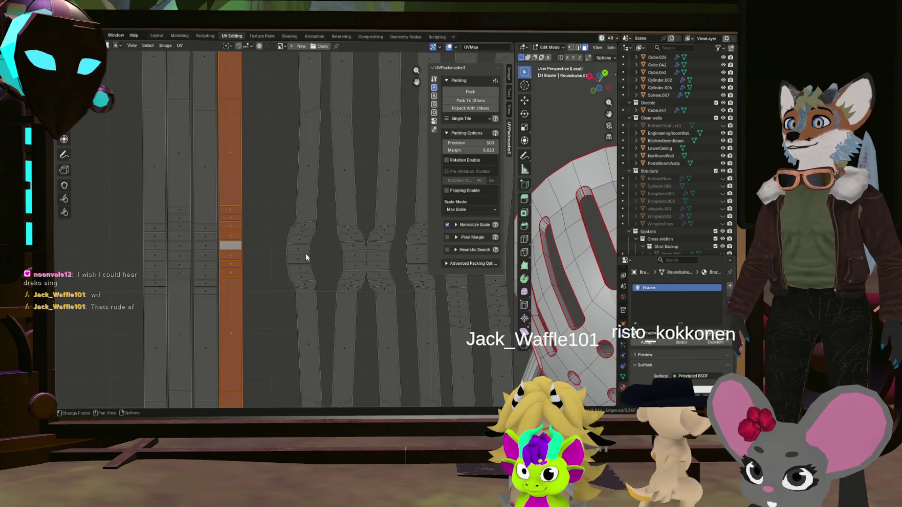
# Step: Straighten the first wavy strip with Follow Active Quads and drop it beside the column
pyautogui.click(304, 253)
pyautogui.scroll(4, 304, 253)
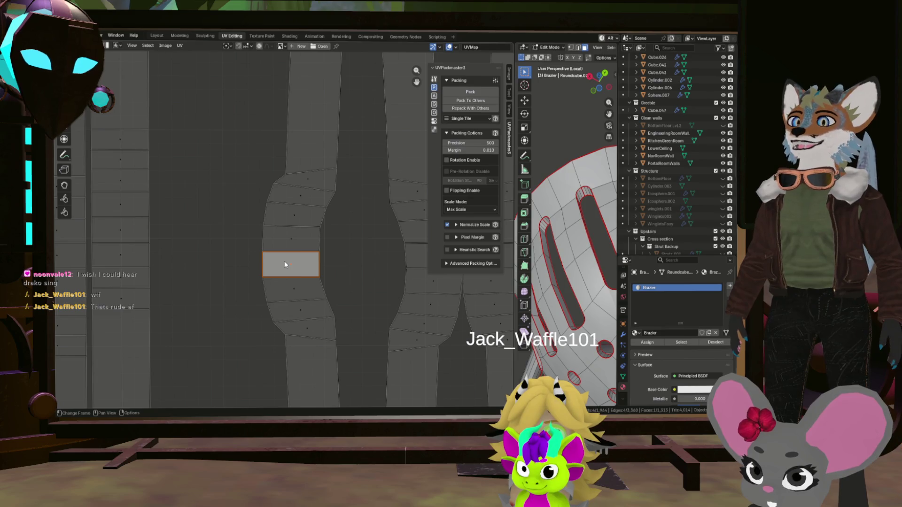
pyautogui.press('l')
pyautogui.press('u')
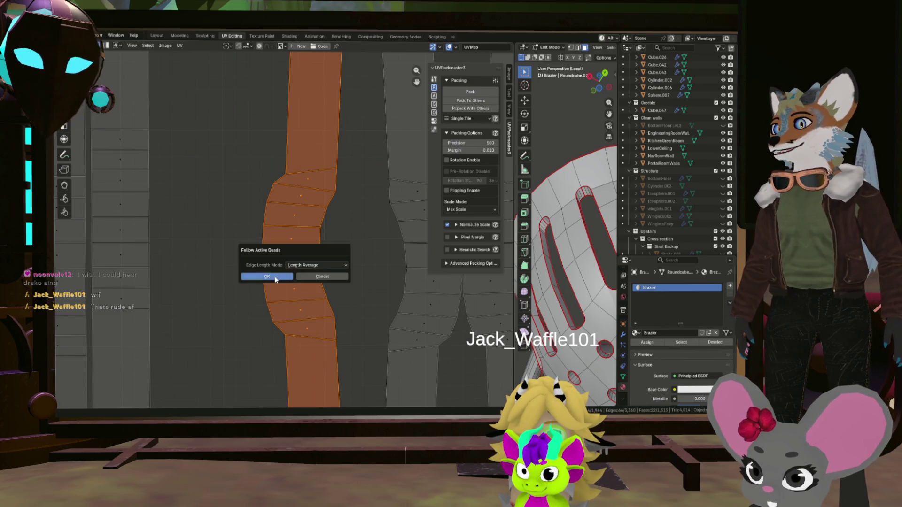
pyautogui.click(290, 278)
pyautogui.scroll(-5, 292, 278)
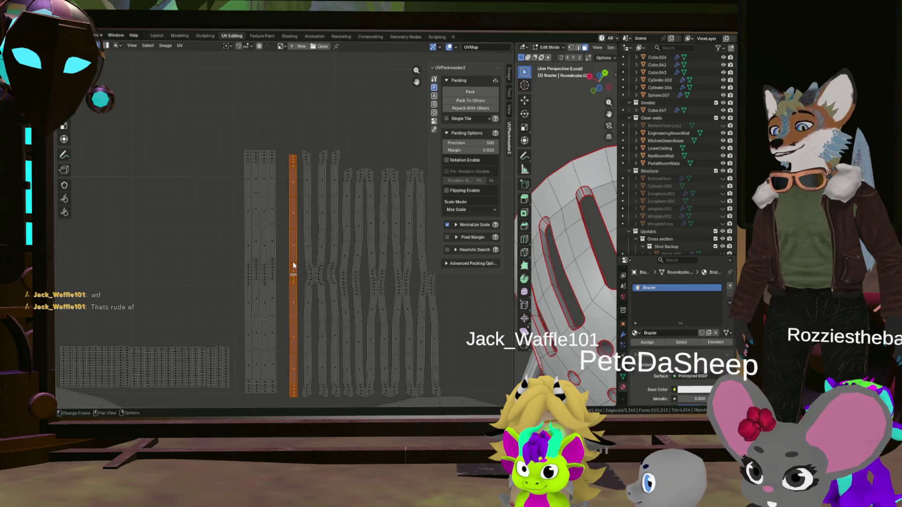
pyautogui.press('g')
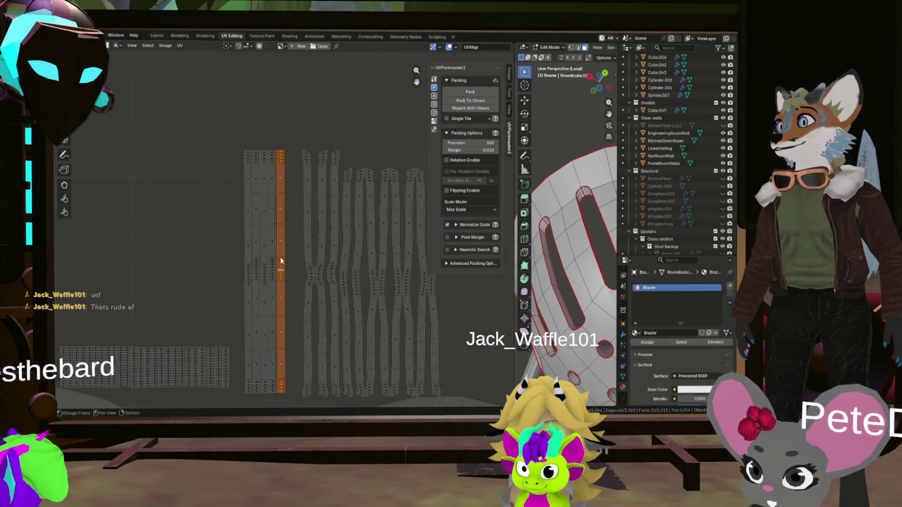
pyautogui.click(280, 259)
pyautogui.scroll(1, 315, 279)
pyautogui.scroll(3, 314, 279)
pyautogui.scroll(2, 310, 272)
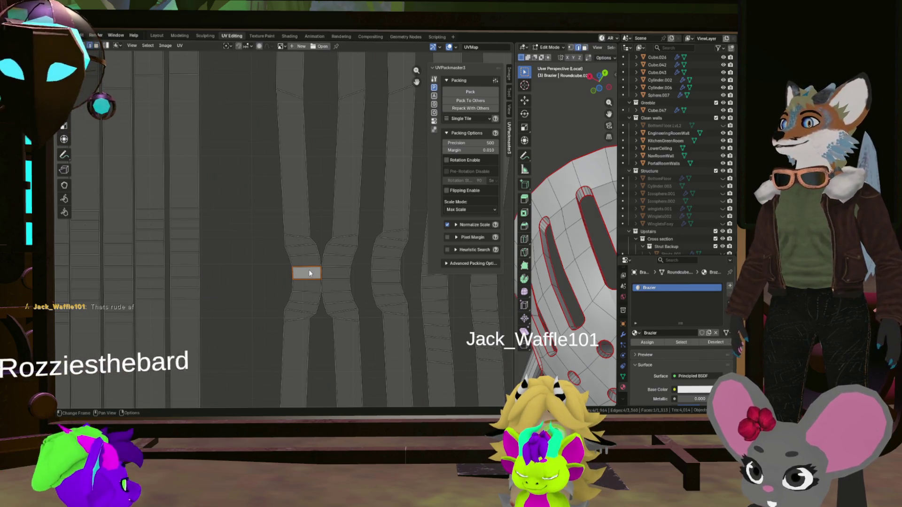
pyautogui.scroll(3, 309, 272)
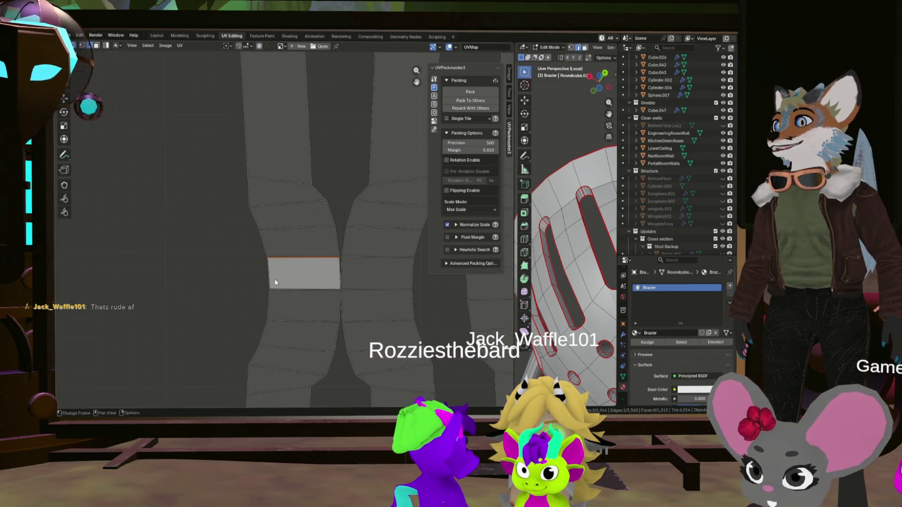
# Step: Straighten the second wavy strip from its reference face and place it next to the column
pyautogui.click(338, 276)
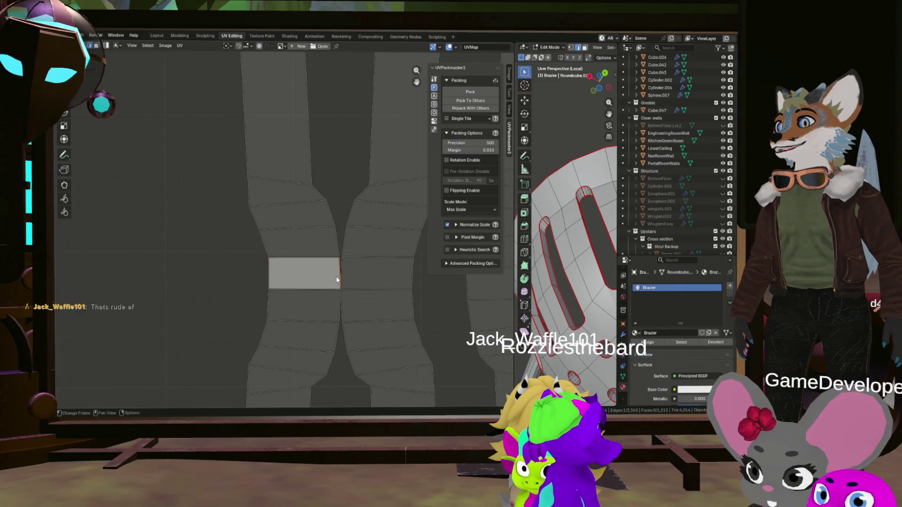
pyautogui.click(301, 275)
pyautogui.press('l')
pyautogui.rightClick(301, 277)
pyautogui.click(285, 293)
pyautogui.scroll(-5, 285, 293)
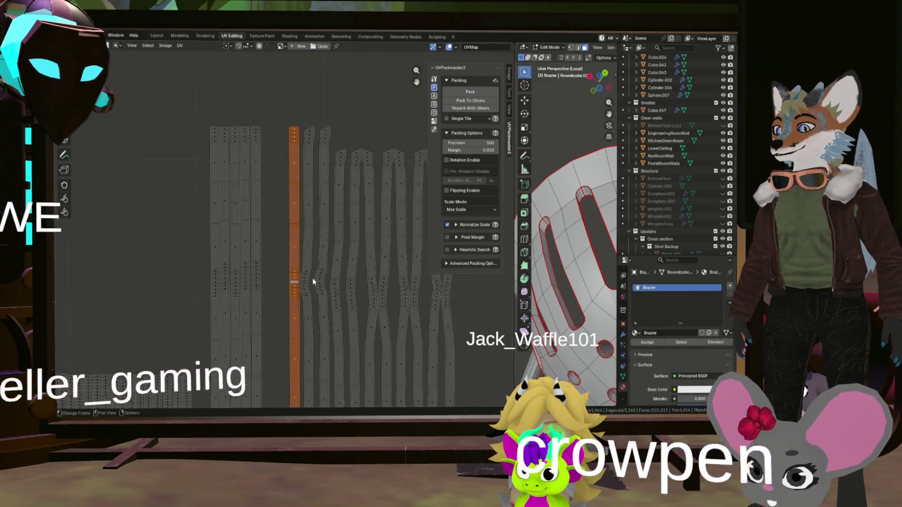
pyautogui.press('g')
pyautogui.click(288, 277)
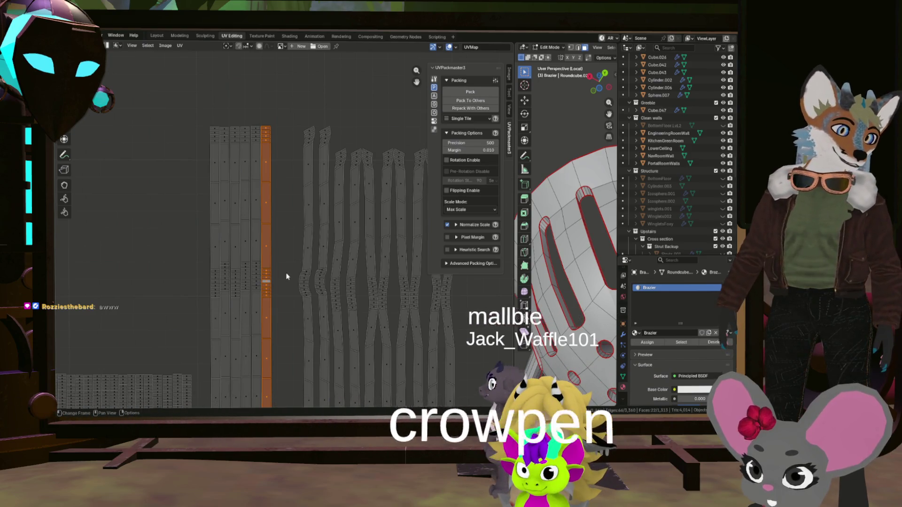
pyautogui.scroll(-3, 287, 275)
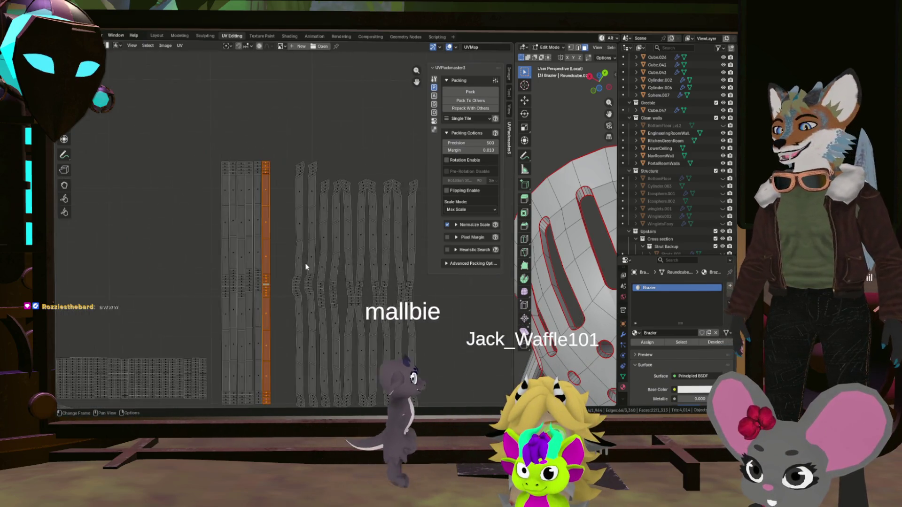
pyautogui.scroll(6, 303, 278)
# Step: Select the next curved strip, undoing an accidental S X 0 collapse of its width
pyautogui.click(283, 287)
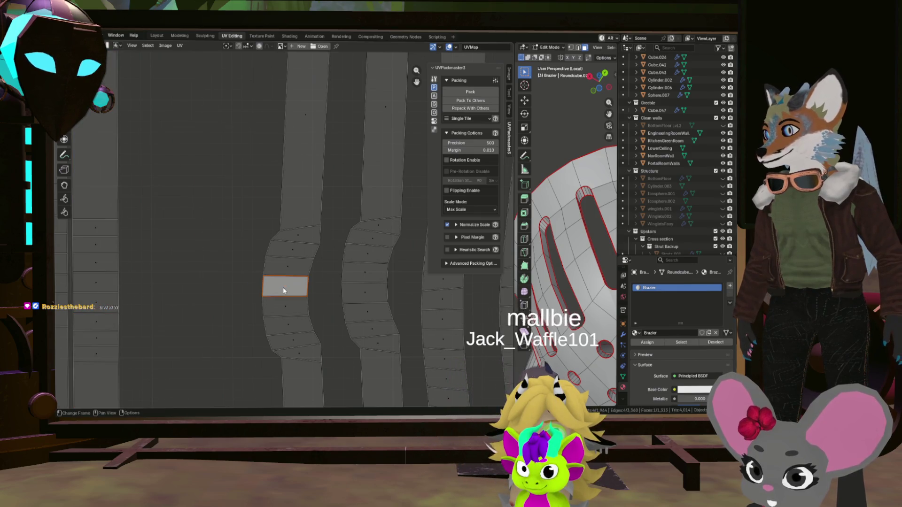
pyautogui.scroll(2, 283, 286)
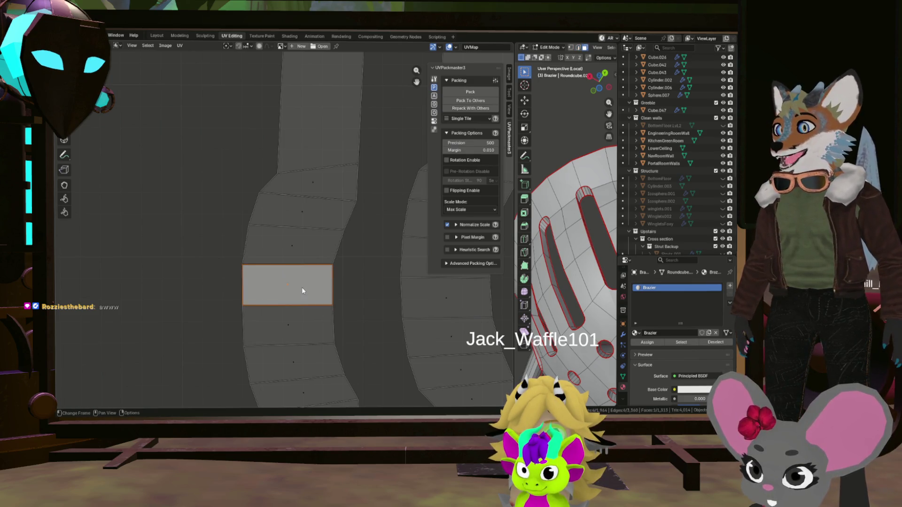
pyautogui.press('l')
pyautogui.press('s')
pyautogui.press('x')
pyautogui.press('0')
pyautogui.press('Return')
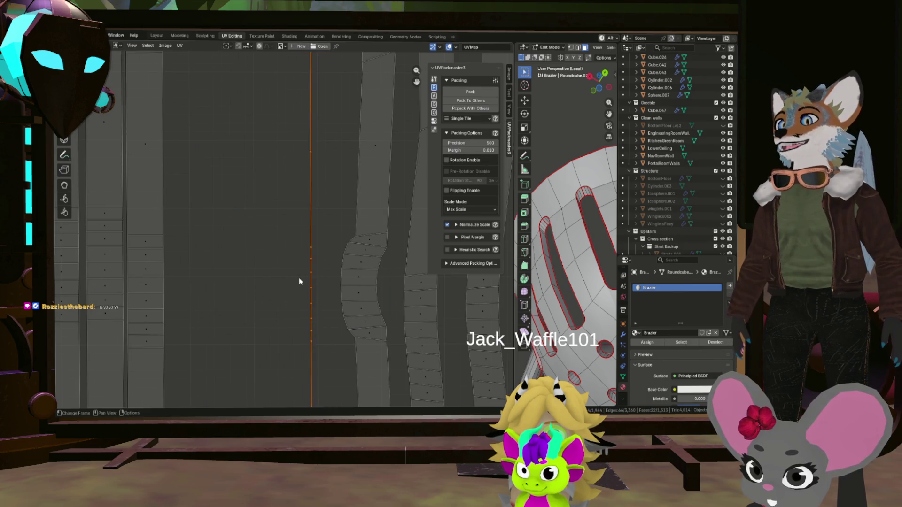
pyautogui.hotkey('ctrl', 'z')
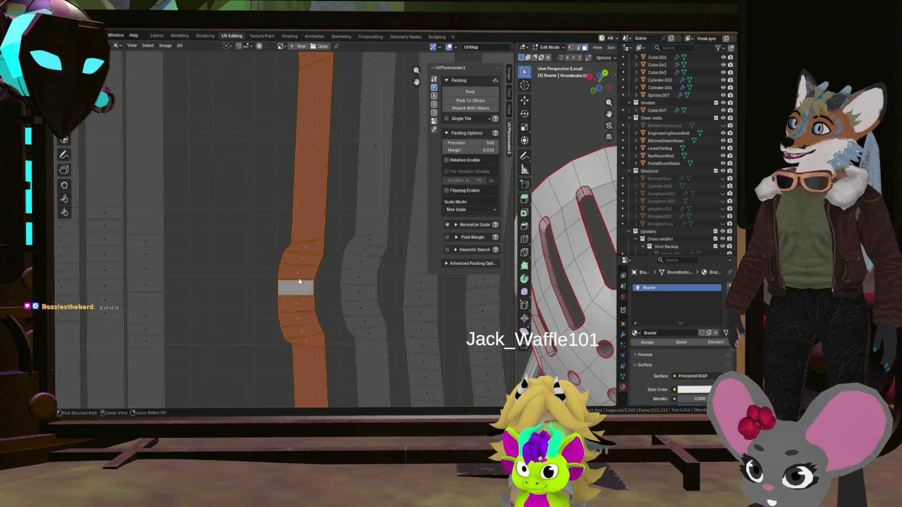
pyautogui.scroll(1, 299, 282)
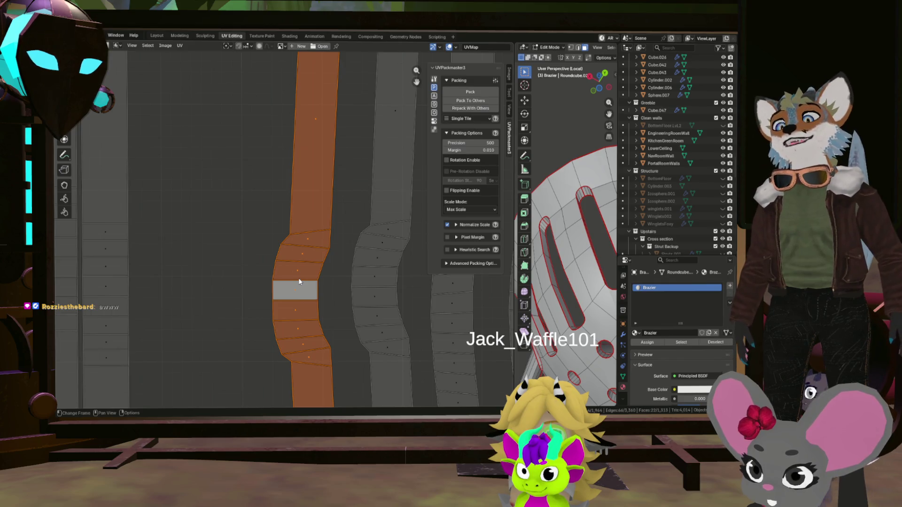
# Step: Straighten the strip with Follow Active Quads and set it down against the column
pyautogui.rightClick(299, 282)
pyautogui.click(303, 286)
pyautogui.scroll(-3, 299, 289)
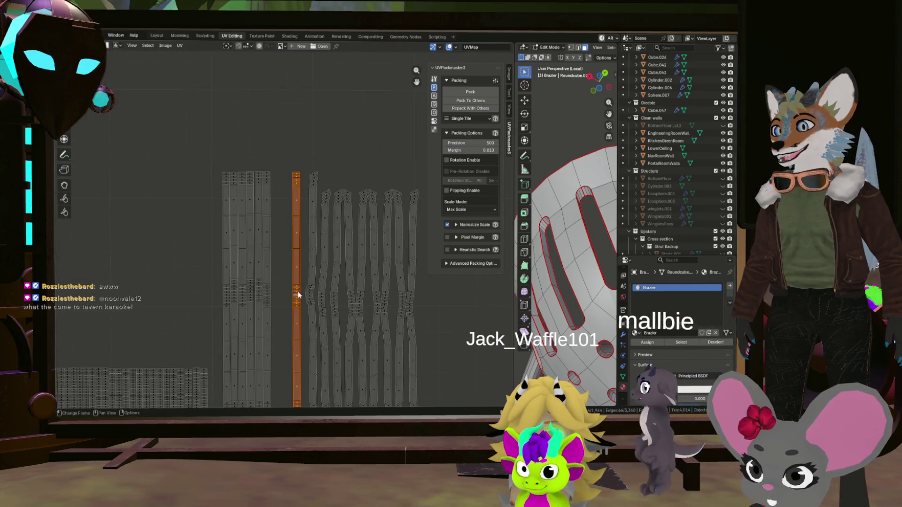
pyautogui.press('g')
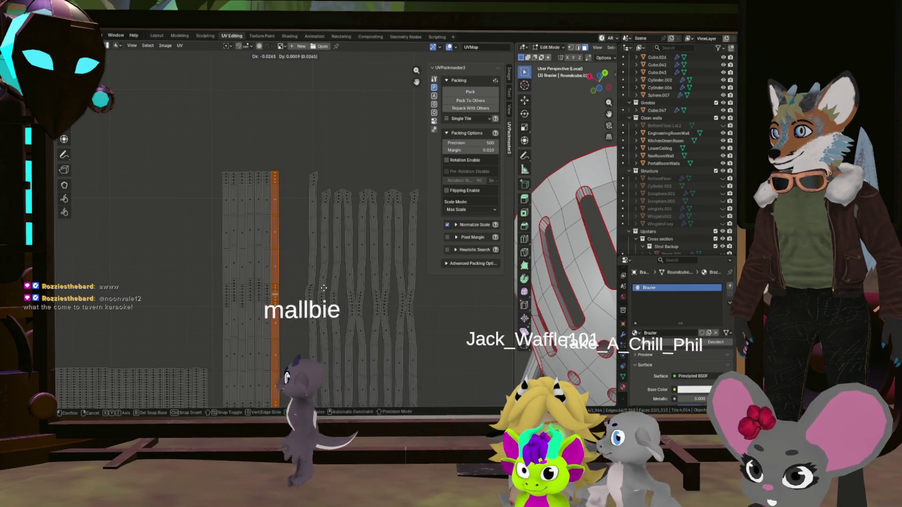
pyautogui.click(324, 289)
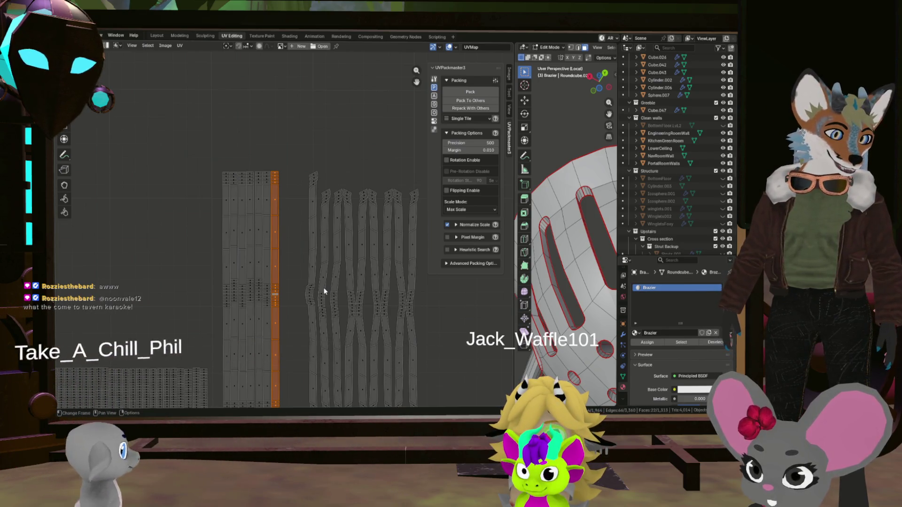
pyautogui.scroll(6, 324, 290)
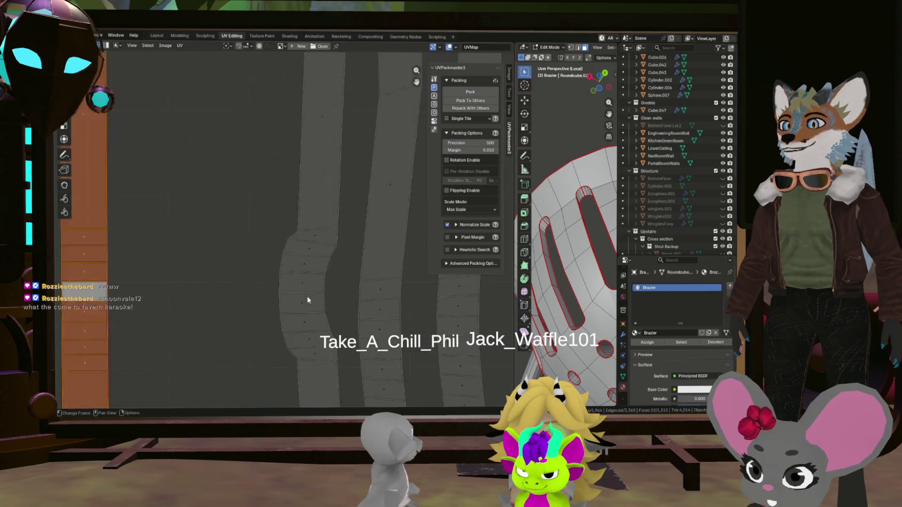
pyautogui.scroll(3, 305, 302)
# Step: Straighten the curved strip from its reference face with Follow Active Quads and move it left beside the stack
pyautogui.click(303, 296)
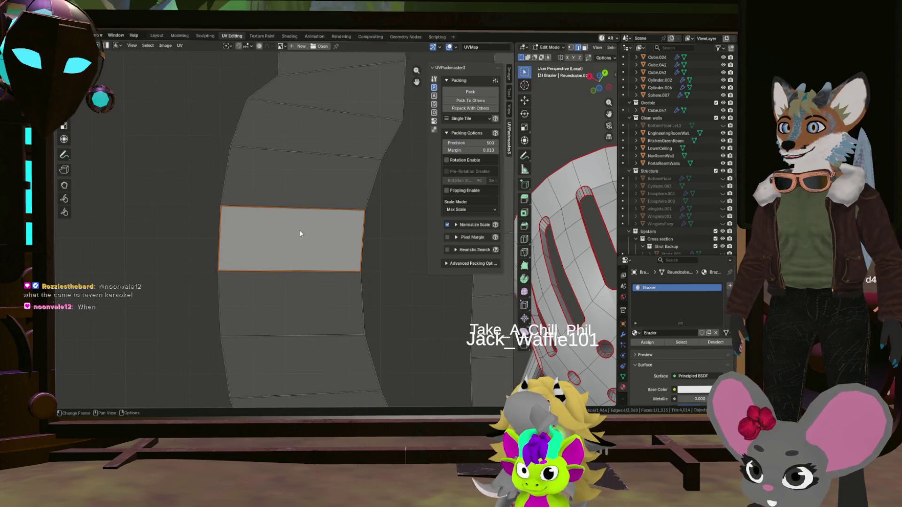
pyautogui.click(304, 217)
pyautogui.click(229, 243)
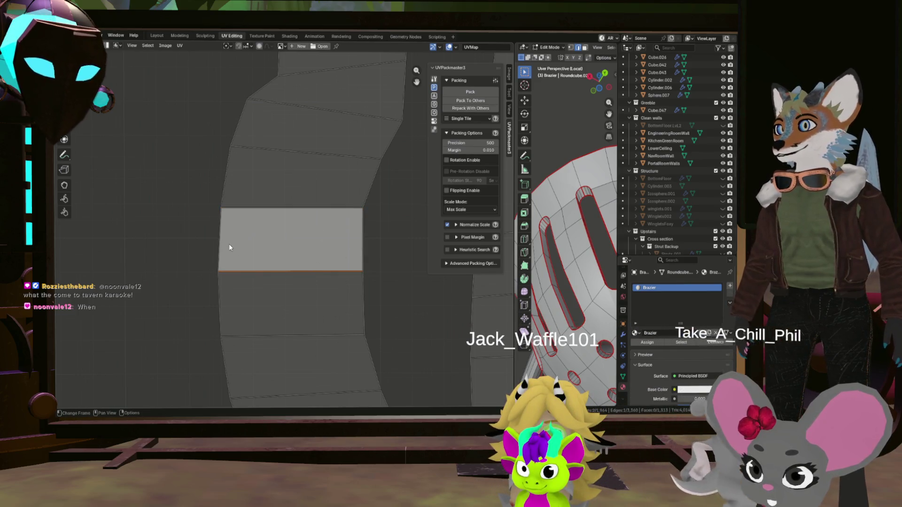
pyautogui.hotkey('ctrl', 'i')
pyautogui.rightClick(280, 239)
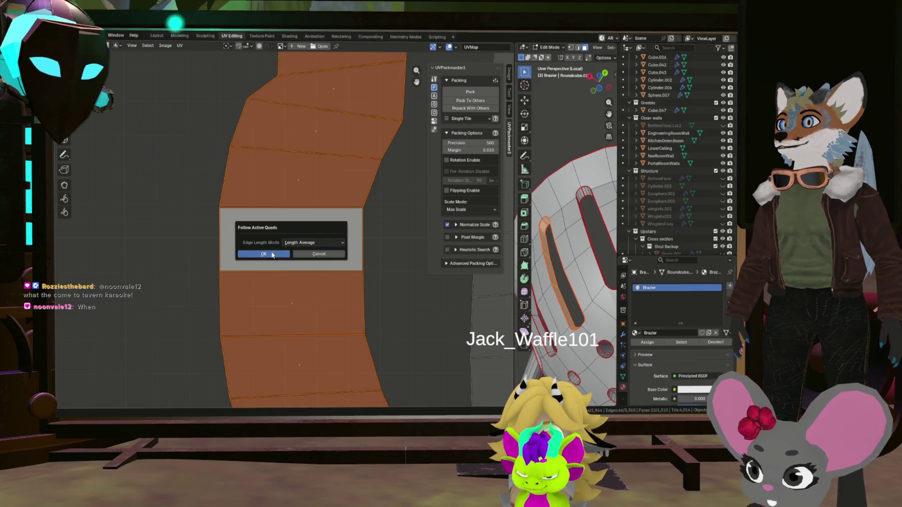
pyautogui.click(268, 252)
pyautogui.press('g')
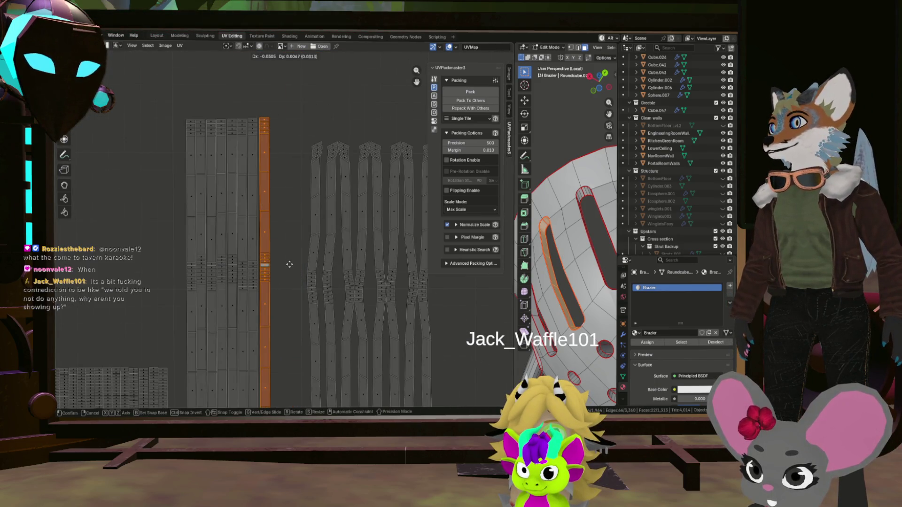
pyautogui.scroll(-2, 289, 264)
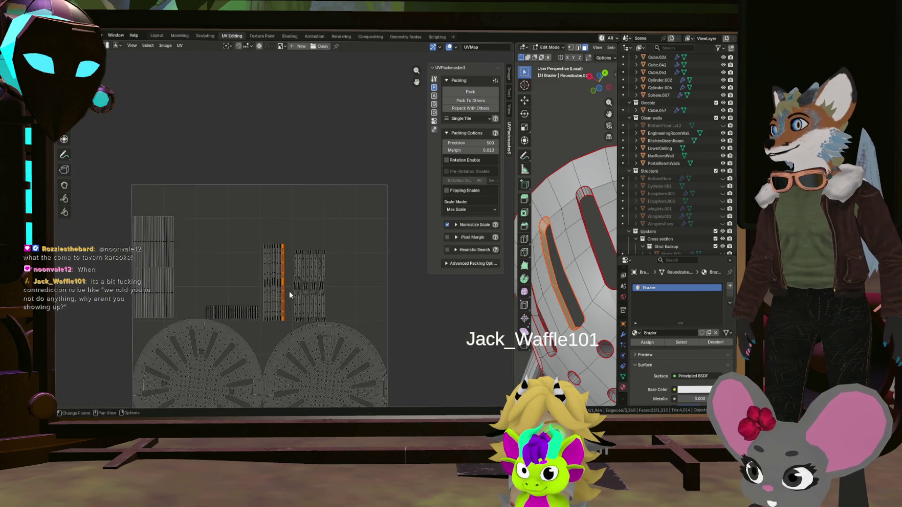
pyautogui.scroll(8, 297, 267)
pyautogui.scroll(-3, 309, 274)
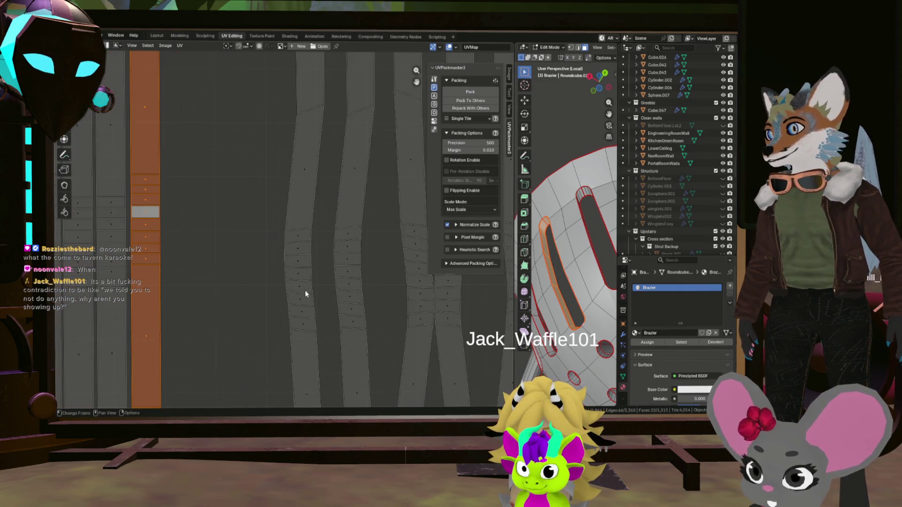
pyautogui.scroll(-3, 309, 286)
pyautogui.scroll(6, 306, 279)
# Step: Select the strip around its reference face and straighten it into a rectangular column
pyautogui.click(304, 284)
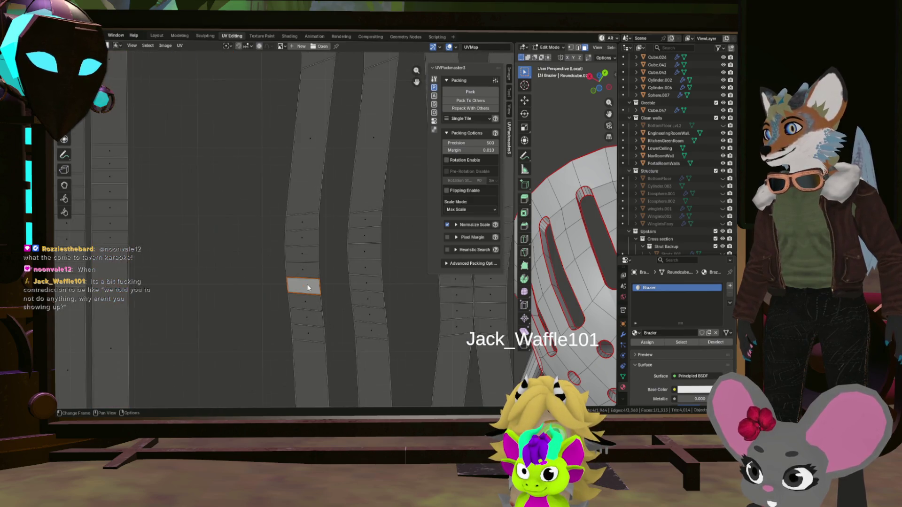
pyautogui.scroll(3, 306, 282)
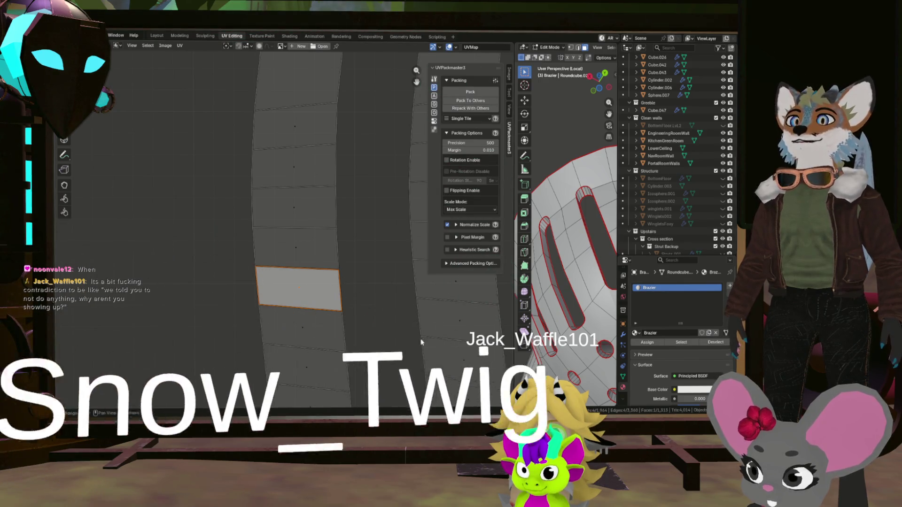
pyautogui.scroll(-4, 319, 282)
pyautogui.scroll(4, 303, 268)
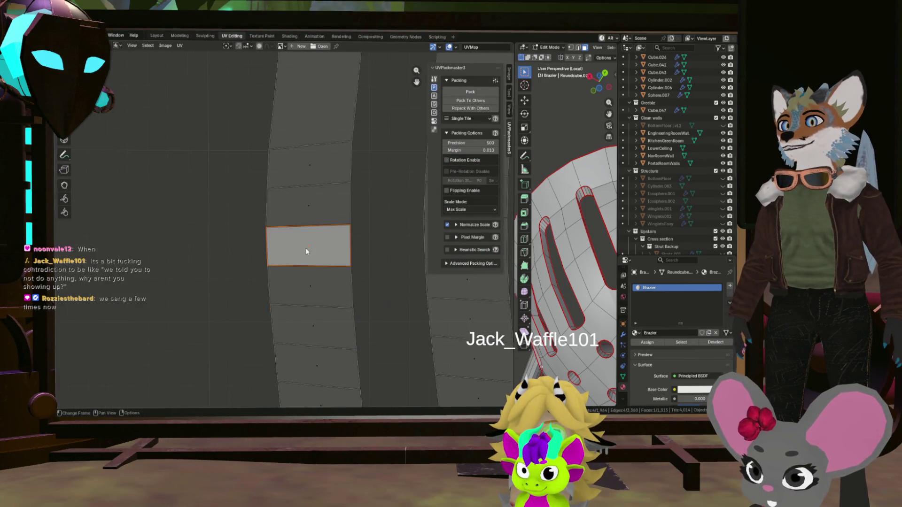
pyautogui.scroll(4, 305, 248)
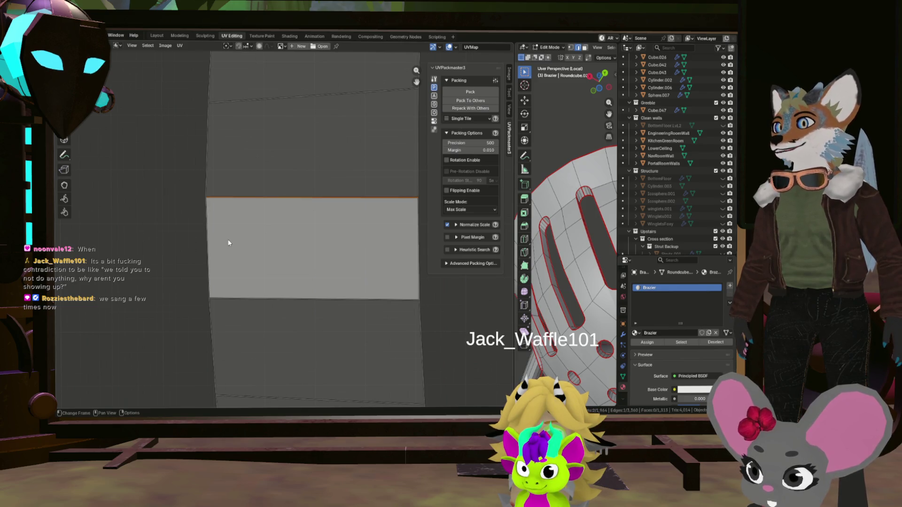
pyautogui.press('a')
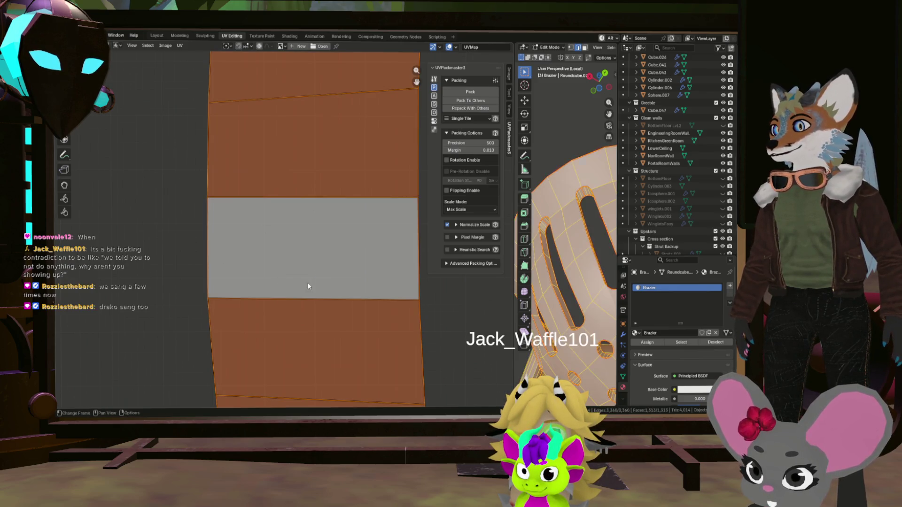
pyautogui.click(341, 297)
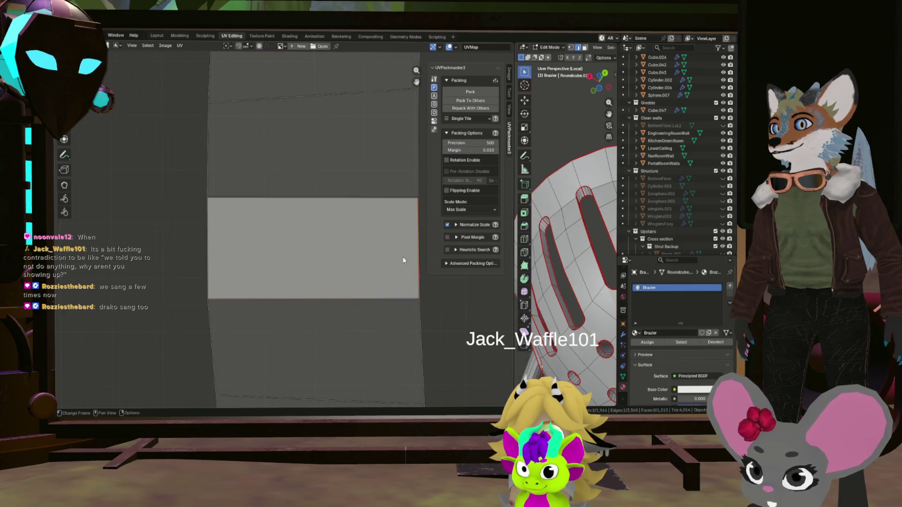
pyautogui.scroll(-1, 403, 257)
pyautogui.hotkey('ctrl', 'i')
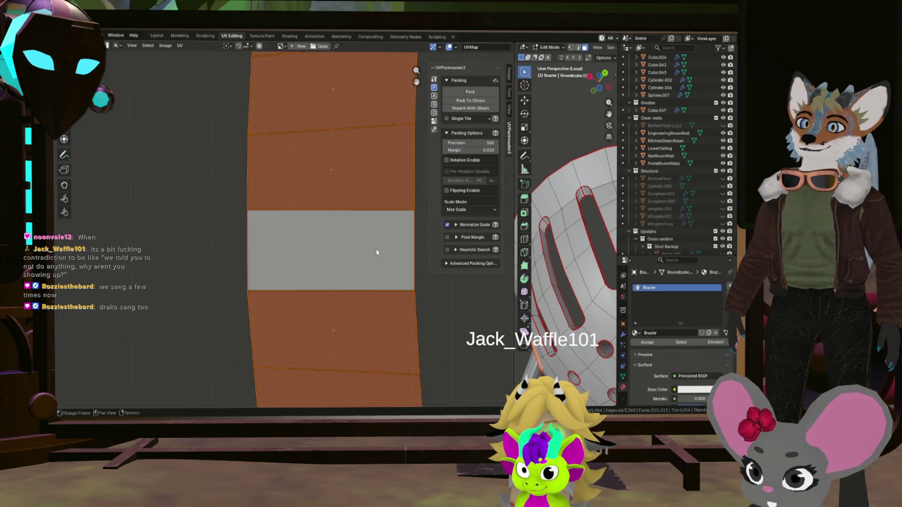
pyautogui.rightClick(367, 240)
pyautogui.click(340, 252)
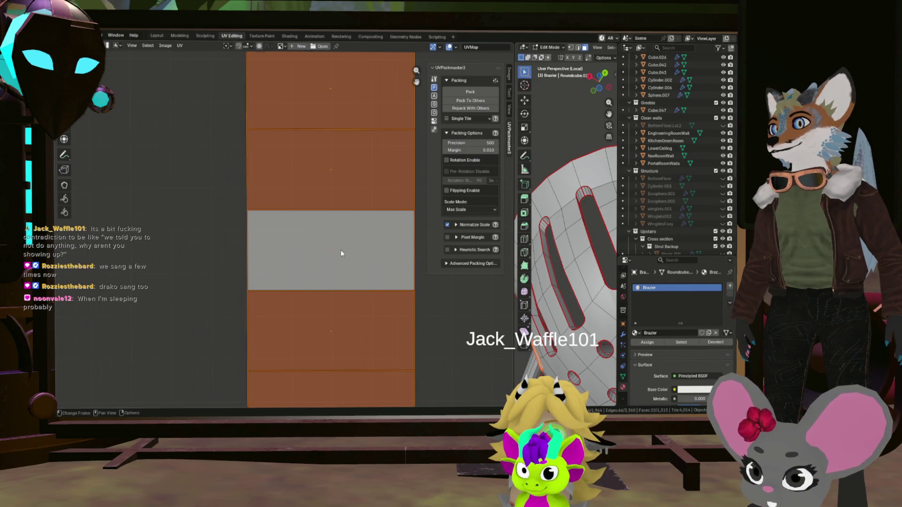
pyautogui.scroll(-5, 341, 251)
pyautogui.scroll(1, 337, 275)
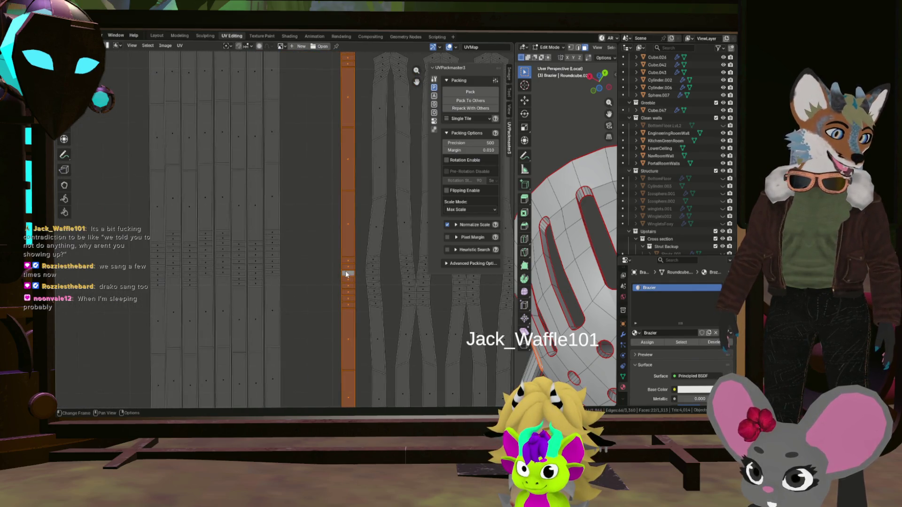
# Step: Move the straightened column over against the column stack
pyautogui.moveTo(351, 280); pyautogui.dragTo(356, 287, button='middle')
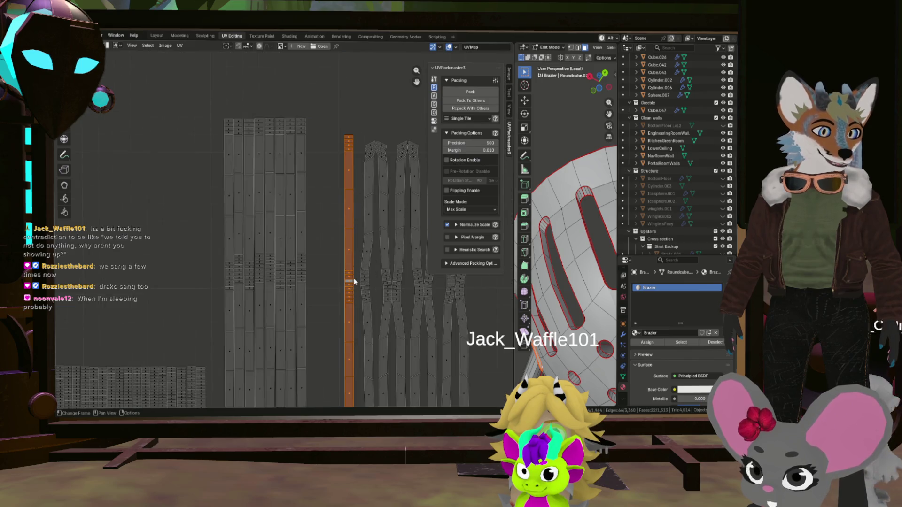
pyautogui.press('g')
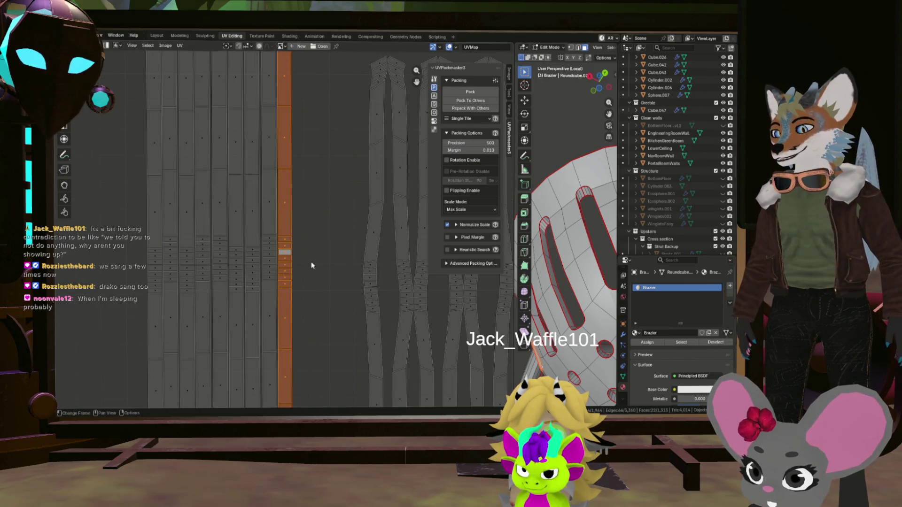
pyautogui.scroll(-4, 310, 265)
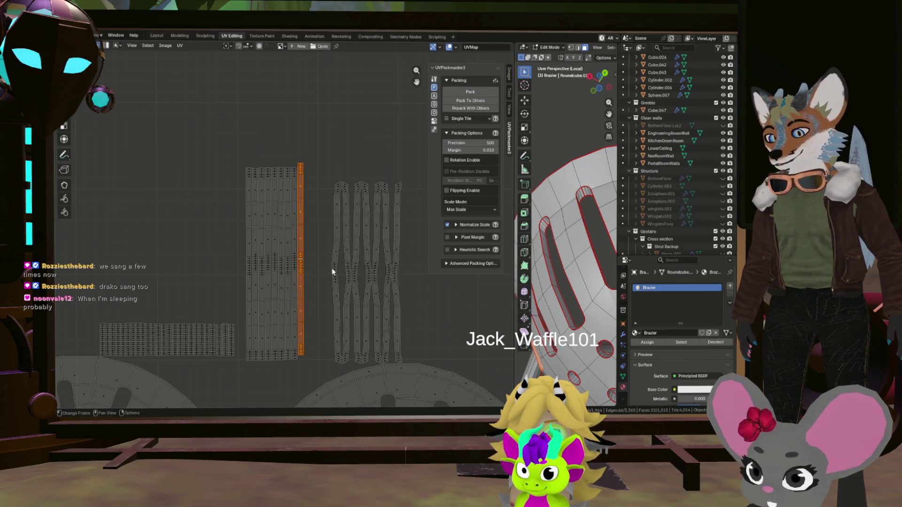
pyautogui.press('g')
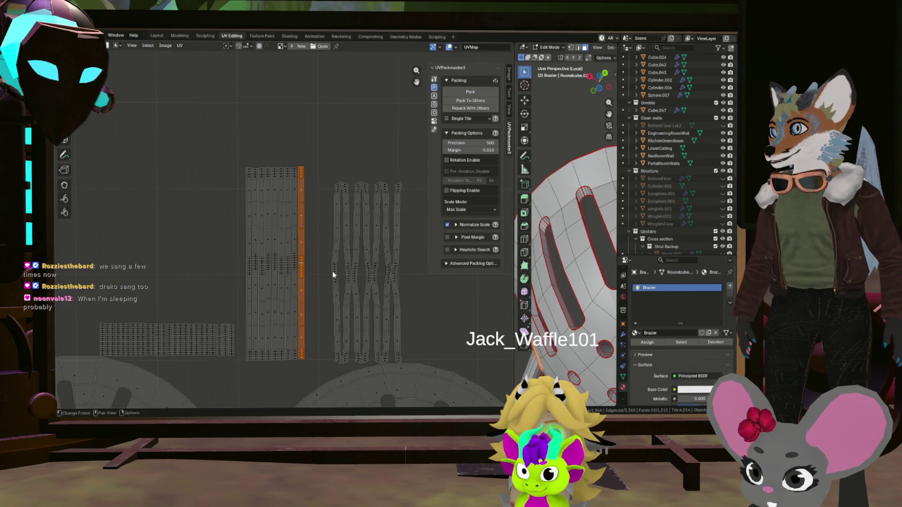
pyautogui.scroll(4, 333, 275)
pyautogui.scroll(-2, 300, 270)
pyautogui.scroll(-1, 303, 254)
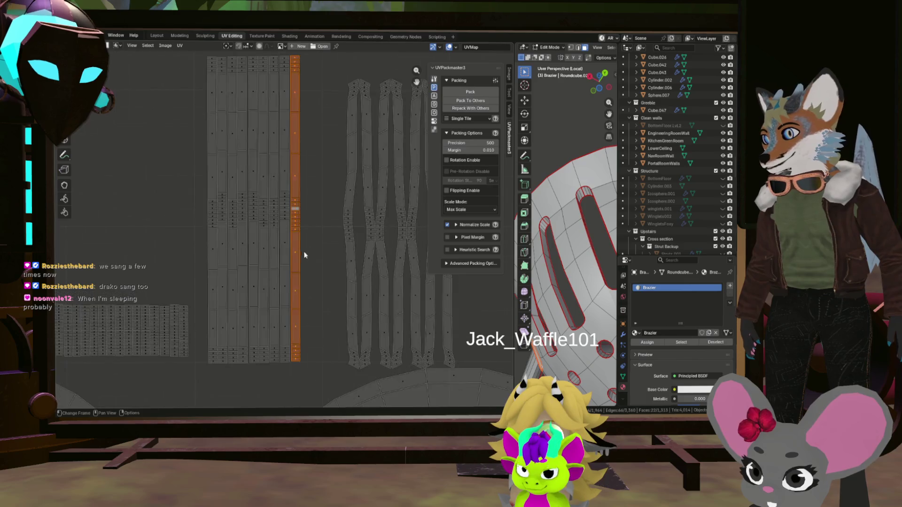
pyautogui.scroll(1, 306, 247)
# Step: Nudge the strip flush against the column stack, then pick a reference face and its right edge on the next curved strip
pyautogui.press('g')
pyautogui.click(298, 256)
pyautogui.scroll(-2, 299, 255)
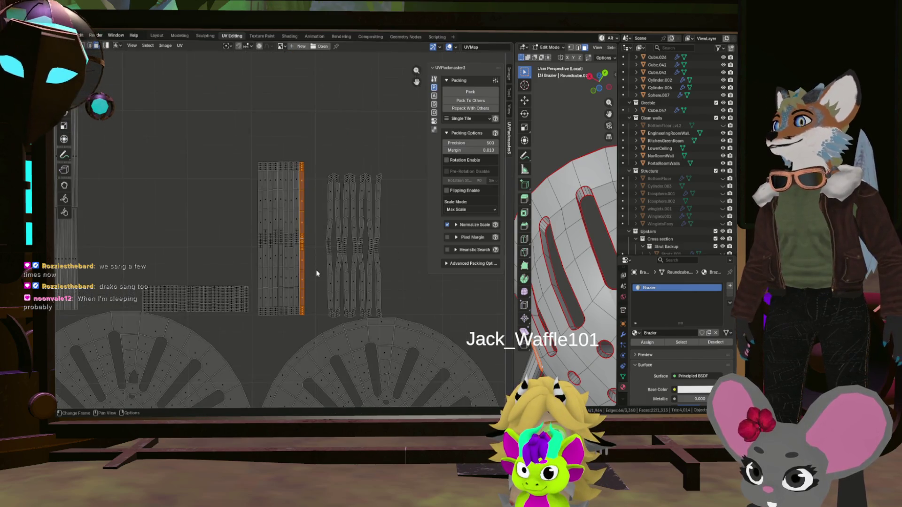
pyautogui.scroll(1, 319, 275)
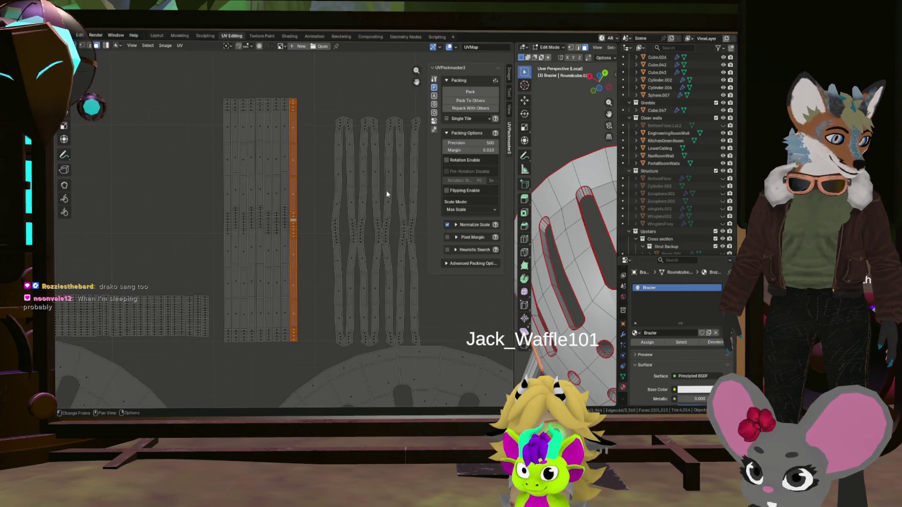
pyautogui.scroll(3, 364, 200)
pyautogui.scroll(3, 347, 215)
pyautogui.moveTo(347, 216)
pyautogui.mouseDown(button='middle')
pyautogui.moveTo(348, 267)
pyautogui.moveTo(319, 164)
pyautogui.mouseUp(button='middle')
pyautogui.scroll(2, 312, 129)
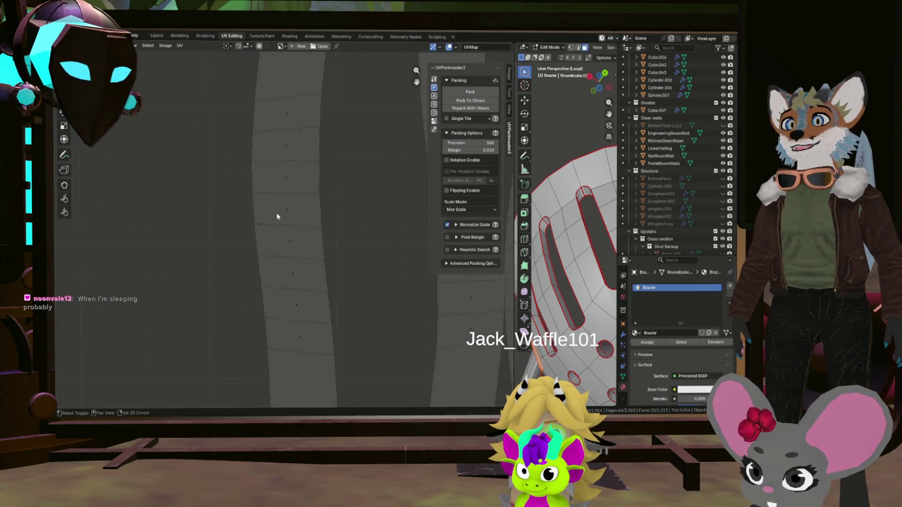
pyautogui.click(284, 173)
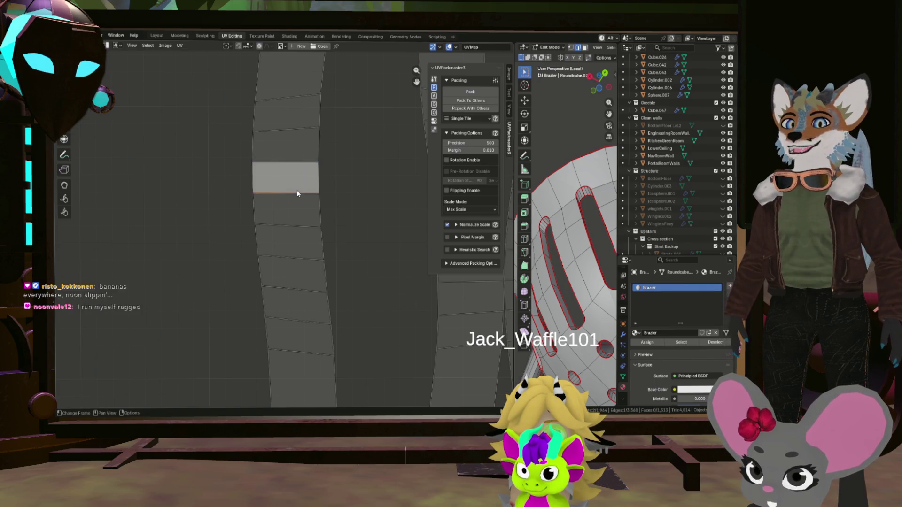
pyautogui.click(316, 182)
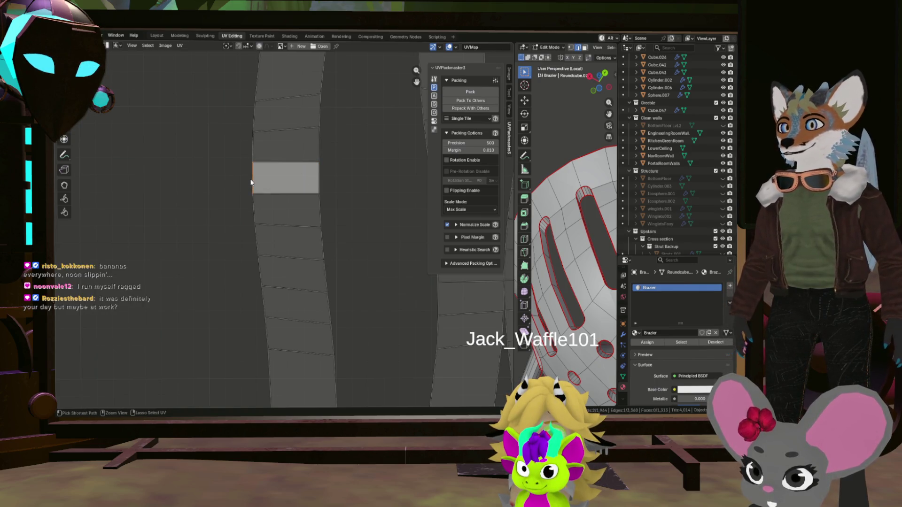
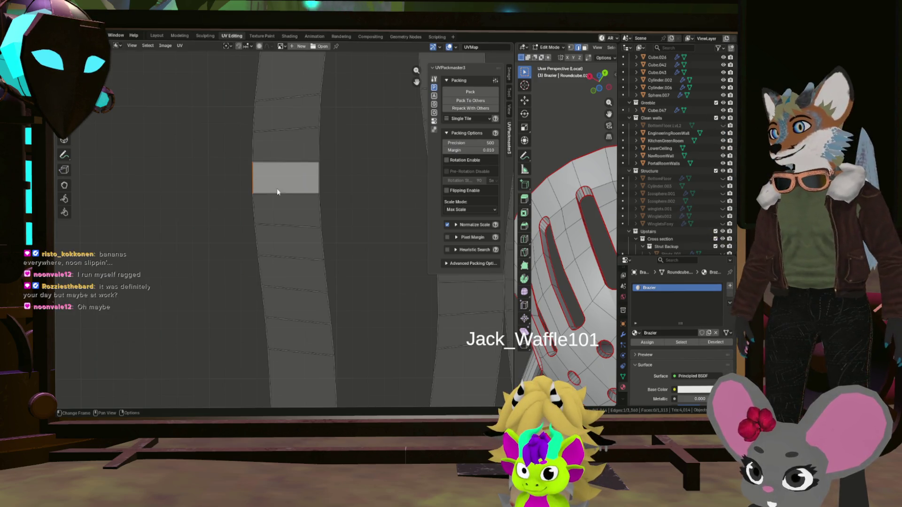
# Step: Select the whole curved UV strip in face mode and straighten it with Follow Active Quads
pyautogui.press('3')
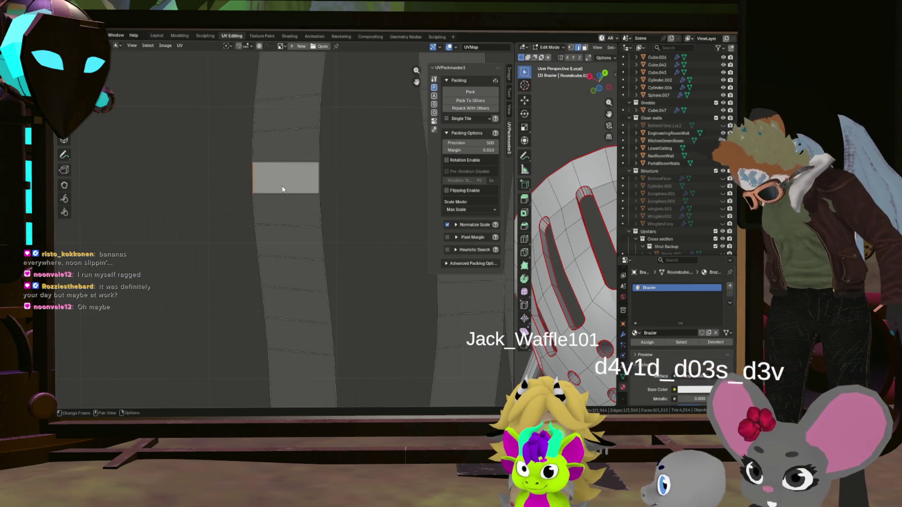
pyautogui.hotkey('ctrl', 'i')
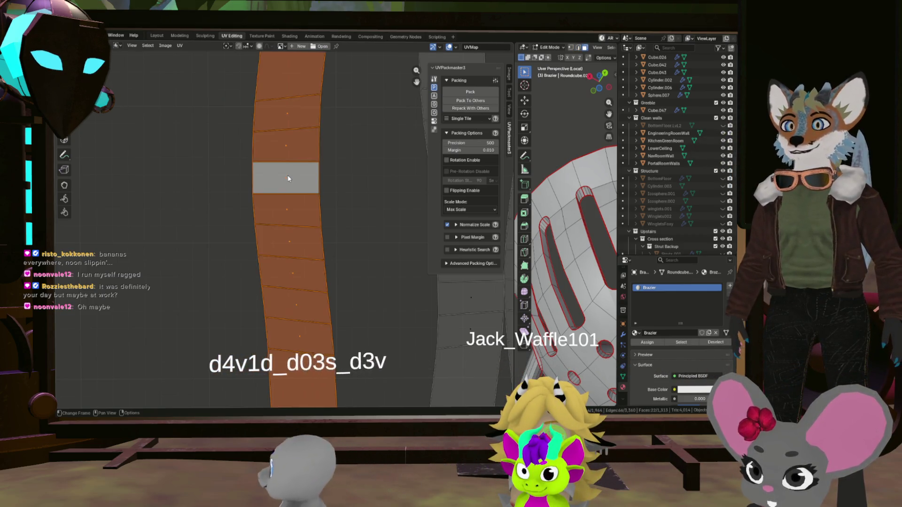
pyautogui.rightClick(288, 179)
pyautogui.click(296, 184)
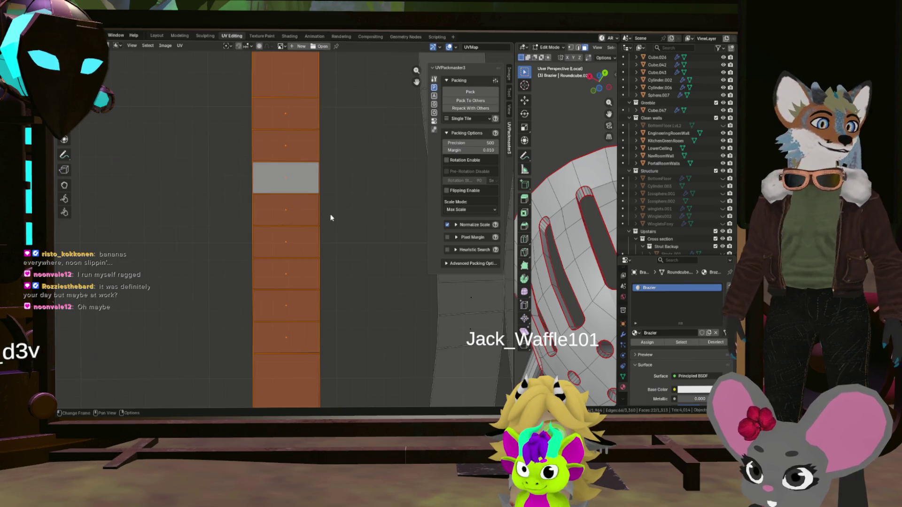
pyautogui.scroll(-3, 320, 200)
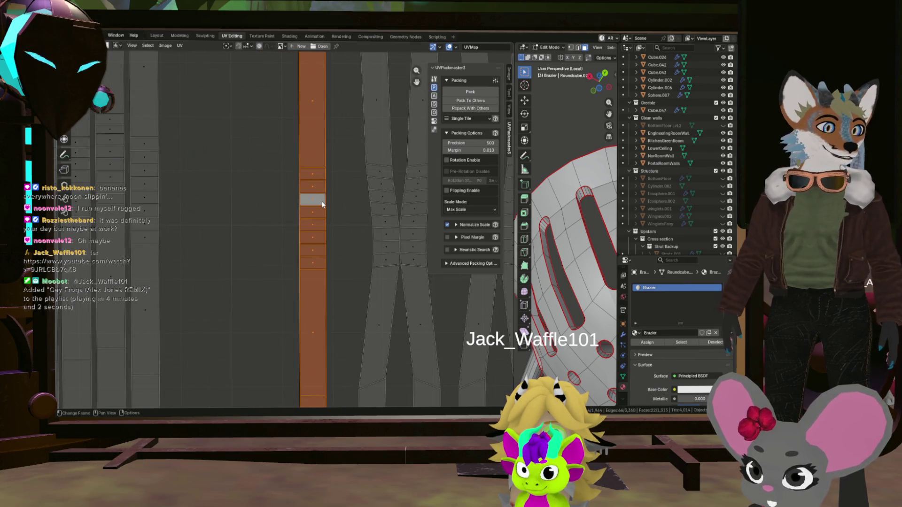
pyautogui.scroll(-4, 323, 208)
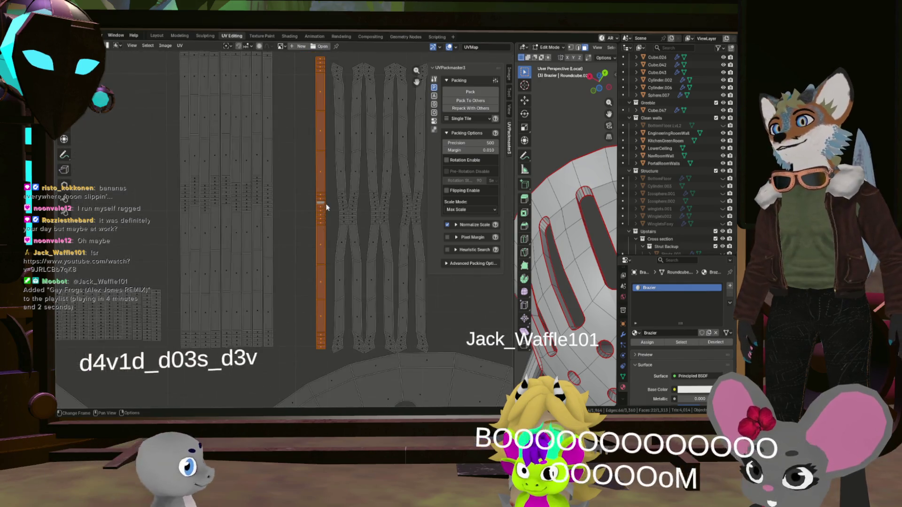
# Step: Move the straightened strip left, rescale it and place it beside the other strips
pyautogui.press('g')
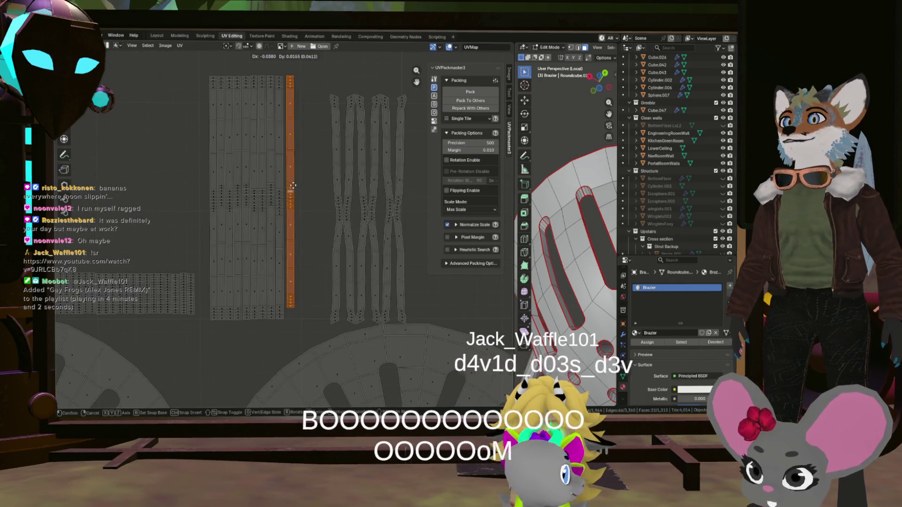
pyautogui.press('s')
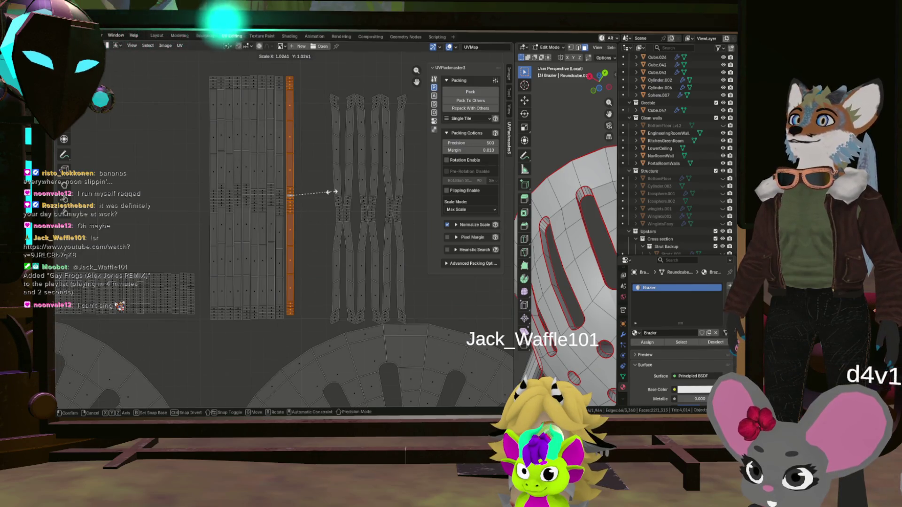
pyautogui.click(329, 191)
pyautogui.press('g')
pyautogui.click(327, 191)
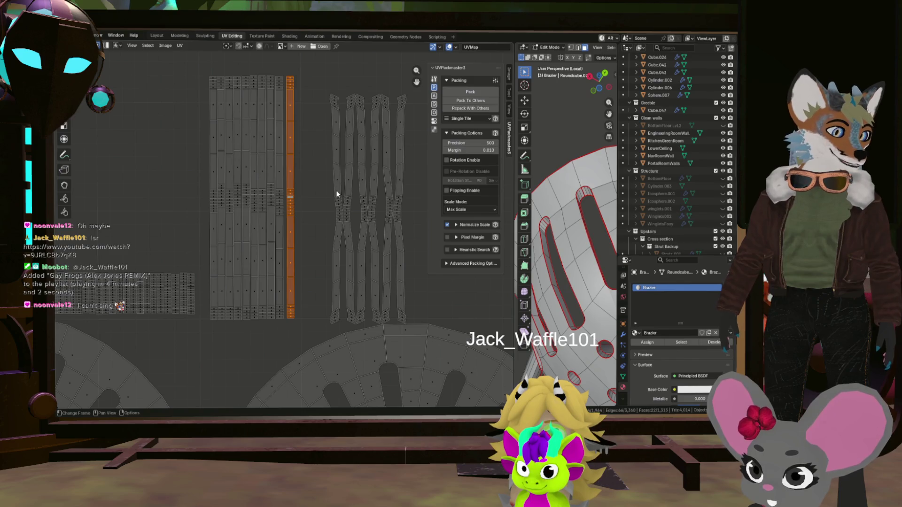
pyautogui.scroll(2, 359, 190)
pyautogui.scroll(2, 337, 214)
pyautogui.scroll(2, 341, 181)
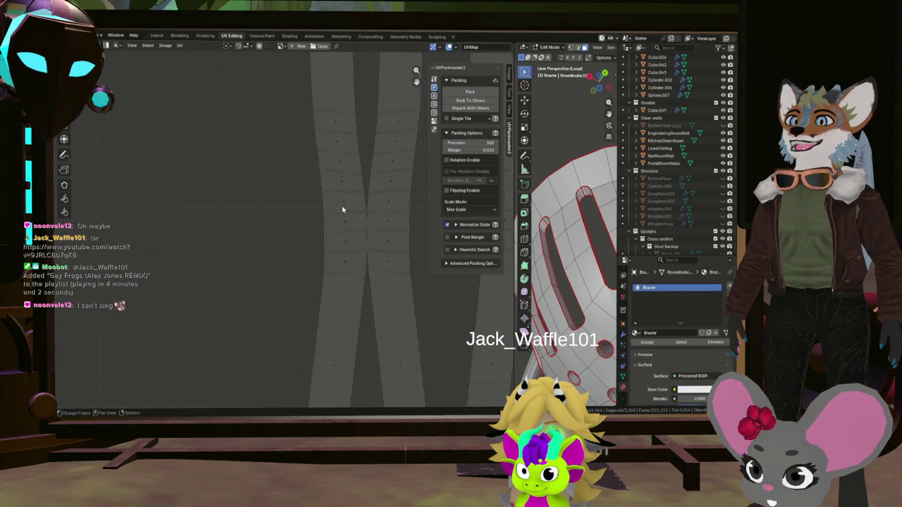
pyautogui.scroll(1, 342, 206)
pyautogui.scroll(1, 343, 205)
pyautogui.scroll(1, 346, 197)
pyautogui.scroll(2, 346, 203)
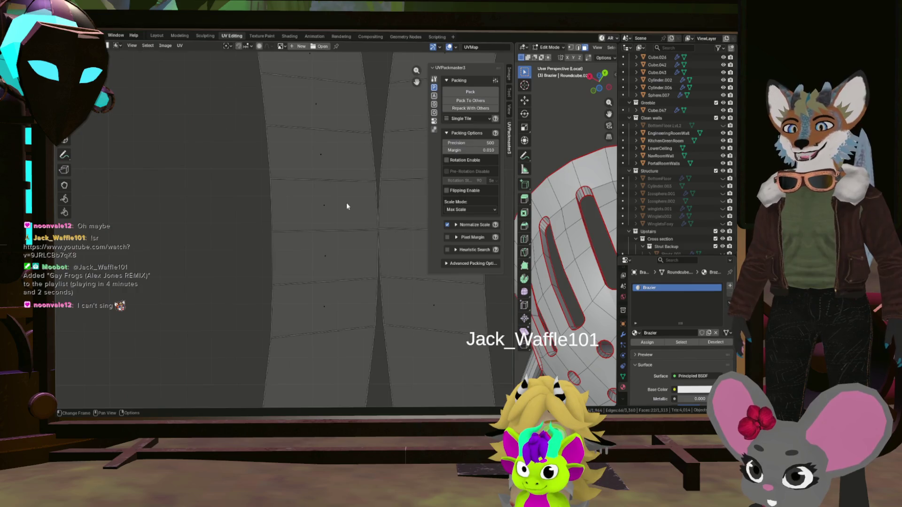
# Step: Select the next curved strip's island and straighten it into a narrow column with Follow Active Quads
pyautogui.click(347, 205)
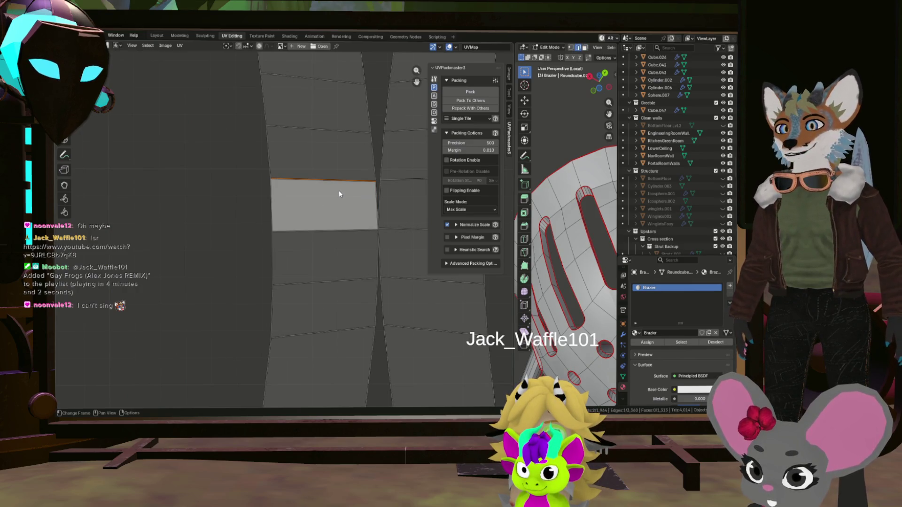
pyautogui.click(374, 205)
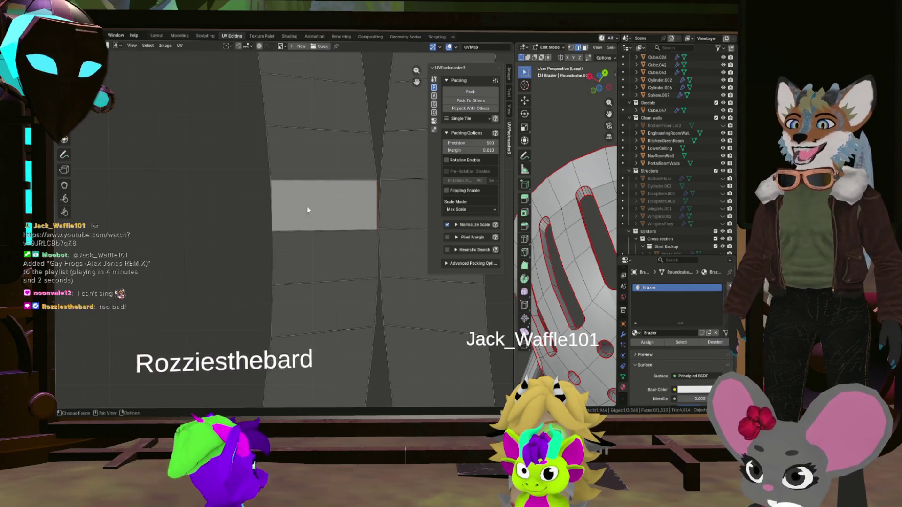
pyautogui.scroll(-2, 284, 214)
pyautogui.scroll(2, 289, 214)
pyautogui.click(301, 210)
pyautogui.press('l')
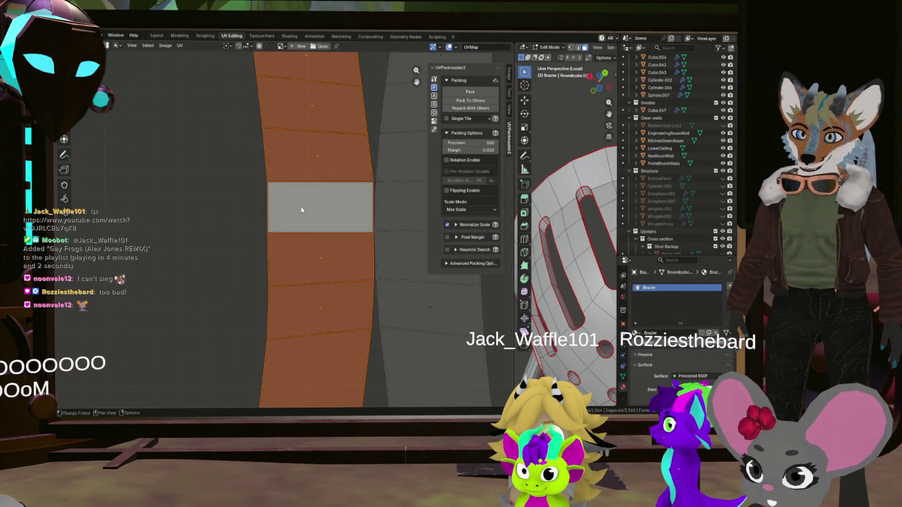
pyautogui.rightClick(301, 207)
pyautogui.click(296, 201)
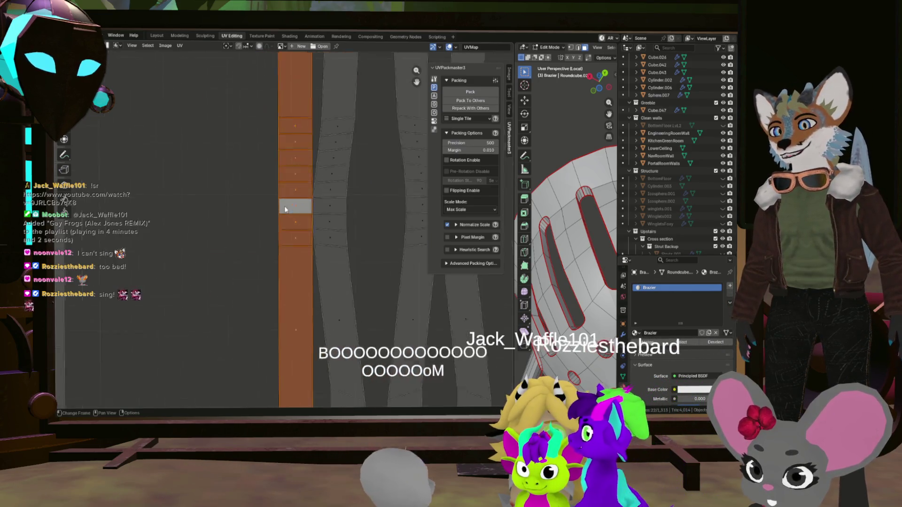
pyautogui.scroll(-3, 286, 209)
# Step: Move and resize the new column so it sits directly against the first straightened column
pyautogui.press('g')
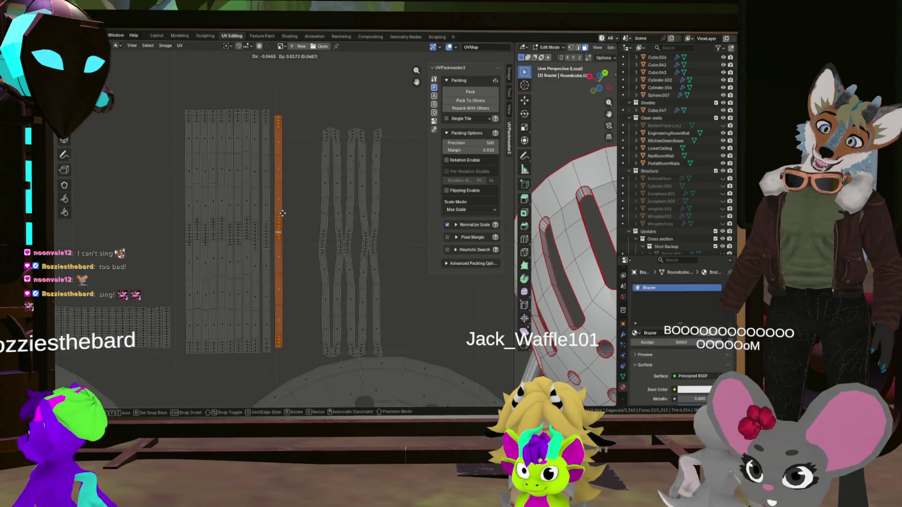
pyautogui.click(281, 213)
pyautogui.press('s')
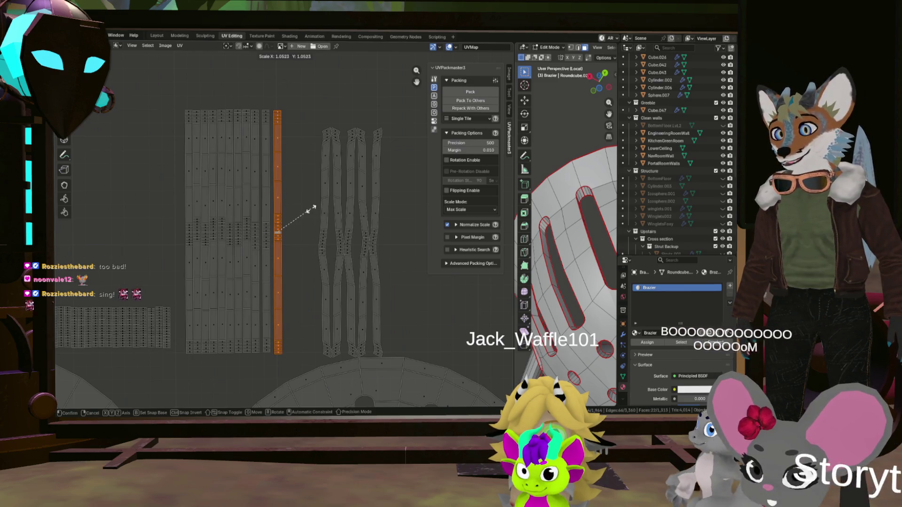
pyautogui.click(310, 209)
pyautogui.press('g')
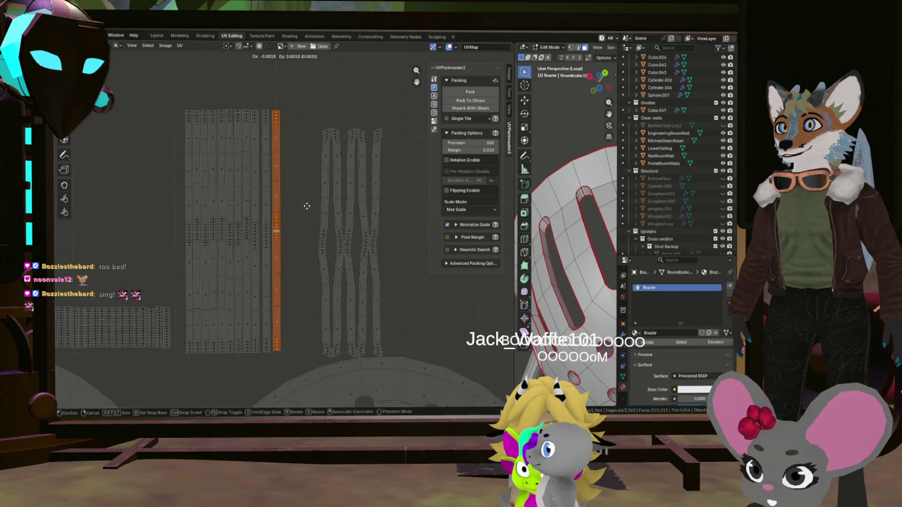
pyautogui.click(307, 207)
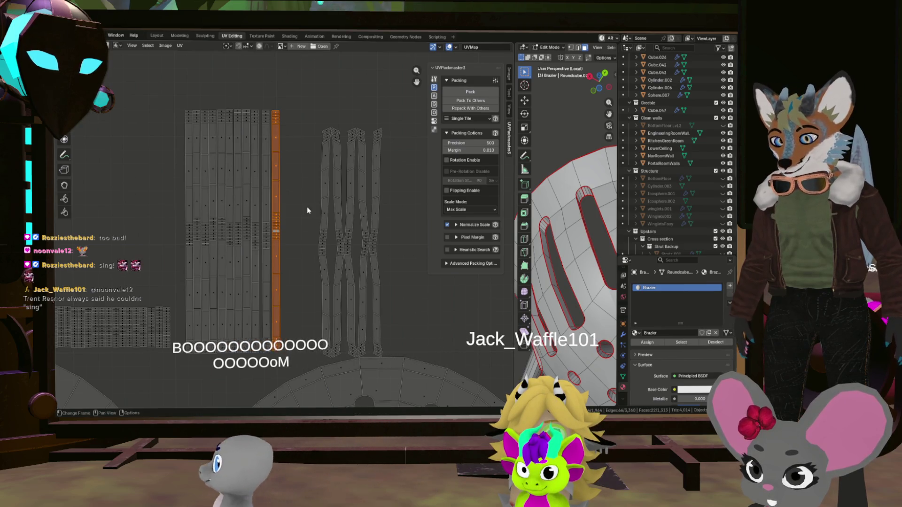
pyautogui.press('a')
pyautogui.click(276, 215)
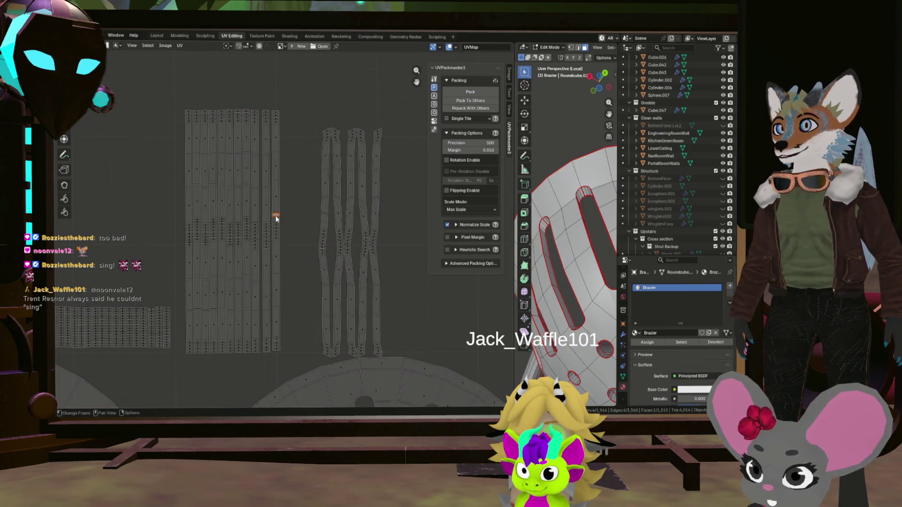
# Step: Select the column island and scale it down then up until its height matches the neighbouring block, then nudge it
pyautogui.press('l')
pyautogui.press('a')
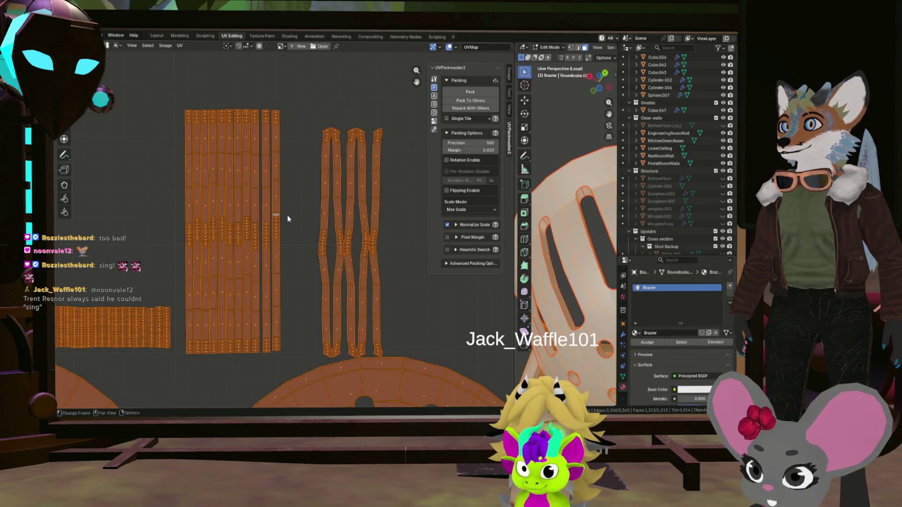
pyautogui.press('l')
pyautogui.press('s')
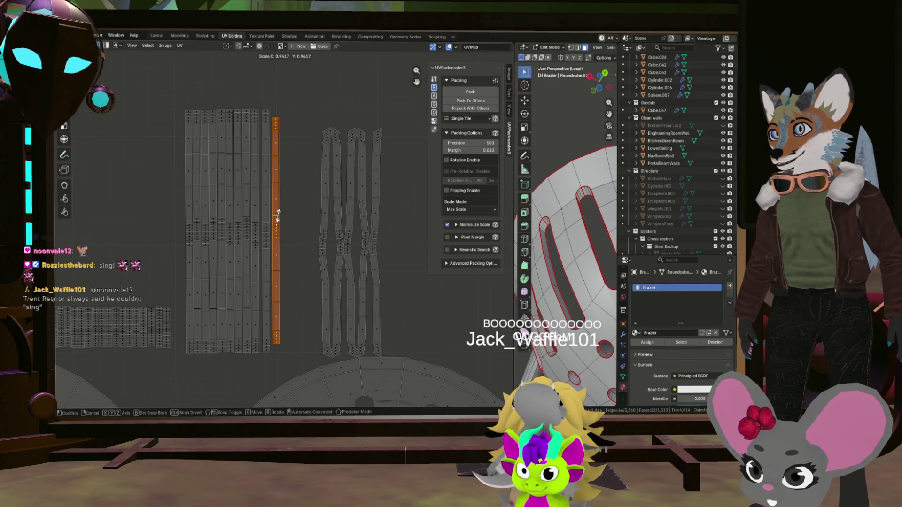
pyautogui.click(279, 213)
pyautogui.press('s')
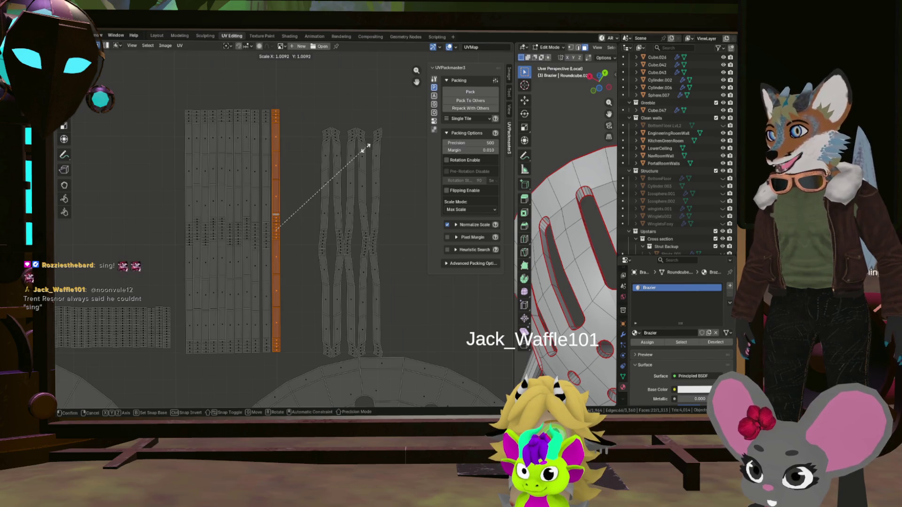
pyautogui.click(365, 149)
pyautogui.press('g')
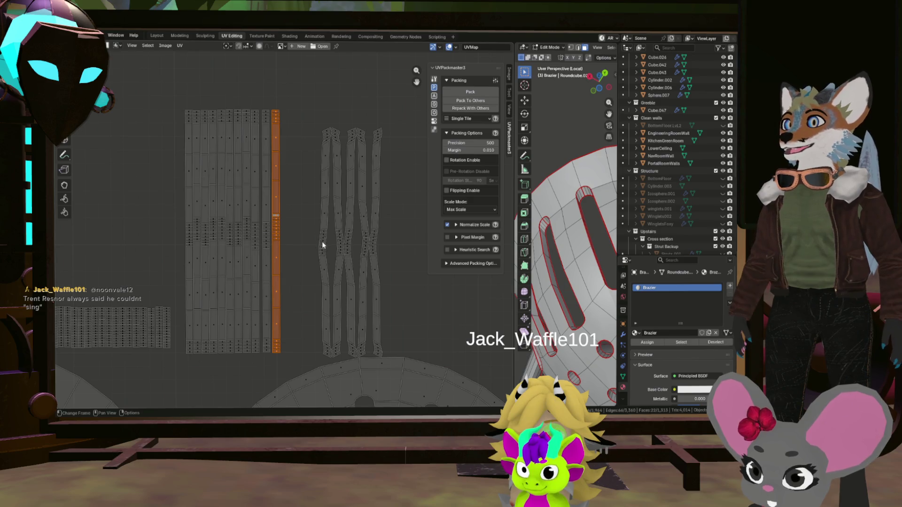
pyautogui.scroll(4, 322, 242)
pyautogui.scroll(4, 317, 223)
pyautogui.scroll(3, 330, 227)
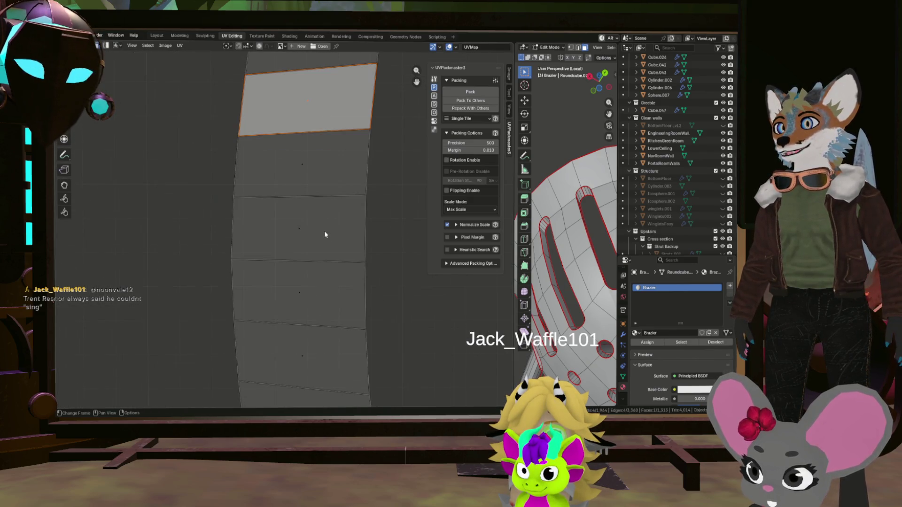
# Step: Select the next strip around a reference face and straighten it along that face
pyautogui.click(308, 231)
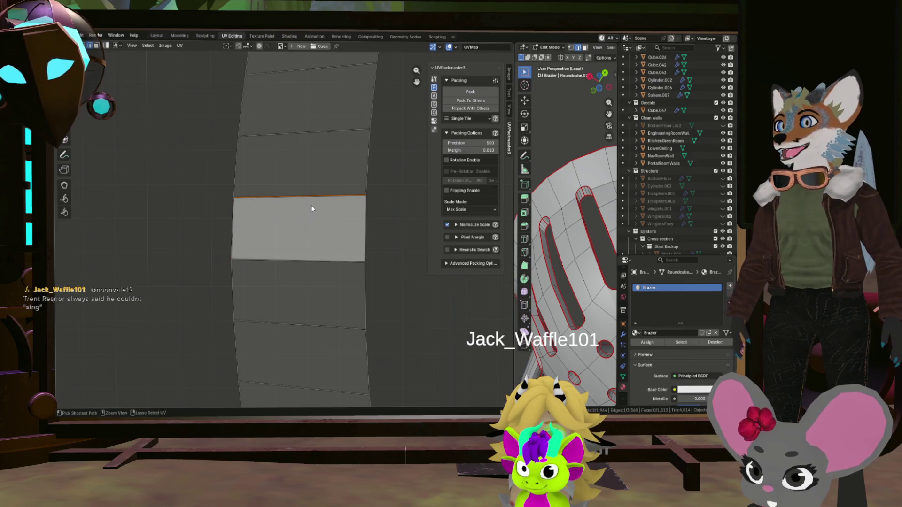
pyautogui.click(311, 204)
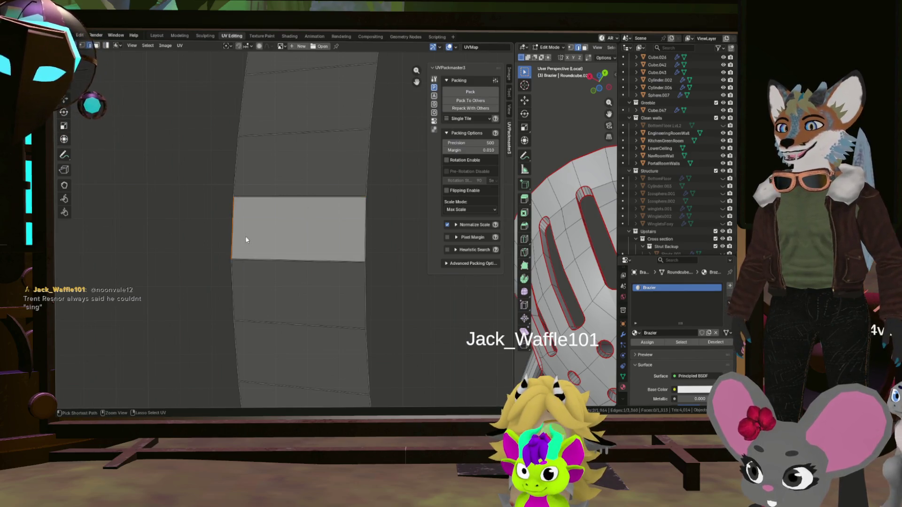
pyautogui.press('3')
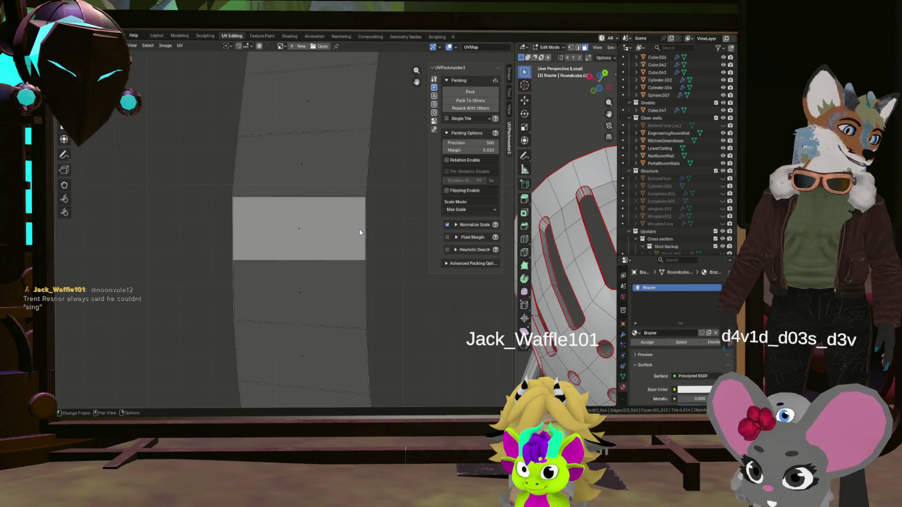
pyautogui.hotkey('ctrl', 'i')
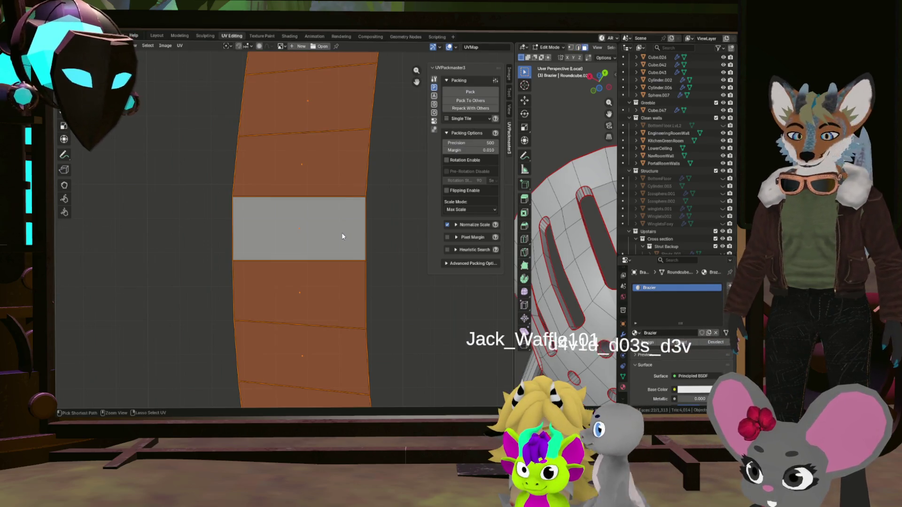
pyautogui.press('h')
pyautogui.click(381, 233)
pyautogui.scroll(-6, 334, 244)
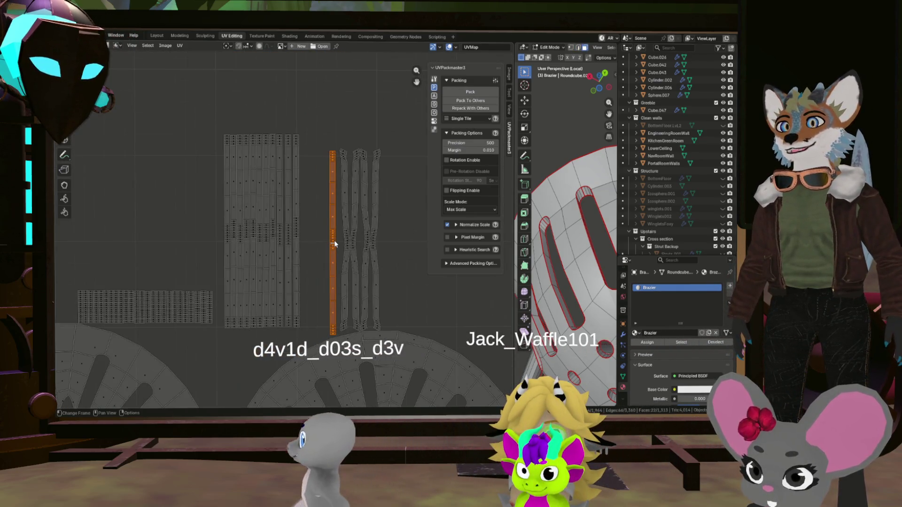
# Step: Move the strip left and stretch it along Y so its length matches the neighbouring strips
pyautogui.press('g')
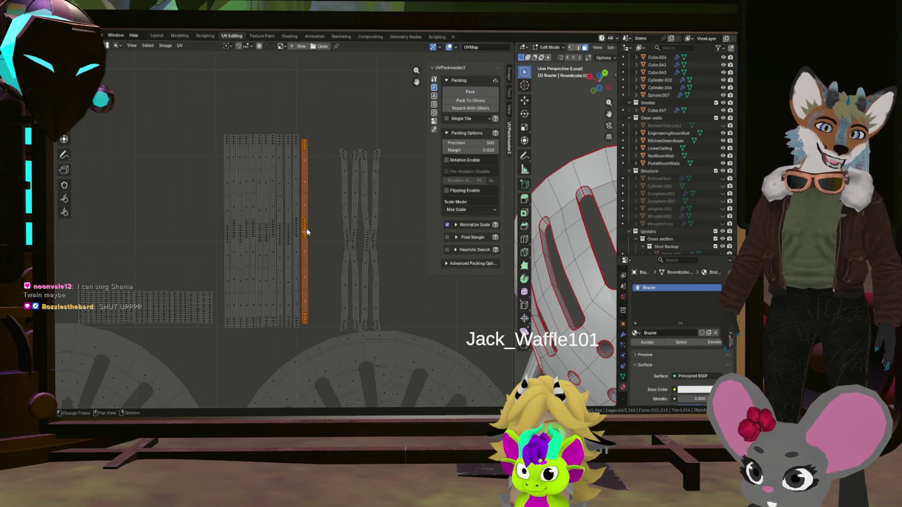
pyautogui.scroll(4, 313, 221)
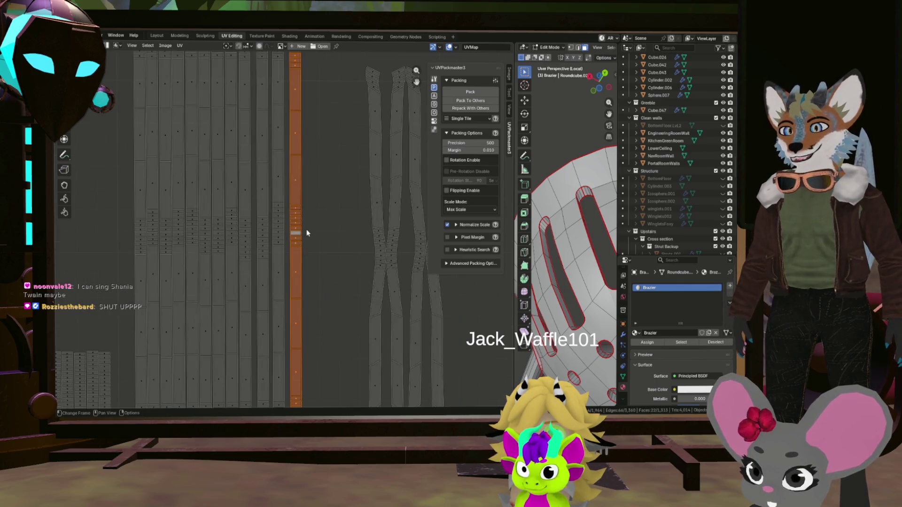
pyautogui.scroll(-2, 307, 223)
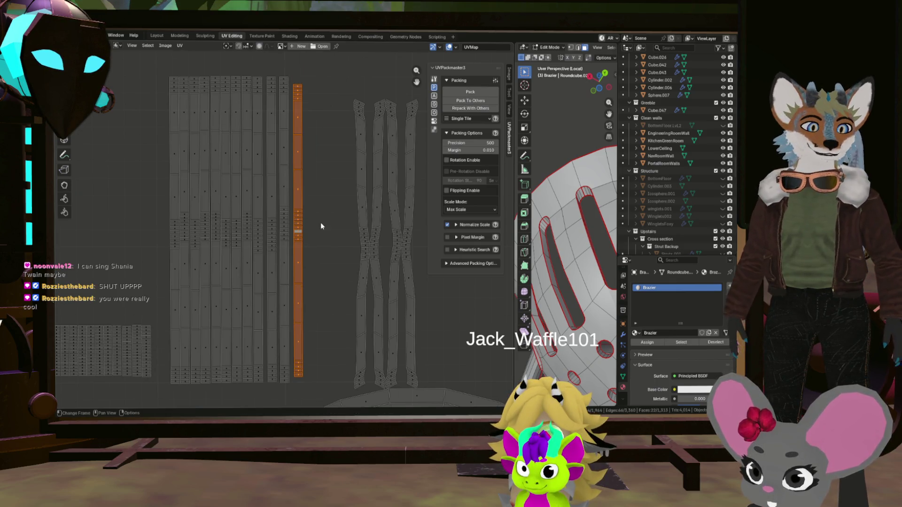
pyautogui.press('s')
pyautogui.press('y')
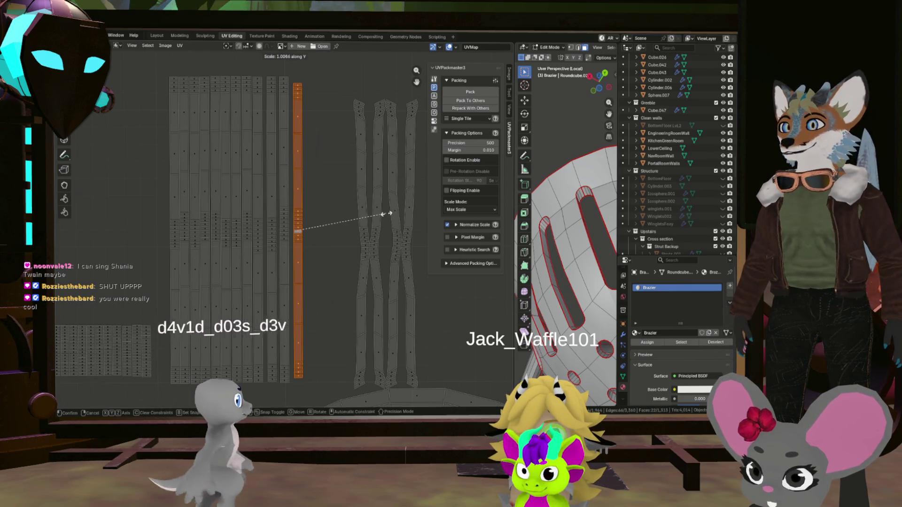
pyautogui.click(390, 212)
pyautogui.scroll(-3, 337, 239)
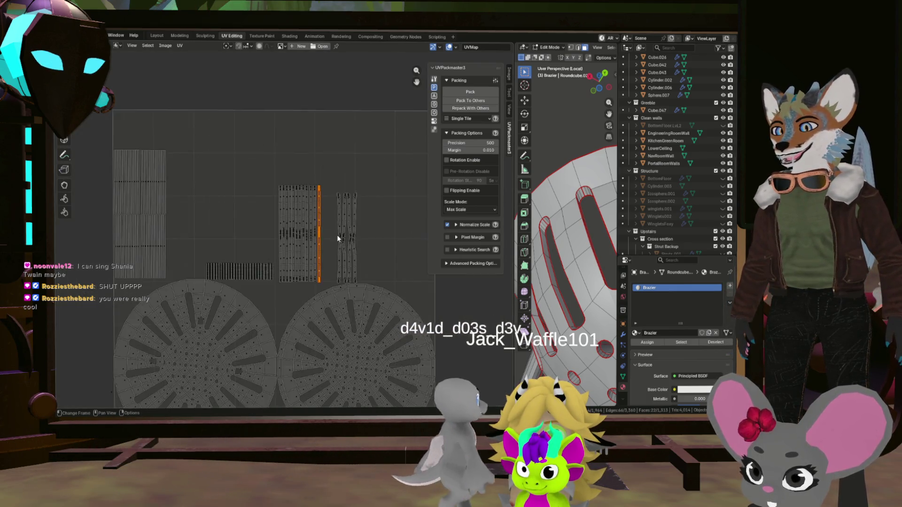
pyautogui.scroll(4, 337, 238)
pyautogui.scroll(3, 339, 228)
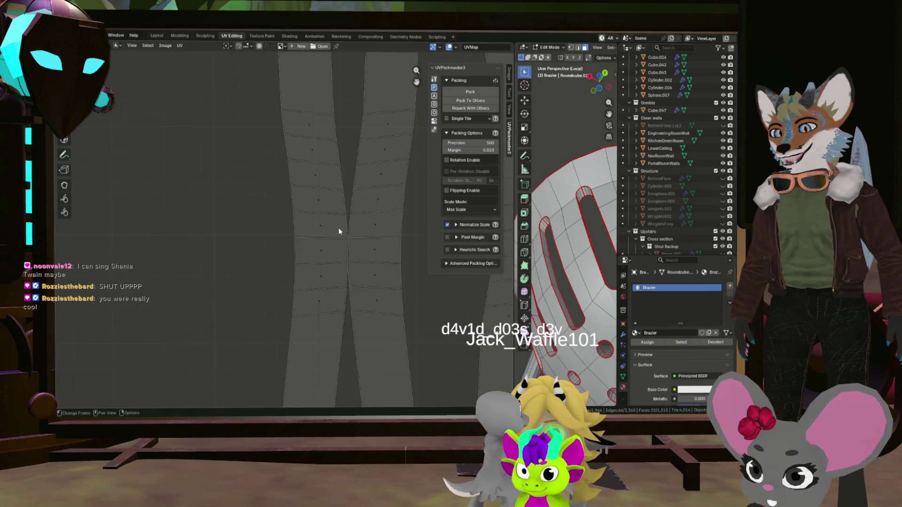
# Step: Straighten the curved hourglass island into a strip and scale it to match the block's height
pyautogui.click(319, 258)
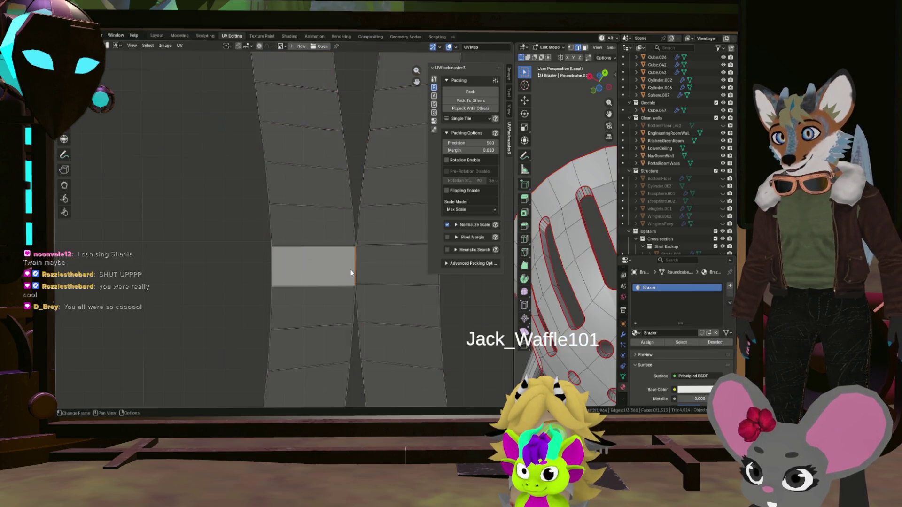
pyautogui.scroll(2, 338, 263)
pyautogui.press('3')
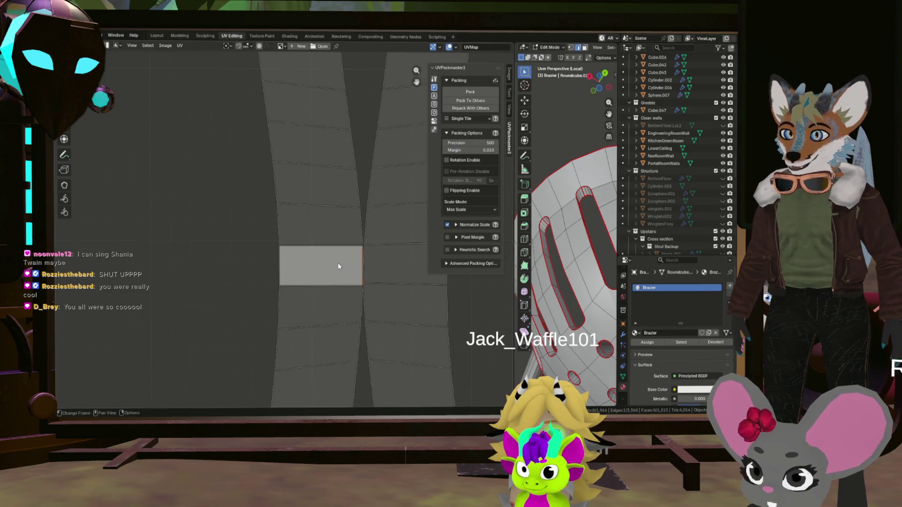
pyautogui.hotkey('shift', 'f')
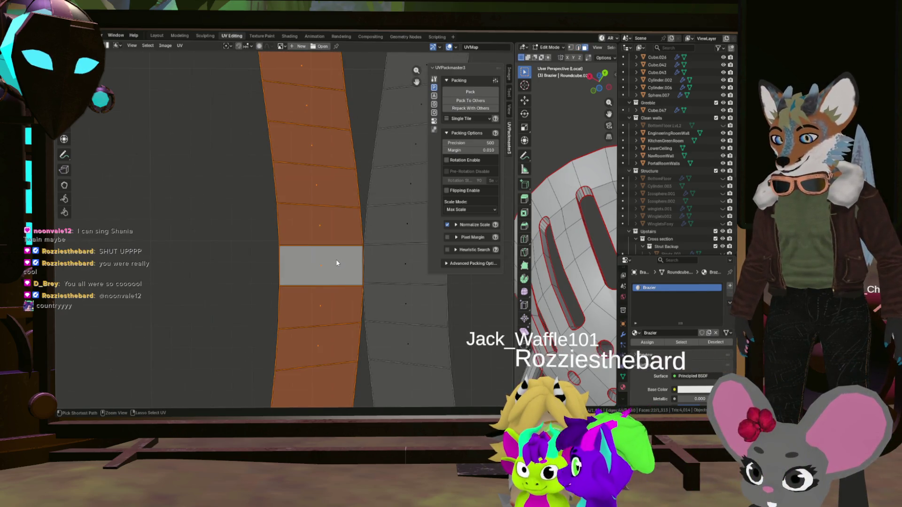
pyautogui.click(320, 274)
pyautogui.scroll(-5, 336, 258)
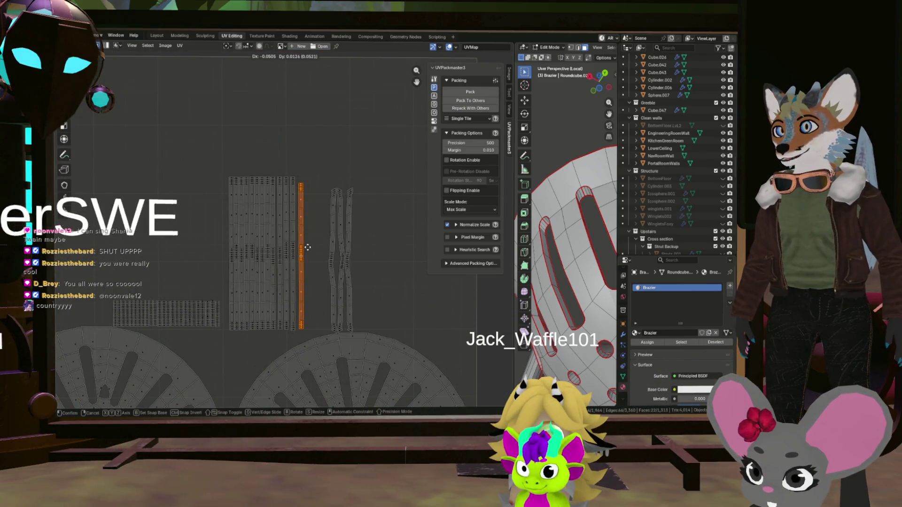
pyautogui.scroll(3, 301, 260)
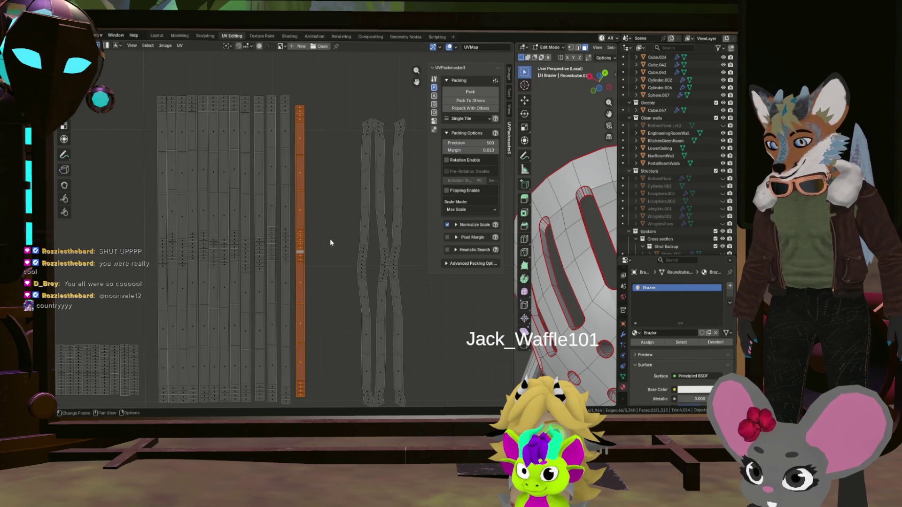
pyautogui.press('s')
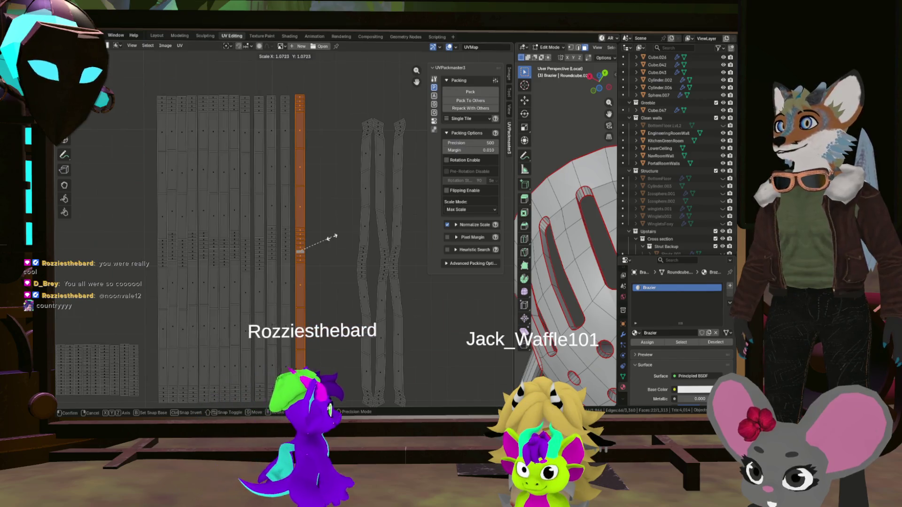
pyautogui.click(331, 237)
pyautogui.scroll(-3, 346, 257)
pyautogui.scroll(4, 347, 251)
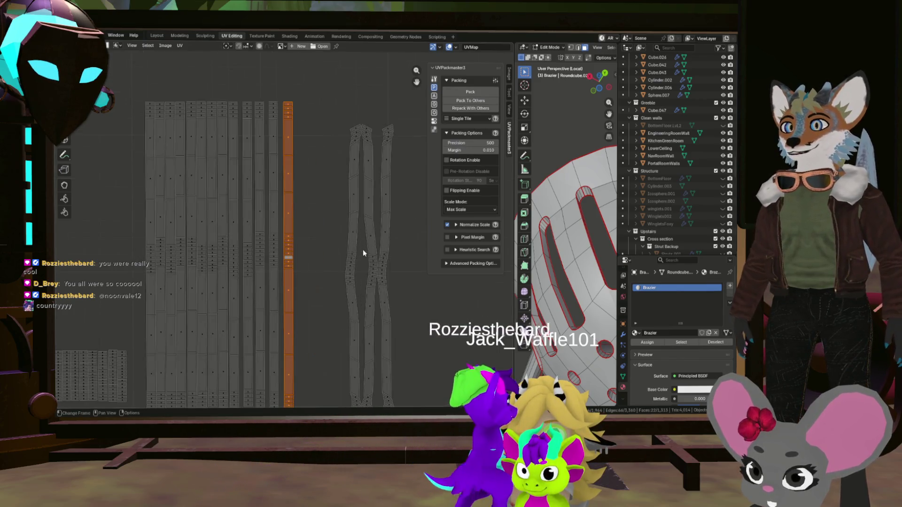
pyautogui.scroll(4, 351, 273)
pyautogui.scroll(3, 352, 273)
pyautogui.scroll(3, 341, 265)
pyautogui.click(340, 265)
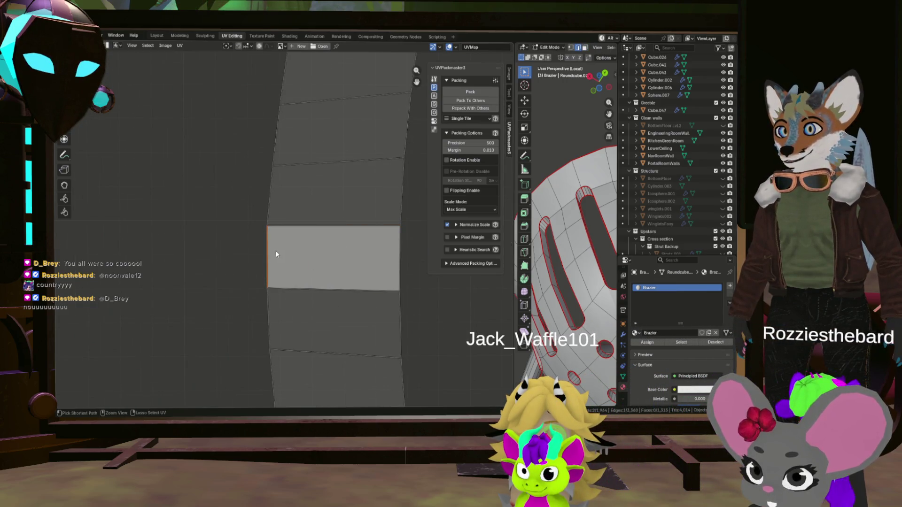
pyautogui.scroll(-2, 385, 248)
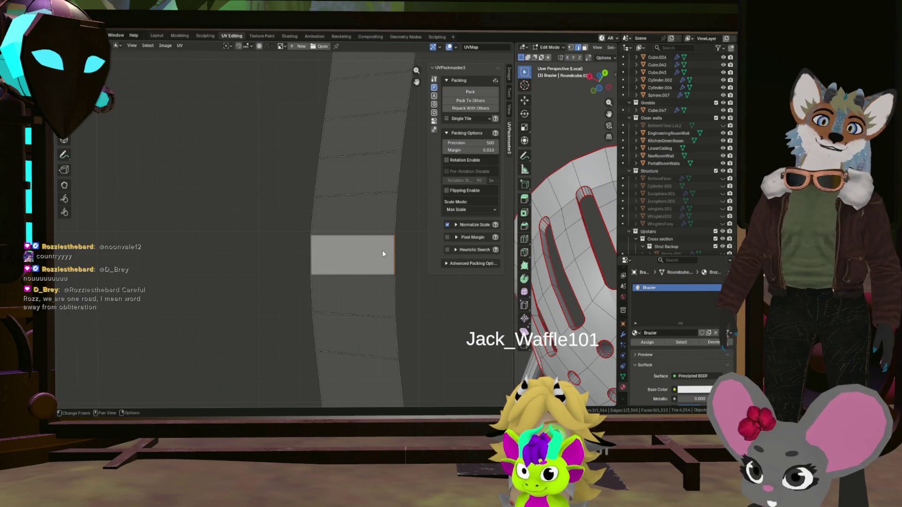
# Step: Straighten the selected island along its quads, move it left and start resizing it
pyautogui.hotkey('ctrl', 'i')
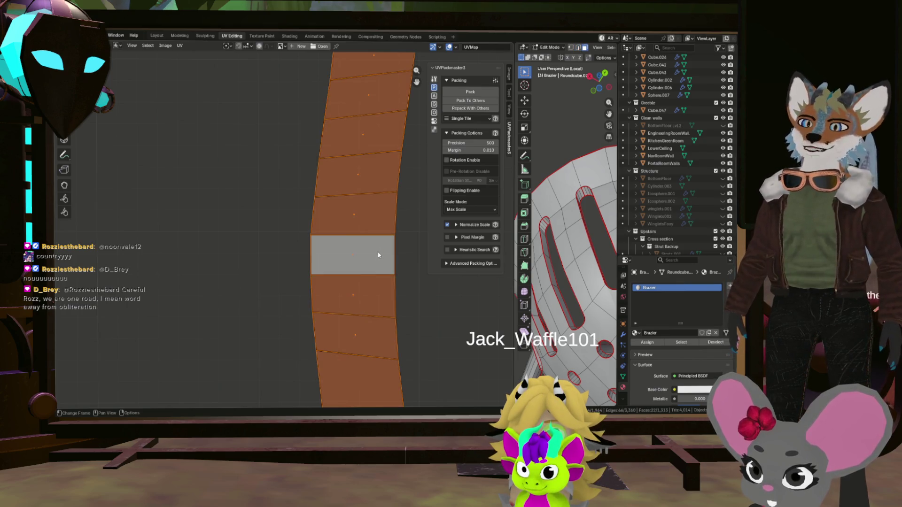
pyautogui.rightClick(374, 245)
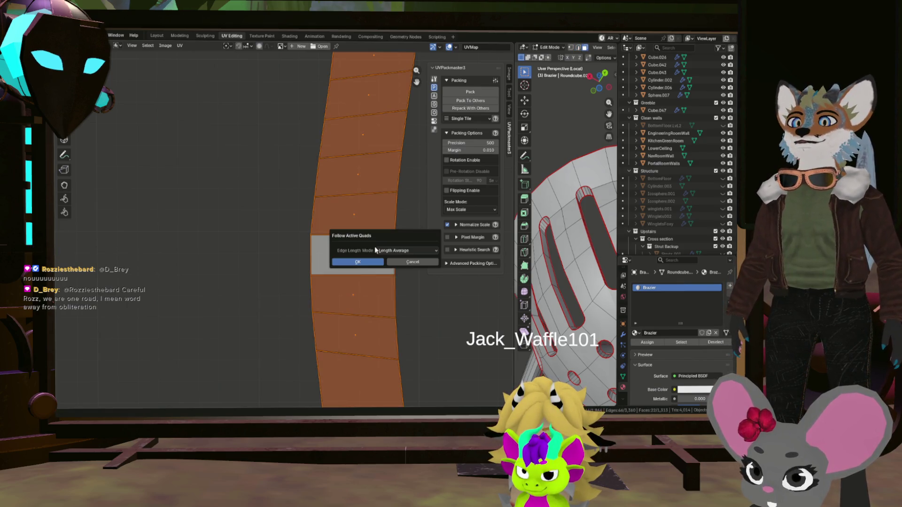
pyautogui.click(357, 264)
pyautogui.scroll(-4, 385, 268)
pyautogui.press('g')
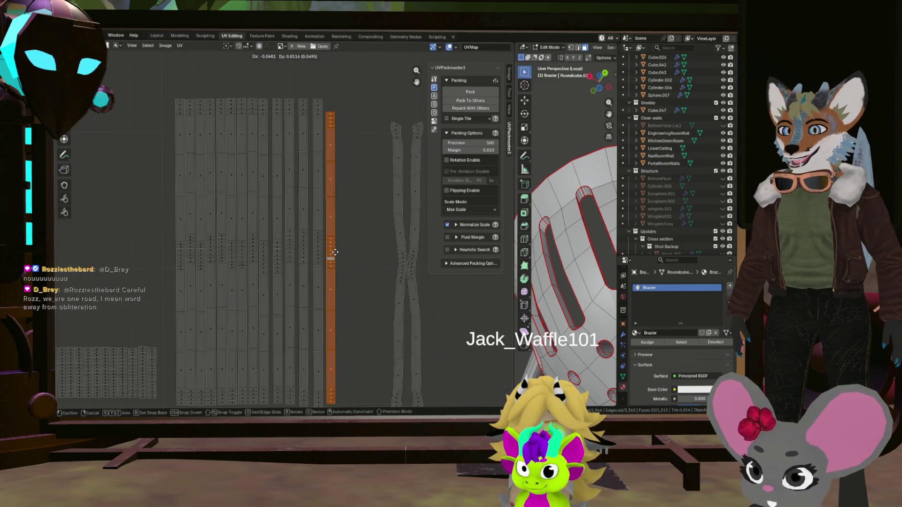
pyautogui.scroll(-2, 343, 262)
pyautogui.press('s')
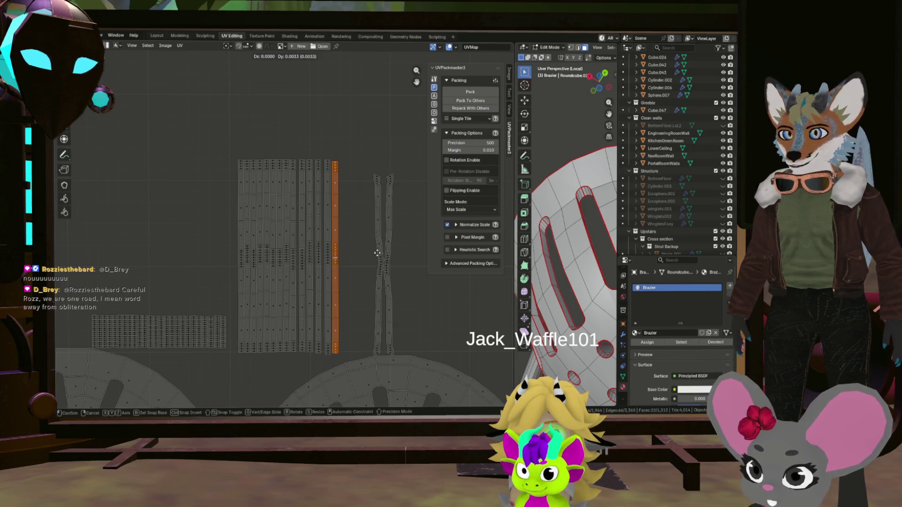
pyautogui.scroll(8, 377, 253)
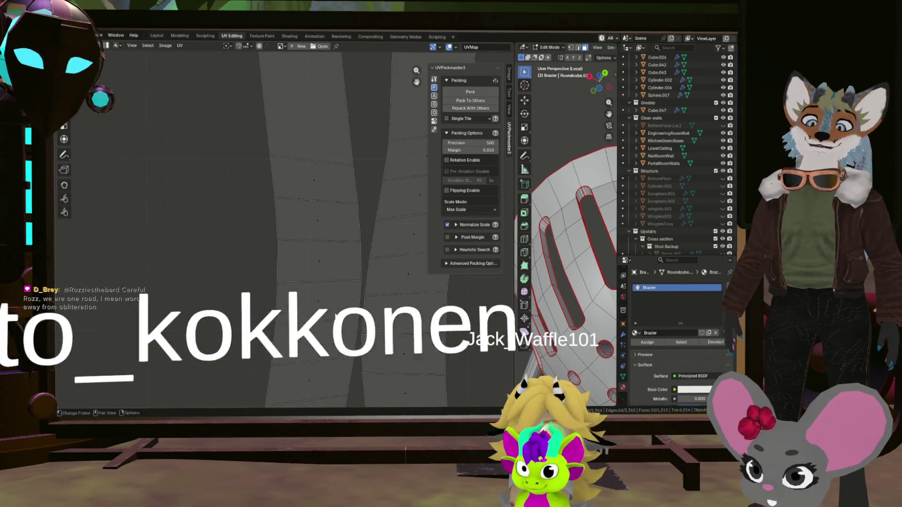
# Step: Straighten the next curved island into a vertical strip, place it beside the others and resize it
pyautogui.click(331, 266)
pyautogui.click(332, 247)
pyautogui.click(314, 270)
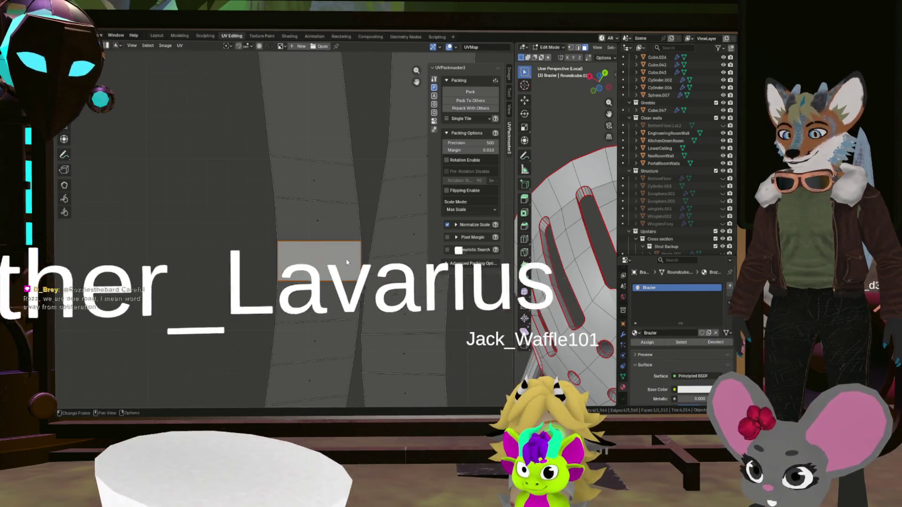
pyautogui.hotkey('ctrl', 'l')
pyautogui.press('u')
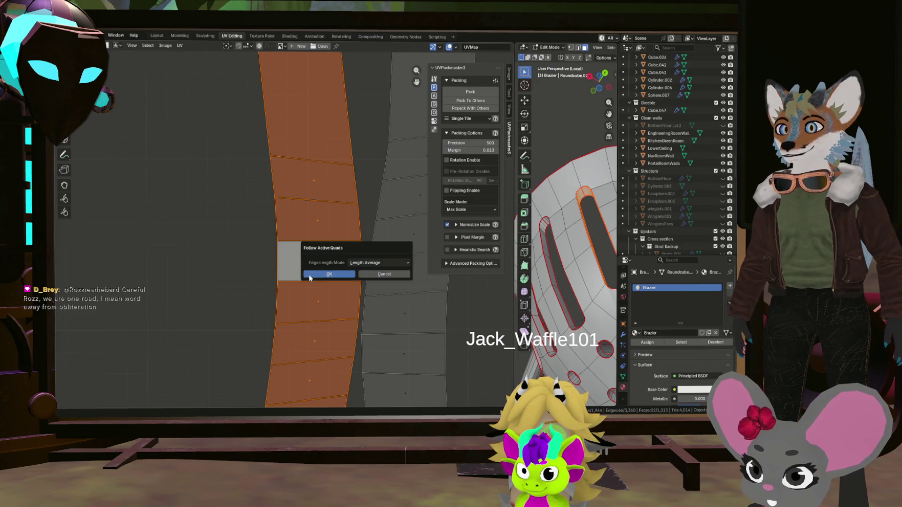
pyautogui.click(311, 277)
pyautogui.scroll(-3, 340, 268)
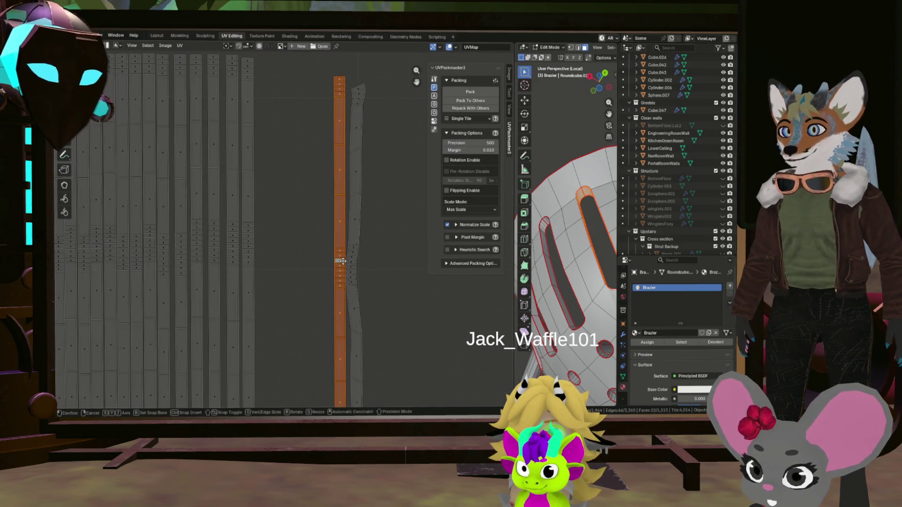
pyautogui.click(274, 254)
pyautogui.scroll(-3, 276, 261)
pyautogui.scroll(2, 278, 261)
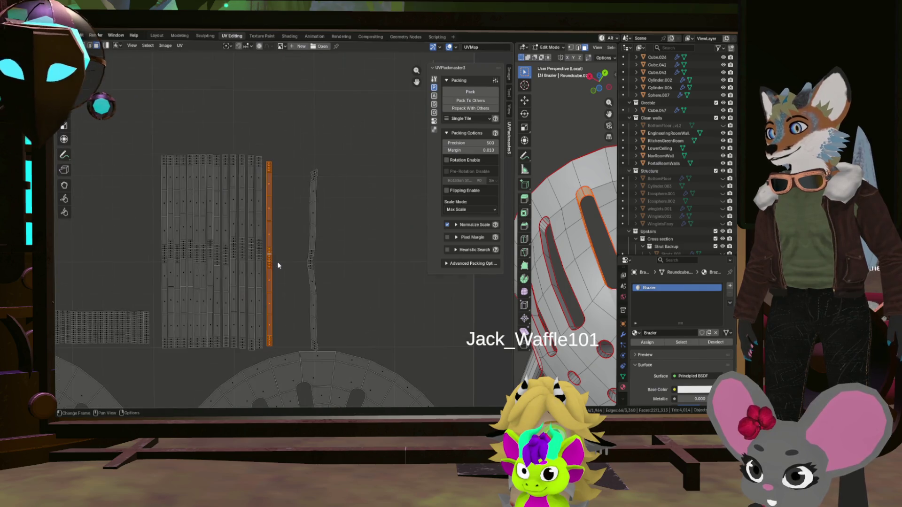
pyautogui.press('s')
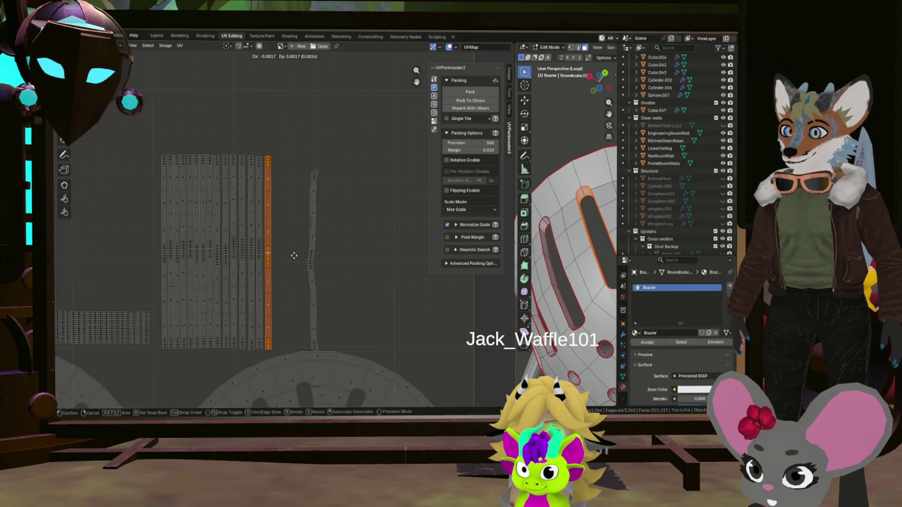
pyautogui.click(294, 256)
pyautogui.scroll(6, 293, 255)
# Step: Straighten another curved island, move it left beside the block and enlarge it slightly
pyautogui.click(290, 250)
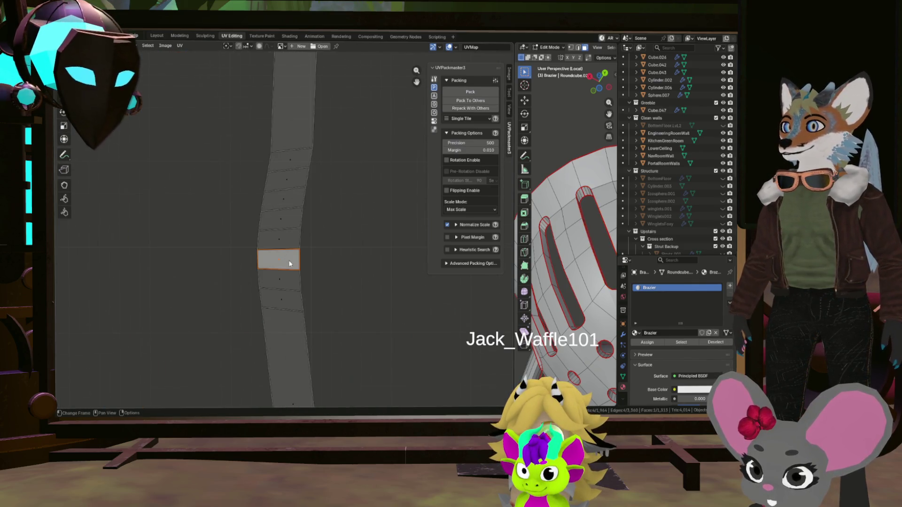
pyautogui.scroll(5, 287, 260)
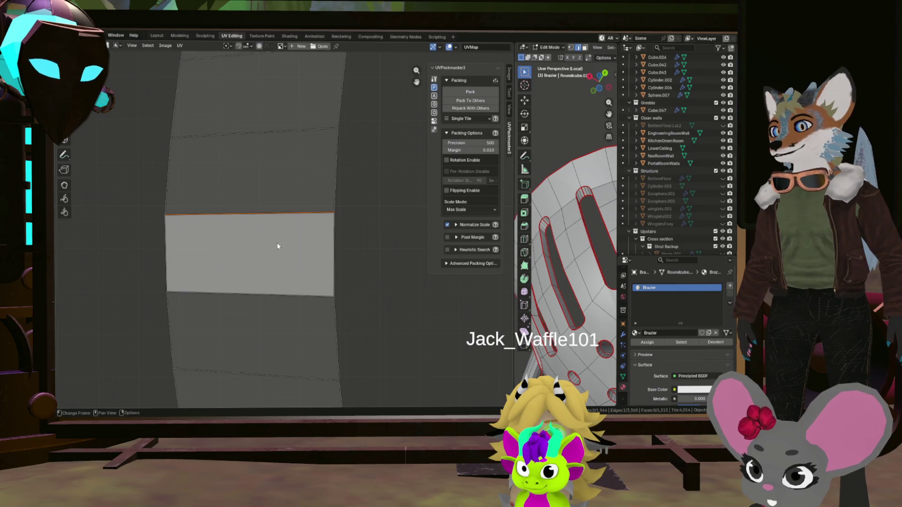
pyautogui.click(187, 245)
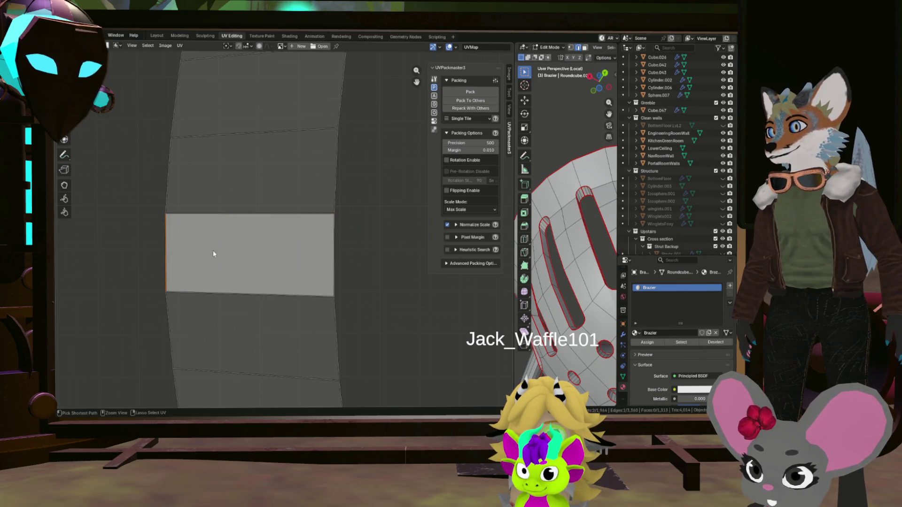
pyautogui.press('3')
pyautogui.click(289, 276)
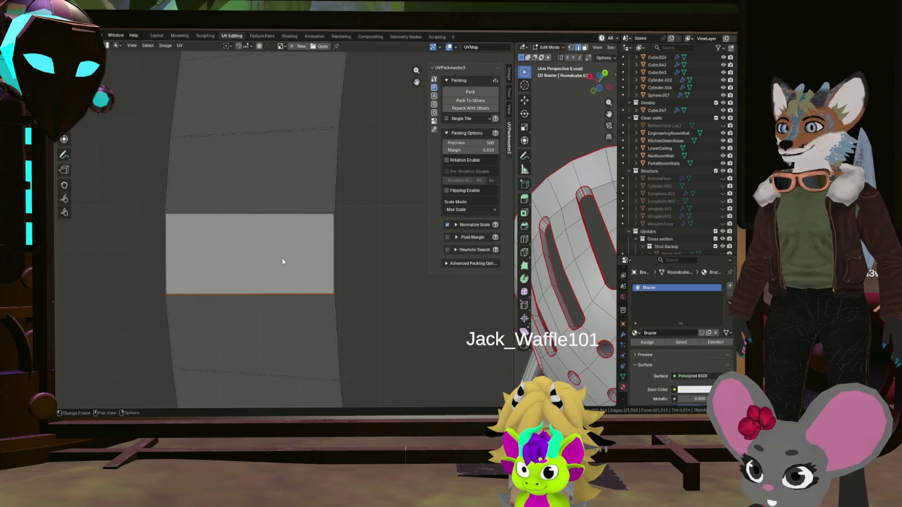
pyautogui.press('a')
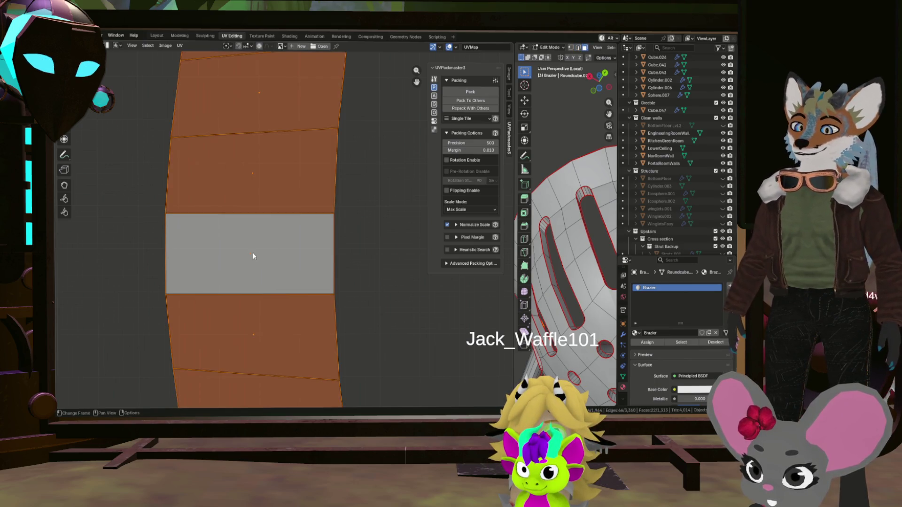
pyautogui.press('u')
pyautogui.click(237, 268)
pyautogui.scroll(-5, 318, 245)
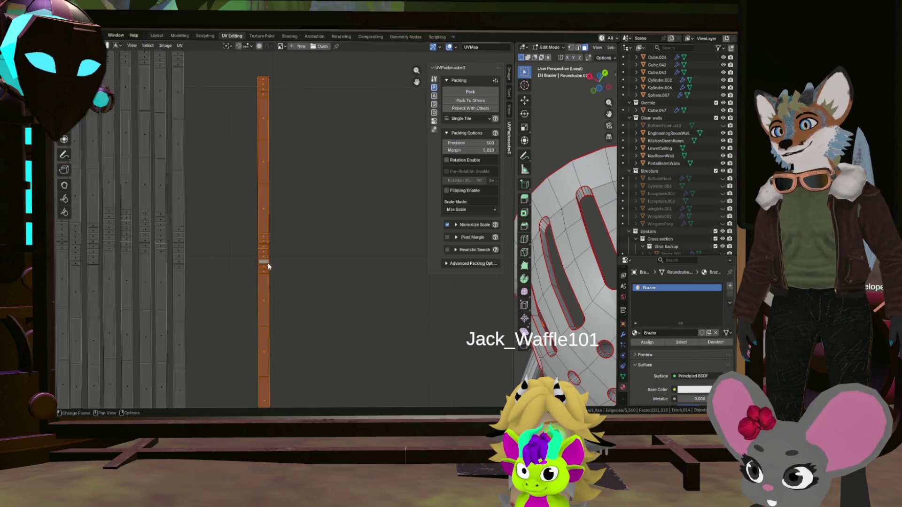
pyautogui.scroll(-3, 319, 245)
pyautogui.press('g')
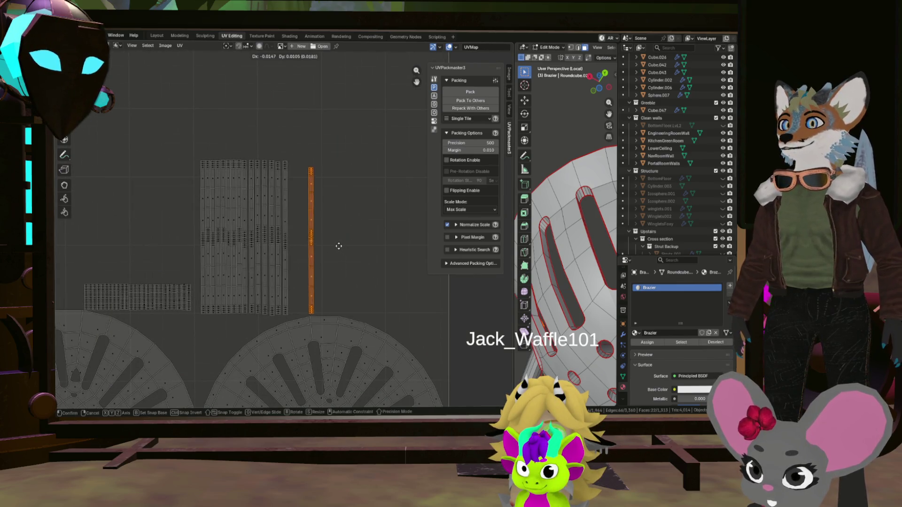
pyautogui.click(322, 243)
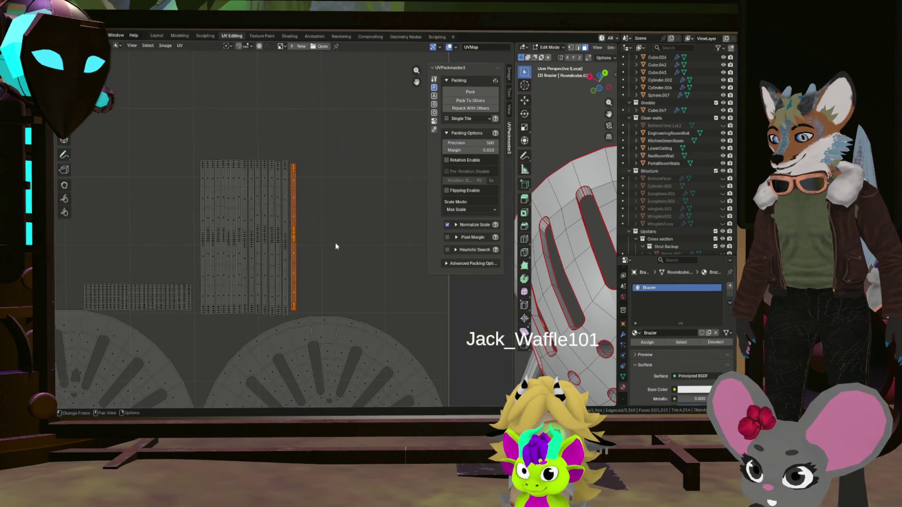
pyautogui.press('s')
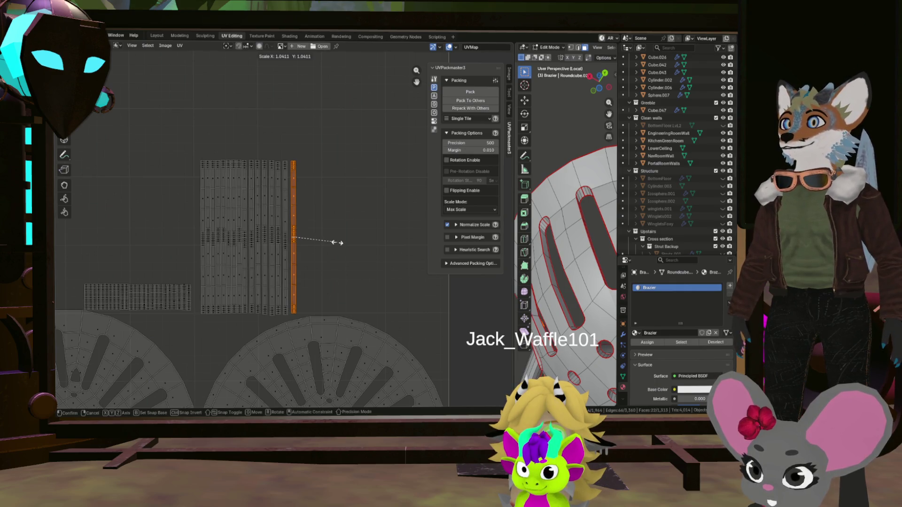
pyautogui.click(337, 242)
pyautogui.scroll(-3, 337, 242)
pyautogui.scroll(3, 337, 247)
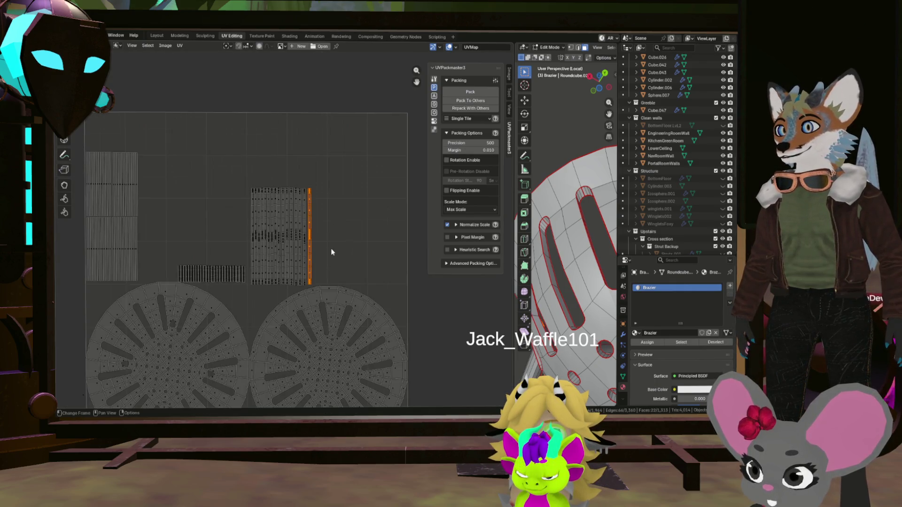
pyautogui.scroll(-3, 336, 259)
pyautogui.scroll(3, 336, 259)
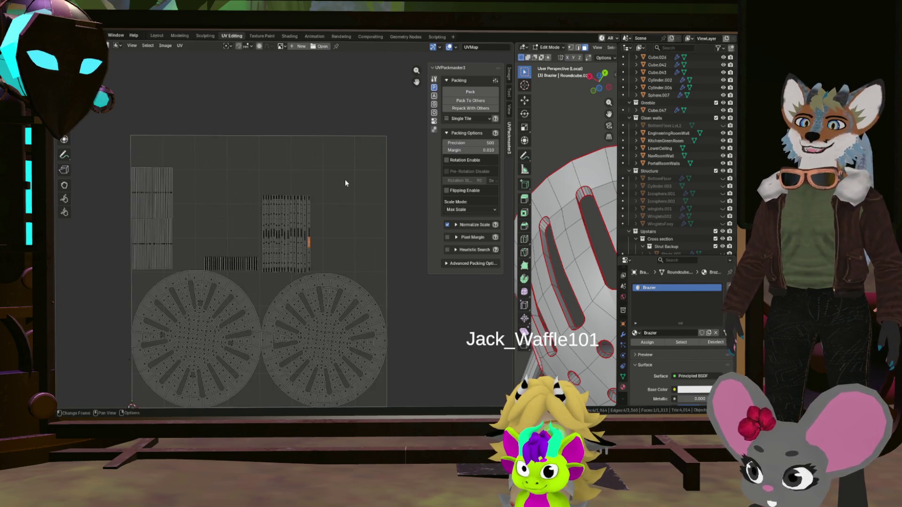
# Step: Select all islands, enable Normalize Scale in UVPackmaster and pack them into the tile twice
pyautogui.press('a')
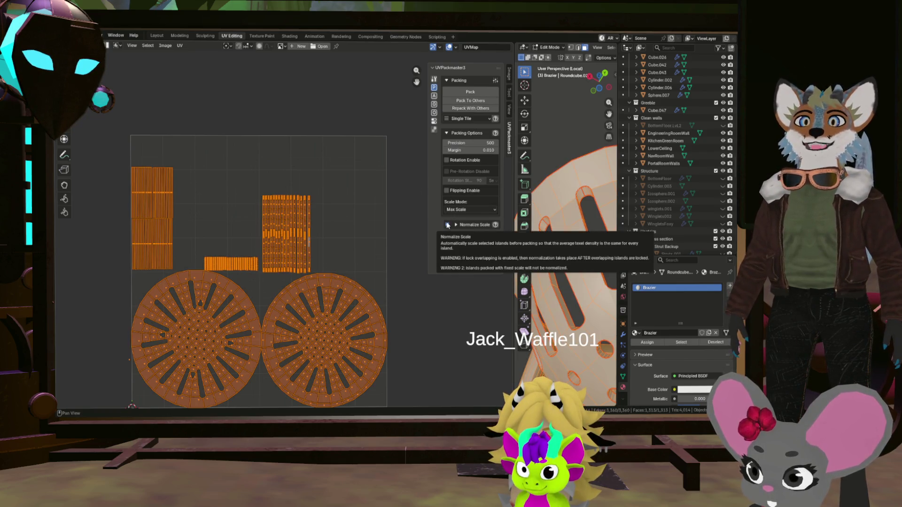
pyautogui.click(449, 225)
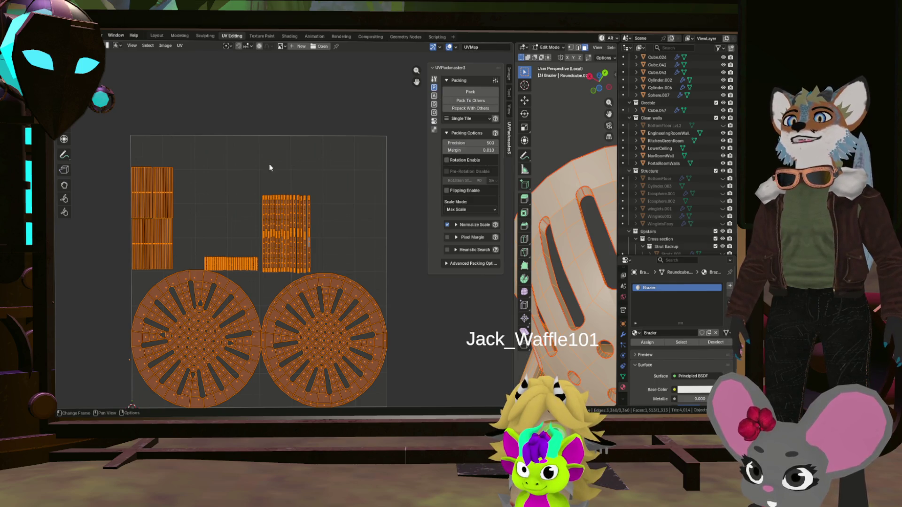
pyautogui.click(469, 91)
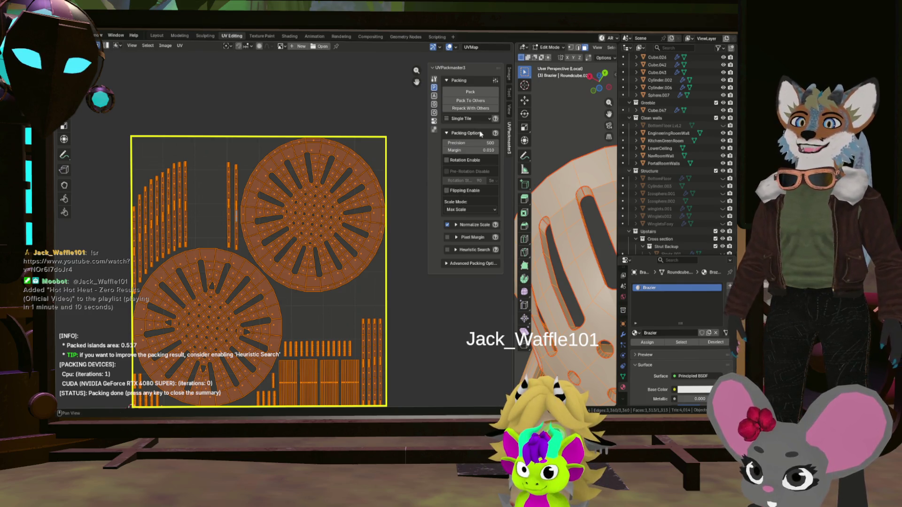
pyautogui.click(470, 91)
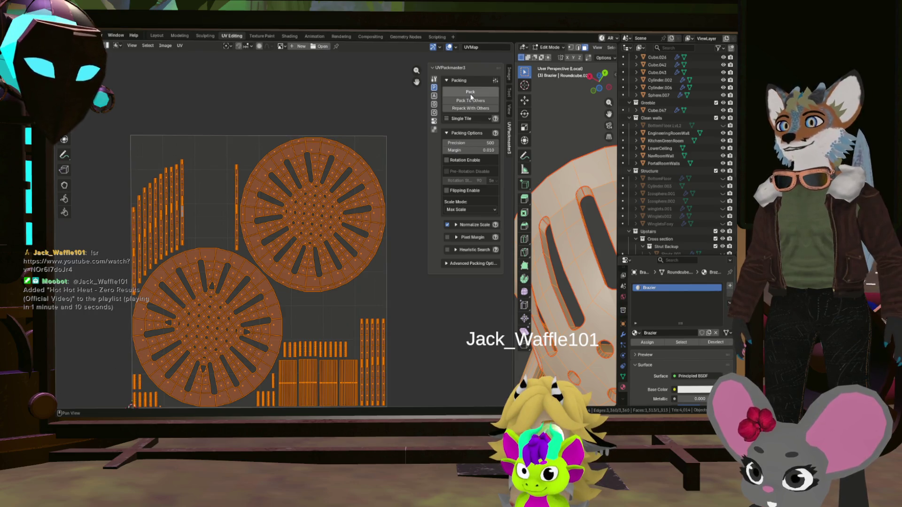
# Step: Run UVPackmaster's Pack a few more times, dismissing the summary between runs
pyautogui.click(471, 95)
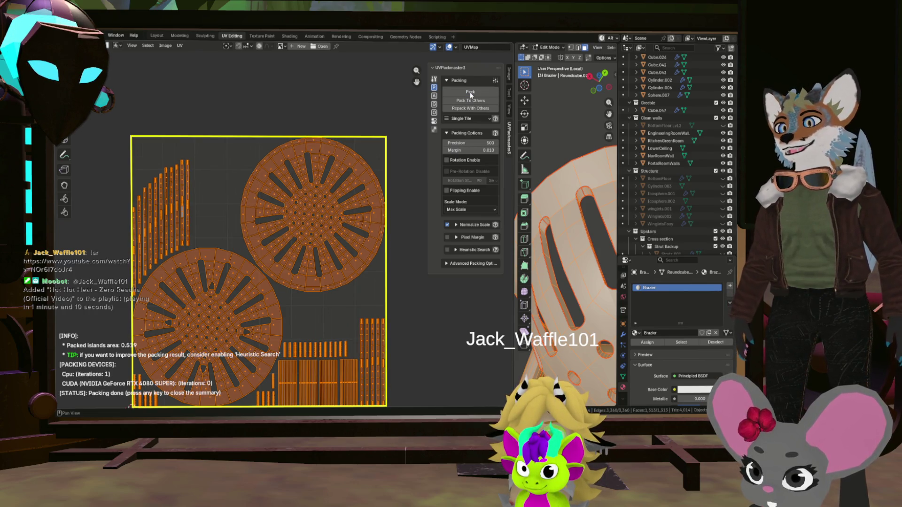
pyautogui.click(470, 94)
pyautogui.click(471, 94)
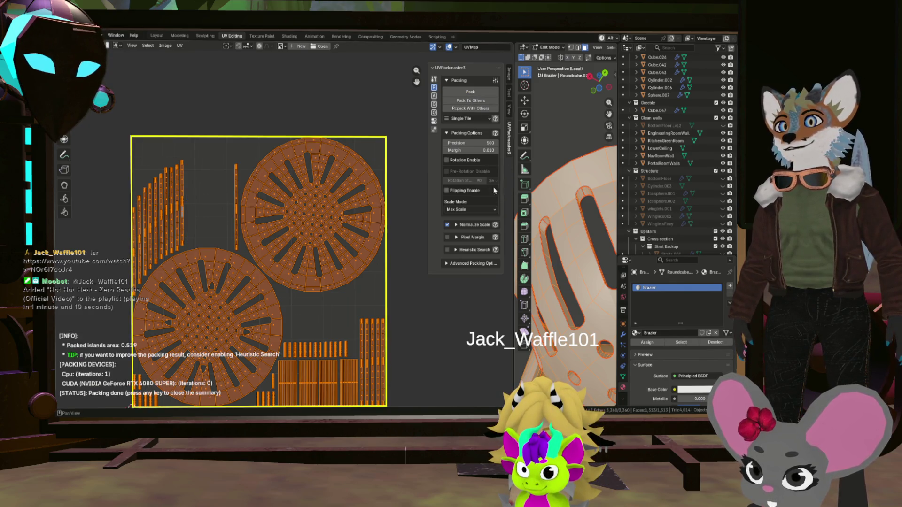
pyautogui.scroll(-5, 340, 181)
pyautogui.scroll(5, 328, 185)
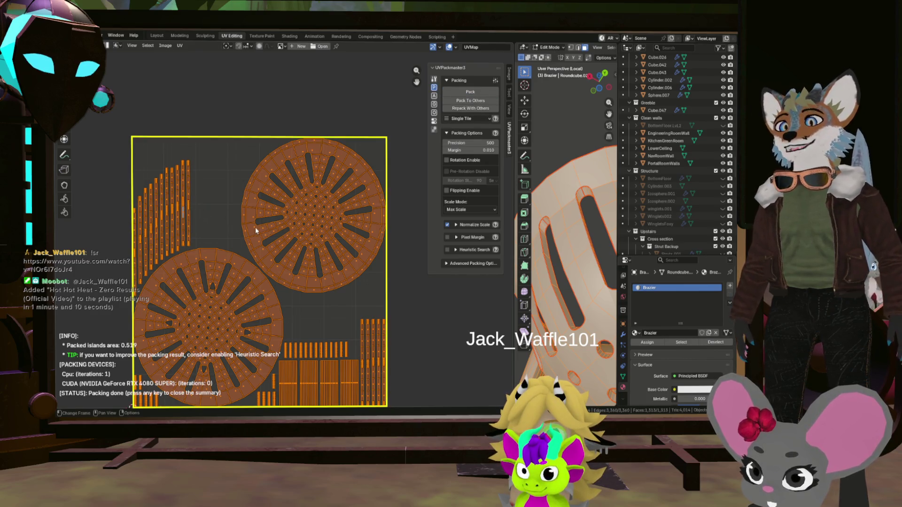
pyautogui.scroll(-2, 268, 233)
pyautogui.scroll(4, 268, 232)
pyautogui.scroll(-2, 296, 225)
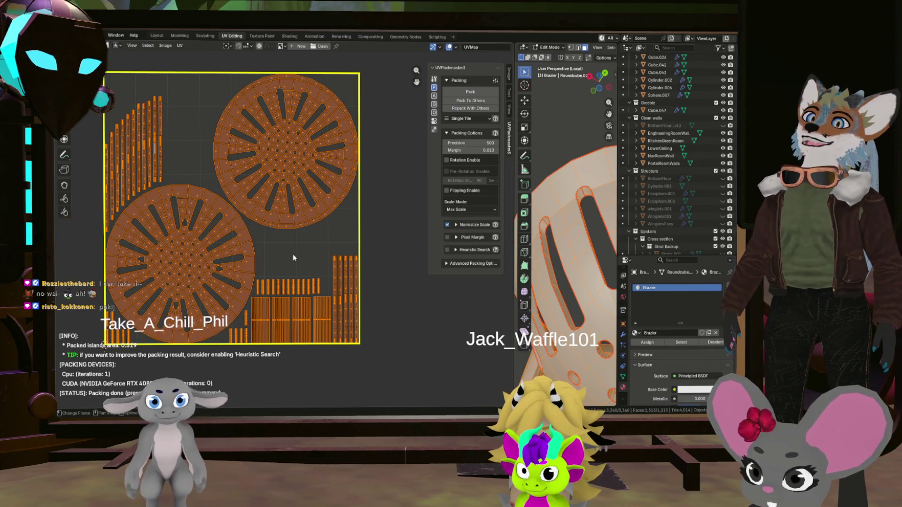
# Step: Set Normalize Space to Global in the Normalize Scale options and repack the islands
pyautogui.click(456, 224)
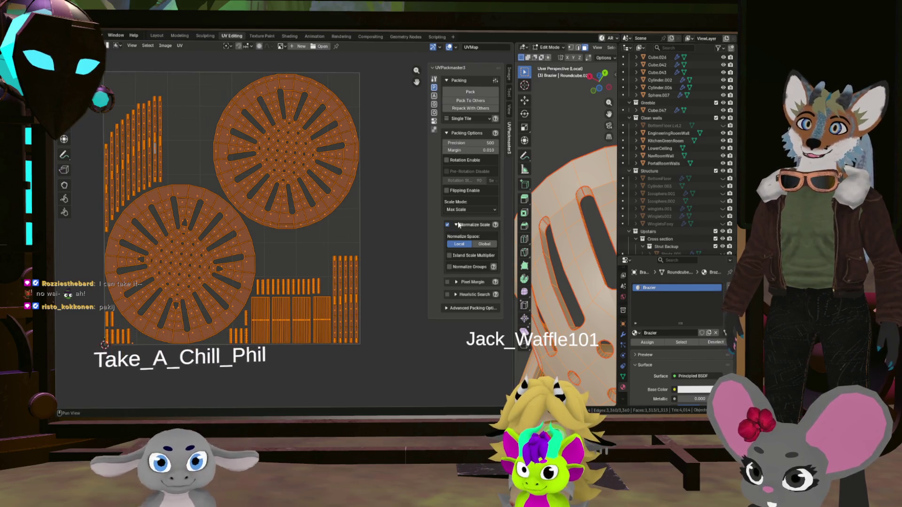
pyautogui.click(485, 244)
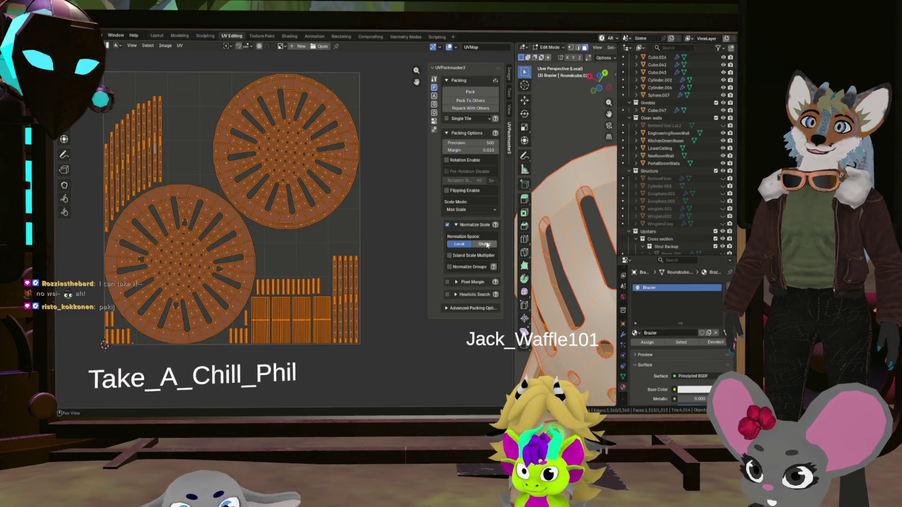
pyautogui.click(457, 92)
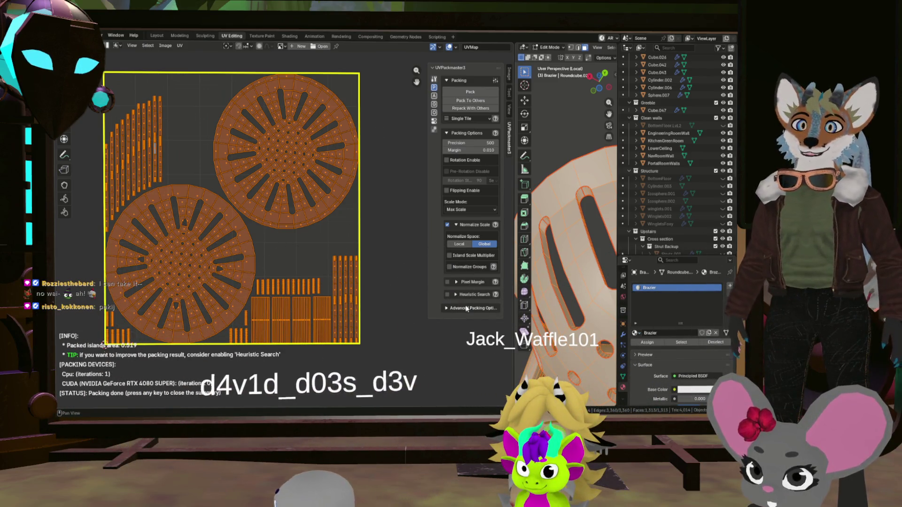
# Step: Toggle Normalize Groups on and back off, then pack the islands again
pyautogui.click(460, 268)
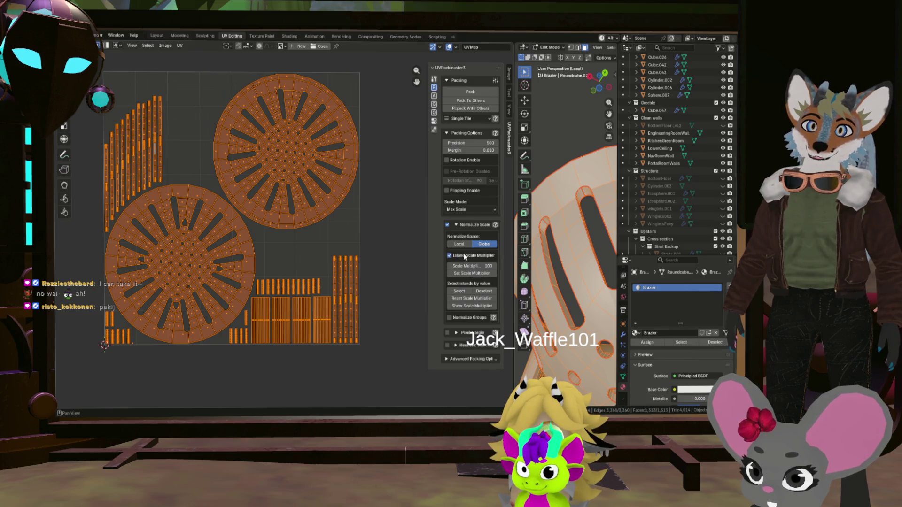
pyautogui.click(461, 268)
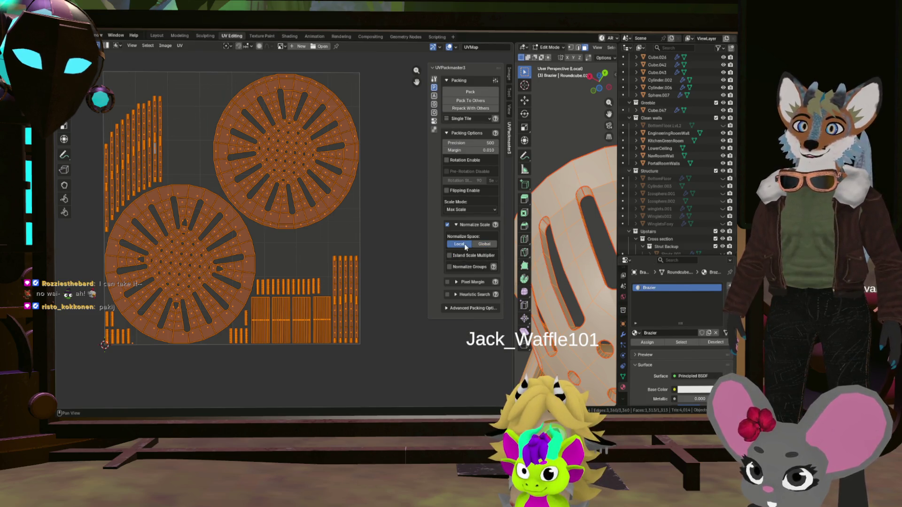
pyautogui.click(471, 92)
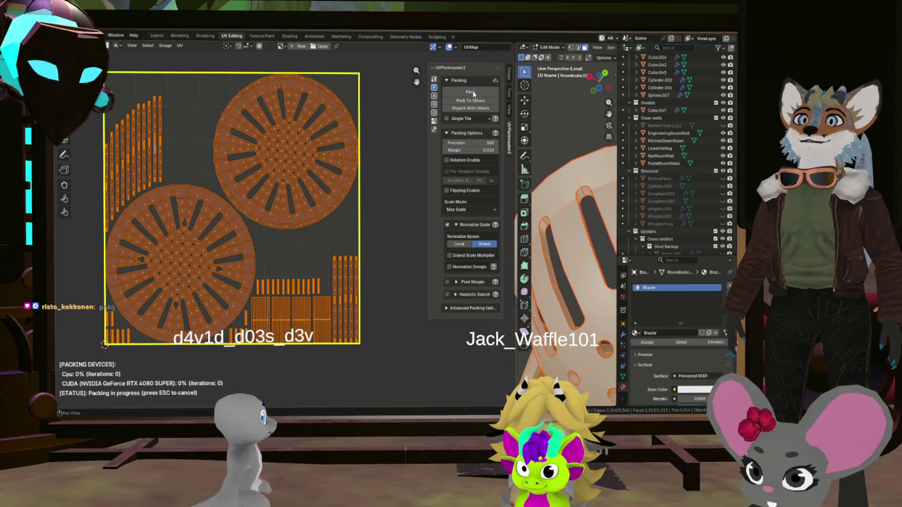
pyautogui.scroll(-5, 278, 229)
pyautogui.scroll(-2, 278, 229)
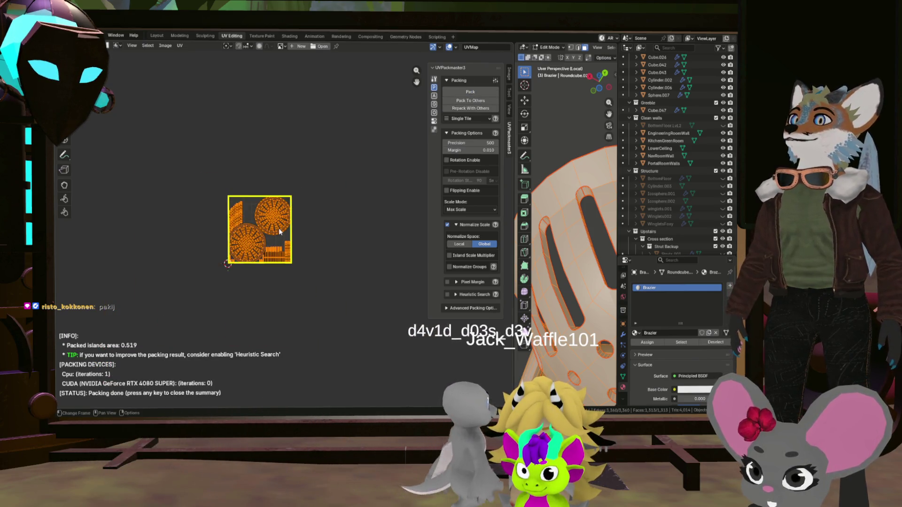
pyautogui.scroll(3, 278, 228)
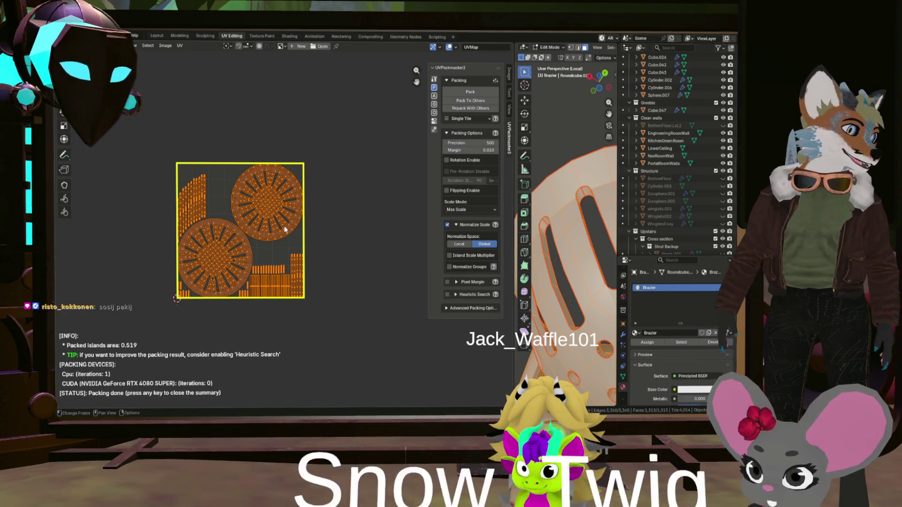
pyautogui.scroll(-2, 286, 230)
pyautogui.scroll(3, 331, 237)
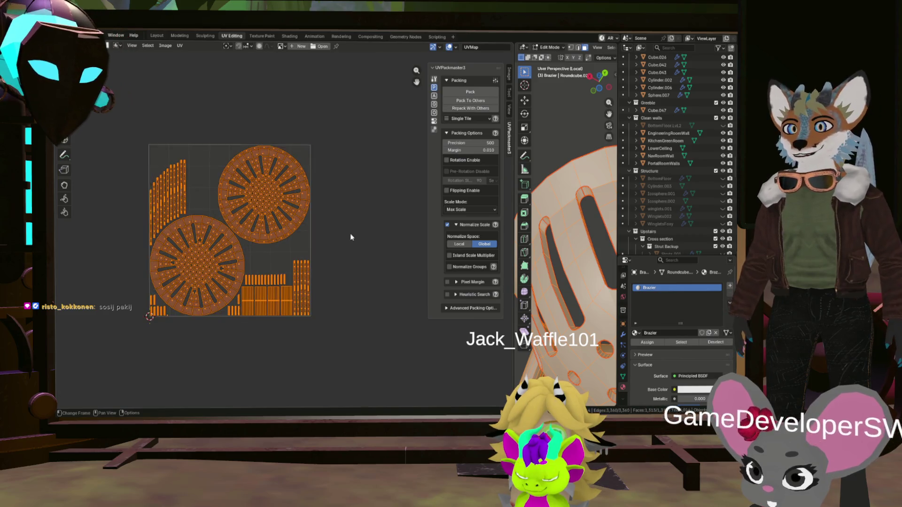
pyautogui.scroll(-4, 351, 234)
pyautogui.scroll(1, 352, 234)
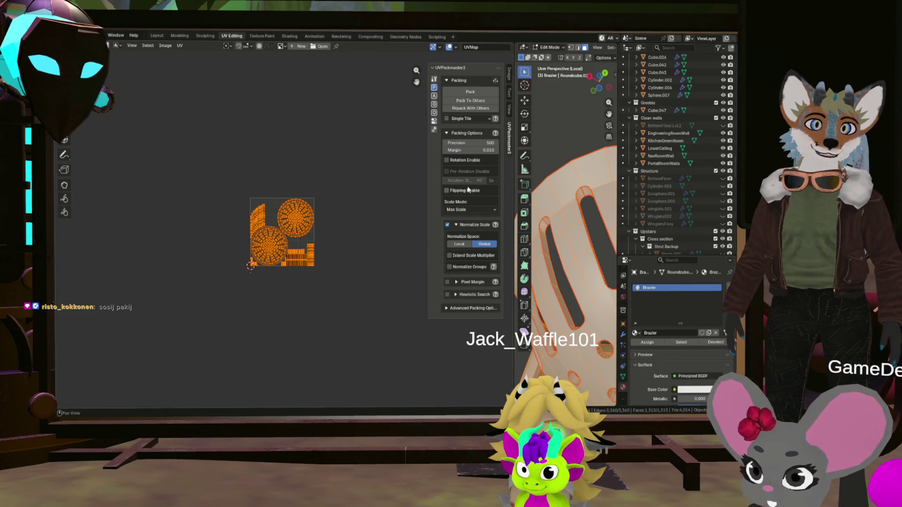
# Step: Widen the 3D view, orbit to show the whole brazier and select the full mesh from a bottom-plate face
pyautogui.moveTo(514, 191); pyautogui.dragTo(397, 189)
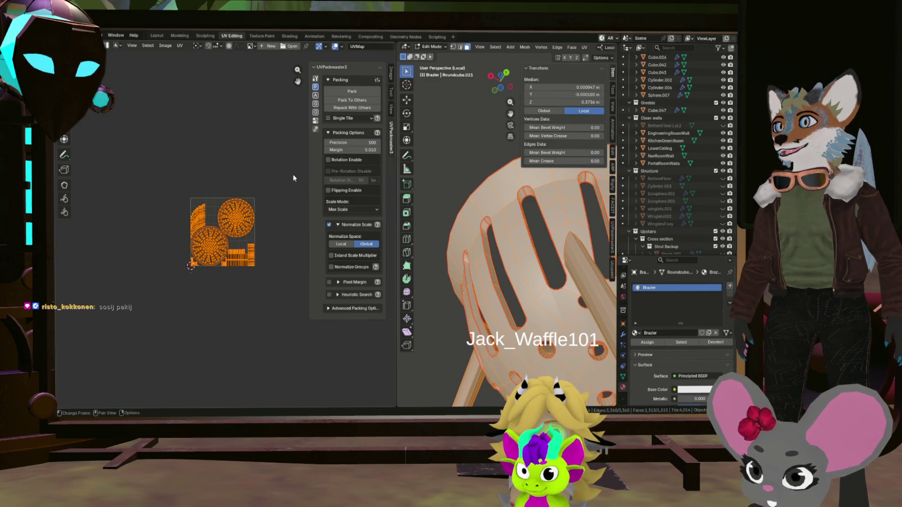
pyautogui.scroll(-4, 508, 247)
pyautogui.moveTo(508, 247); pyautogui.dragTo(568, 320, button='middle')
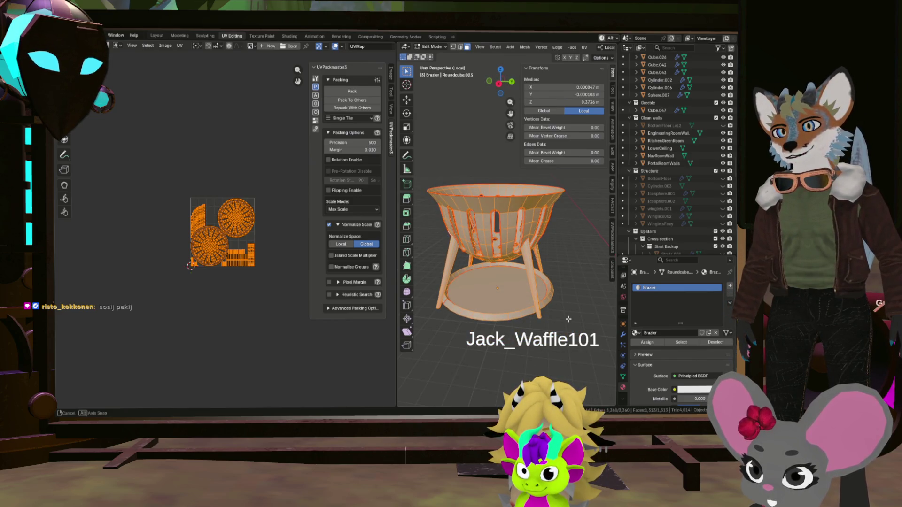
pyautogui.scroll(4, 253, 240)
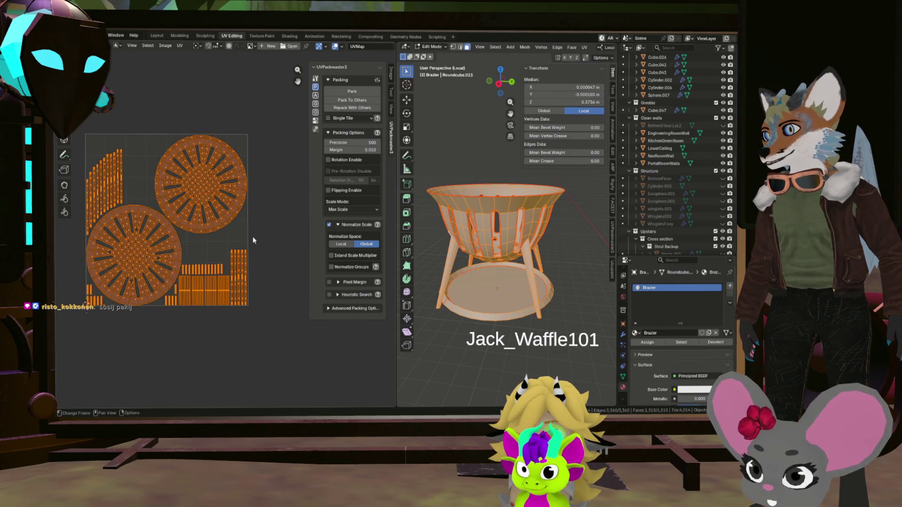
pyautogui.click(495, 300)
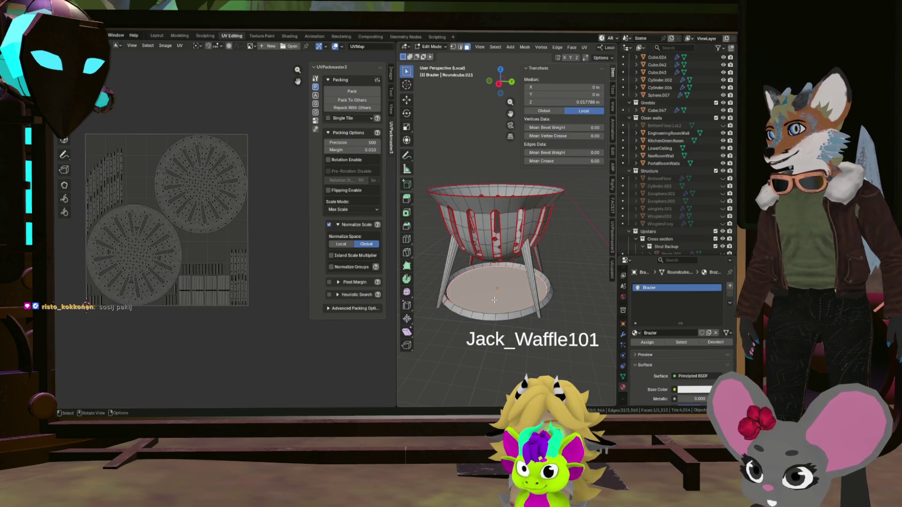
pyautogui.press('a')
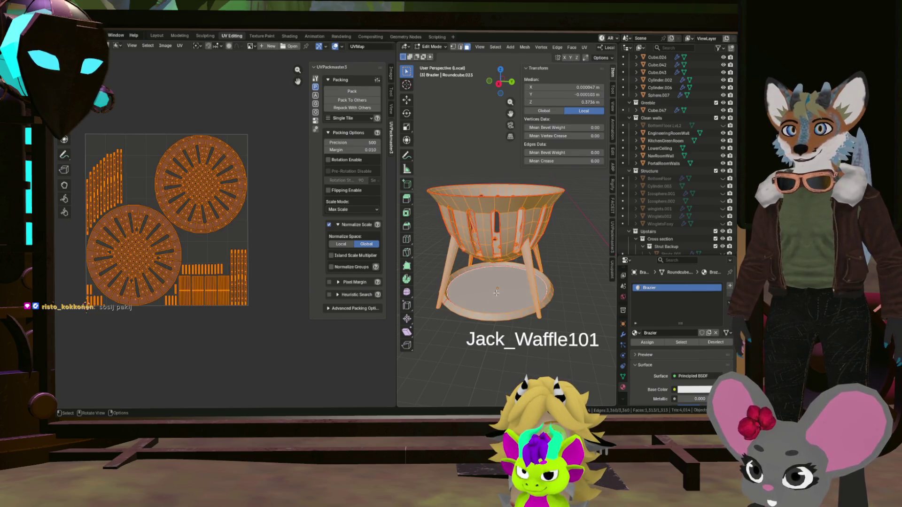
pyautogui.scroll(3, 294, 191)
pyautogui.scroll(-2, 294, 191)
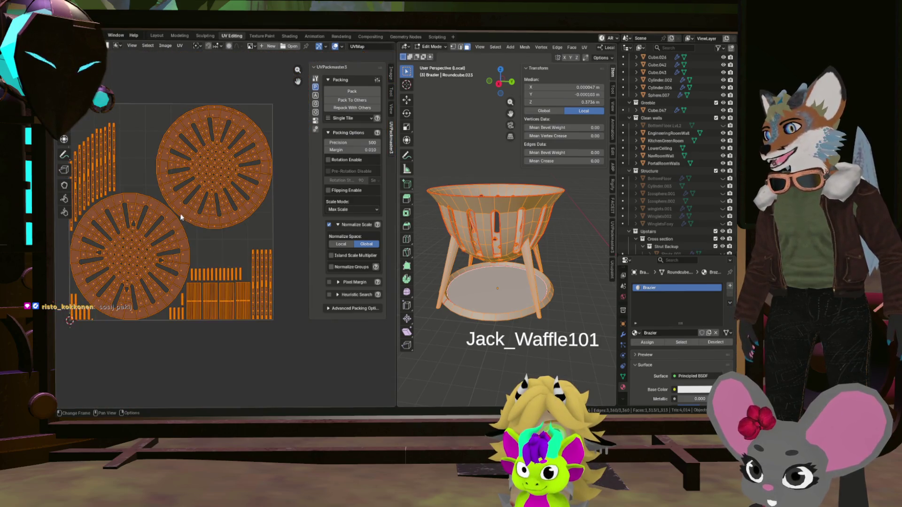
# Step: Deselect the mesh and select only the connected bottom plate ring with L
pyautogui.moveTo(212, 211); pyautogui.dragTo(240, 204, button='middle')
pyautogui.click(503, 289)
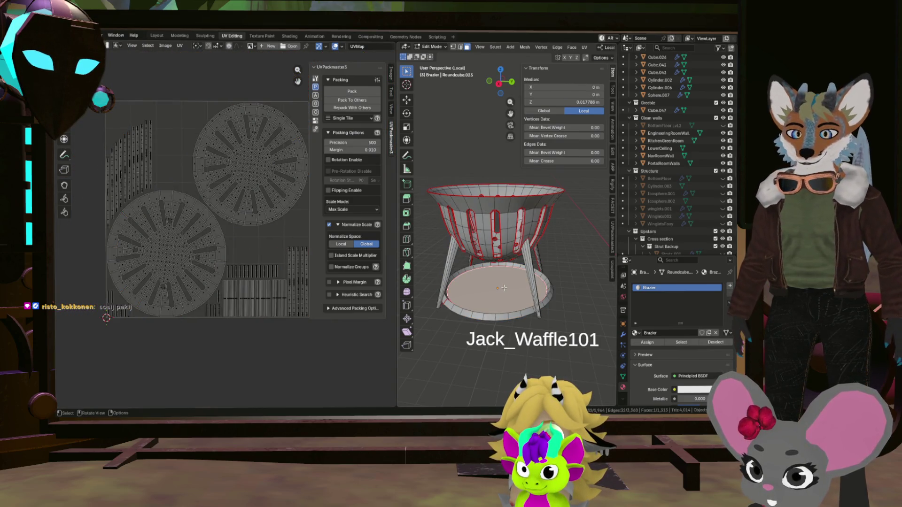
pyautogui.press('l')
pyautogui.press('l')
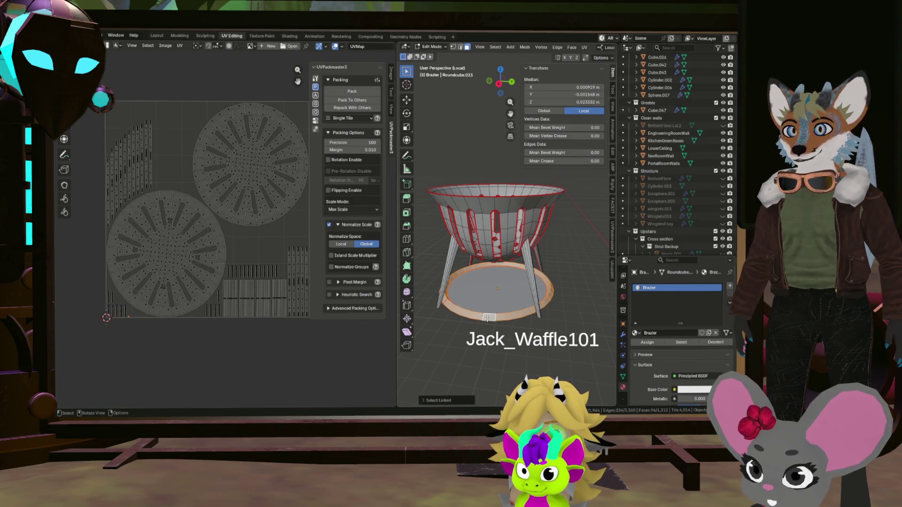
pyautogui.scroll(-3, 493, 282)
# Step: Unwrap the selected bottom plate of the brazier and select all UV islands
pyautogui.moveTo(493, 282)
pyautogui.mouseDown(button='middle')
pyautogui.moveTo(474, 209)
pyautogui.moveTo(480, 265)
pyautogui.mouseUp(button='middle')
pyautogui.press('u')
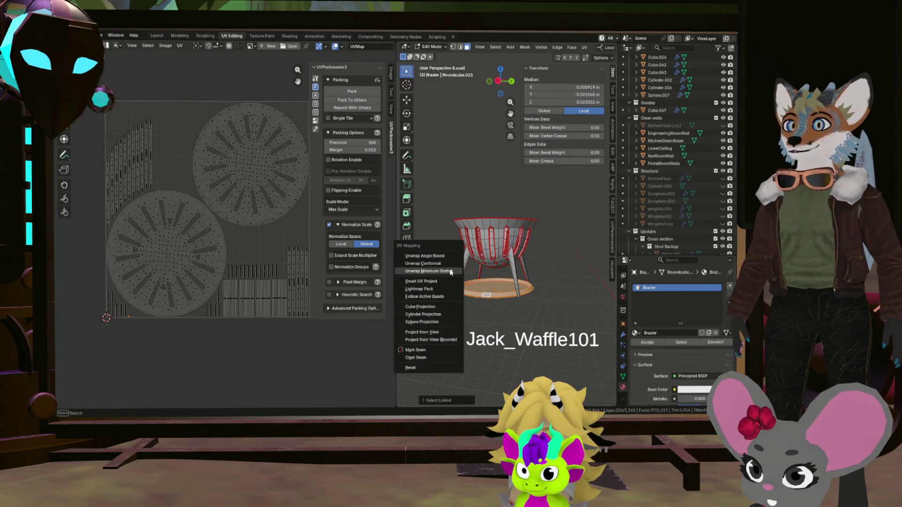
pyautogui.click(450, 272)
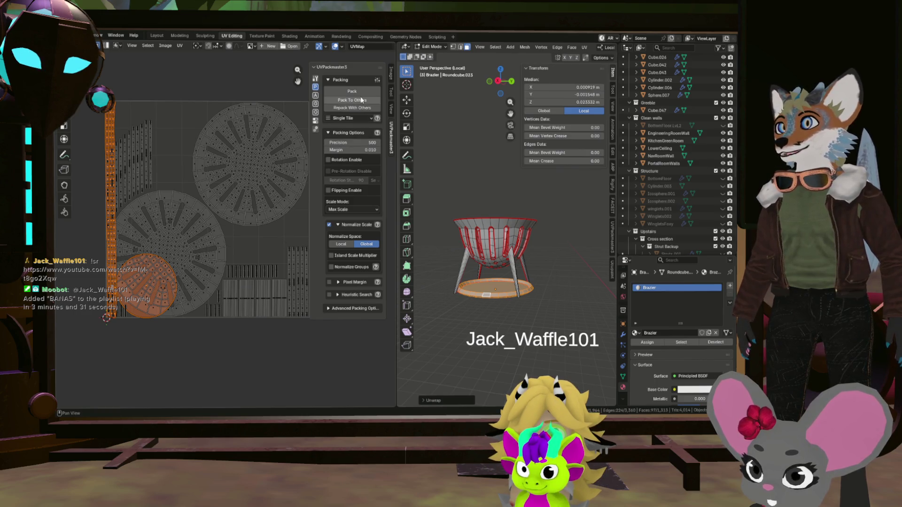
pyautogui.press('a')
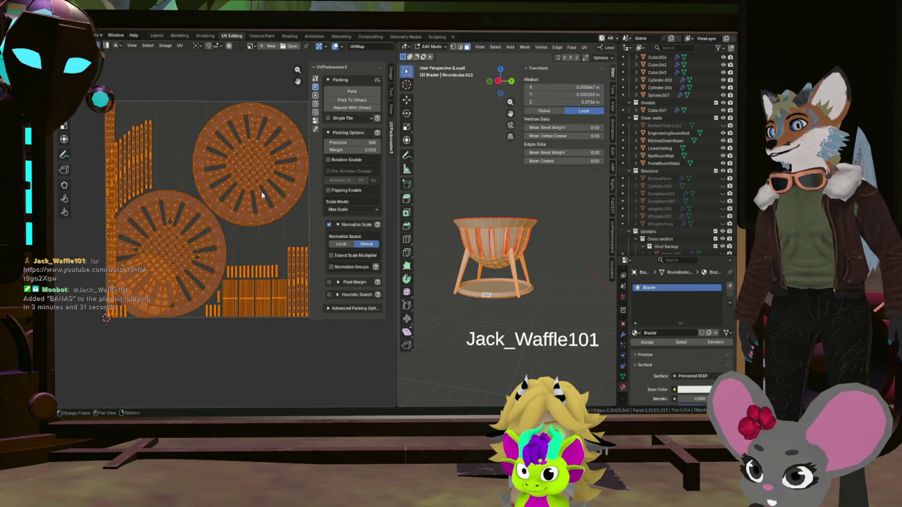
# Step: Pack all islands with UVPackmaster, then select one long strip island by its linked faces
pyautogui.click(350, 92)
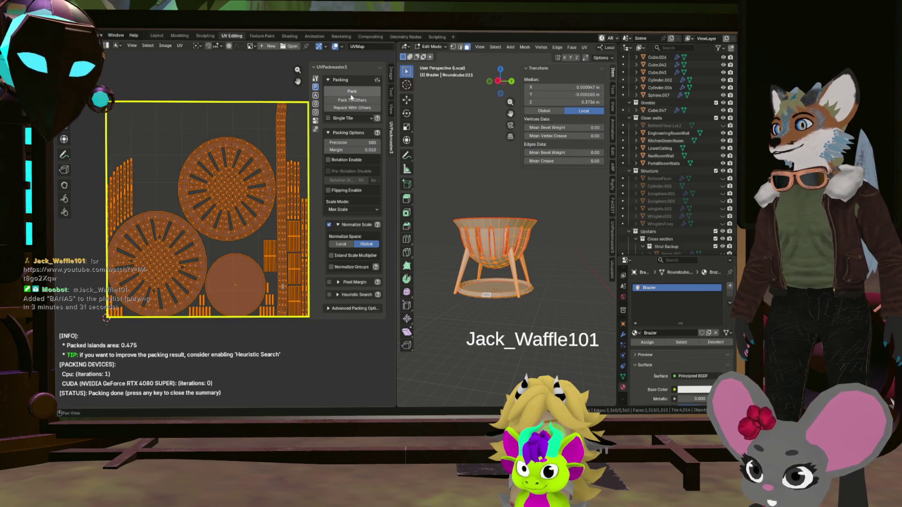
pyautogui.scroll(3, 275, 189)
pyautogui.scroll(3, 232, 197)
pyautogui.scroll(3, 209, 213)
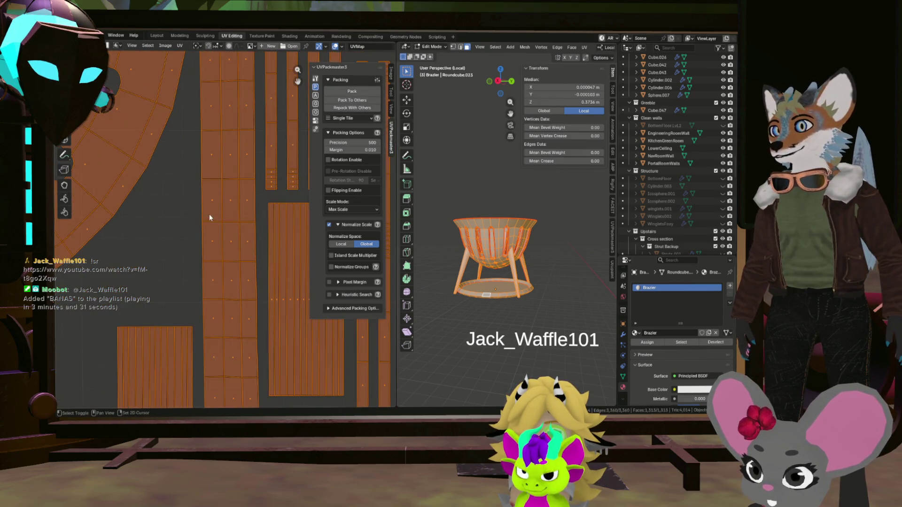
pyautogui.click(229, 271)
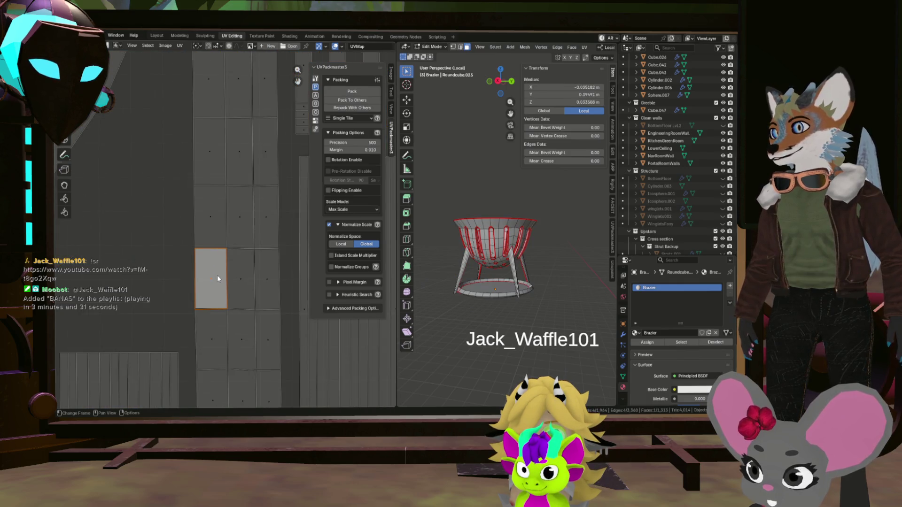
pyautogui.press('l')
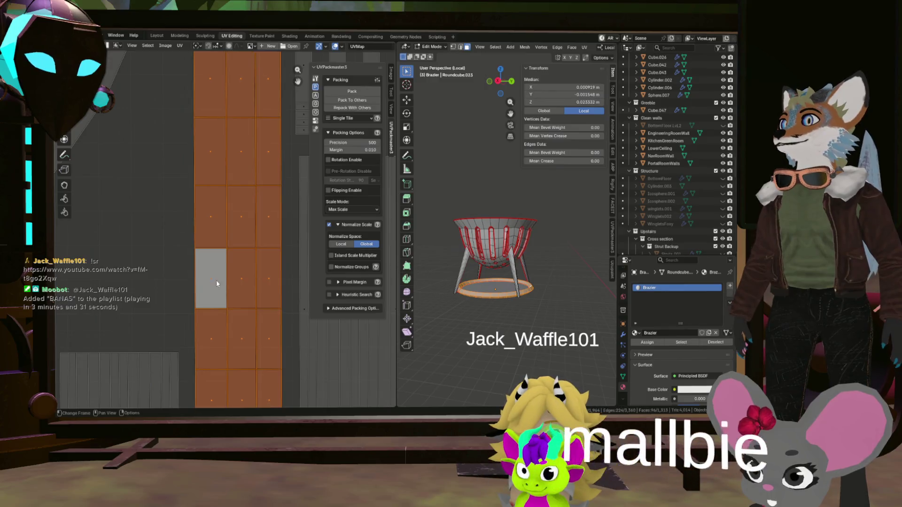
pyautogui.scroll(-5, 213, 281)
pyautogui.moveTo(195, 263)
pyautogui.mouseDown(button='middle')
pyautogui.moveTo(240, 274)
pyautogui.moveTo(230, 264)
pyautogui.mouseUp(button='middle')
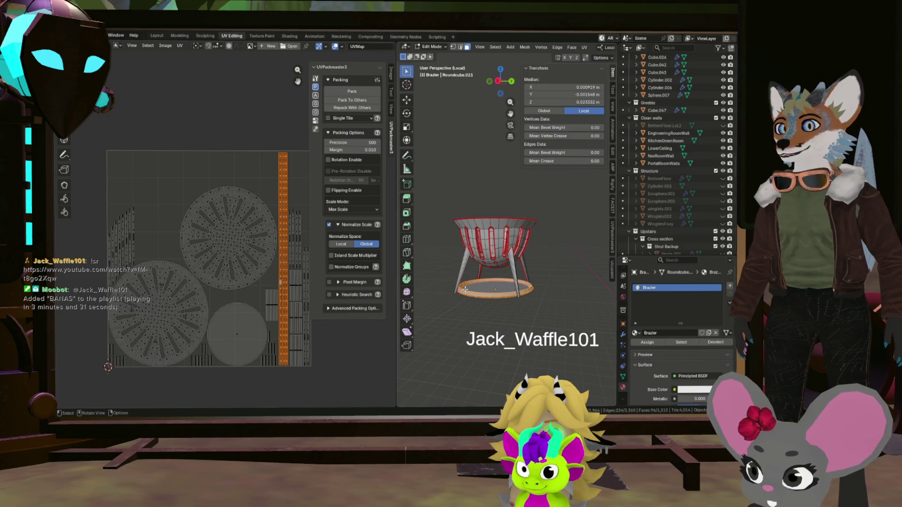
pyautogui.scroll(4, 464, 288)
# Step: Change the seam marking on selected edges of the brazier's bottom disc
pyautogui.moveTo(480, 282); pyautogui.dragTo(546, 270, button='middle')
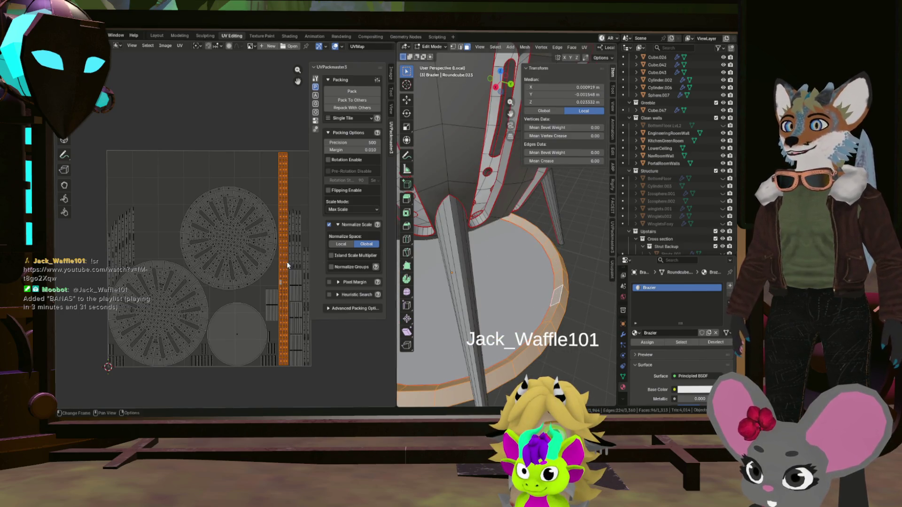
pyautogui.moveTo(518, 236)
pyautogui.mouseDown(button='middle')
pyautogui.moveTo(497, 248)
pyautogui.moveTo(515, 245)
pyautogui.moveTo(498, 241)
pyautogui.mouseUp(button='middle')
pyautogui.click(514, 246)
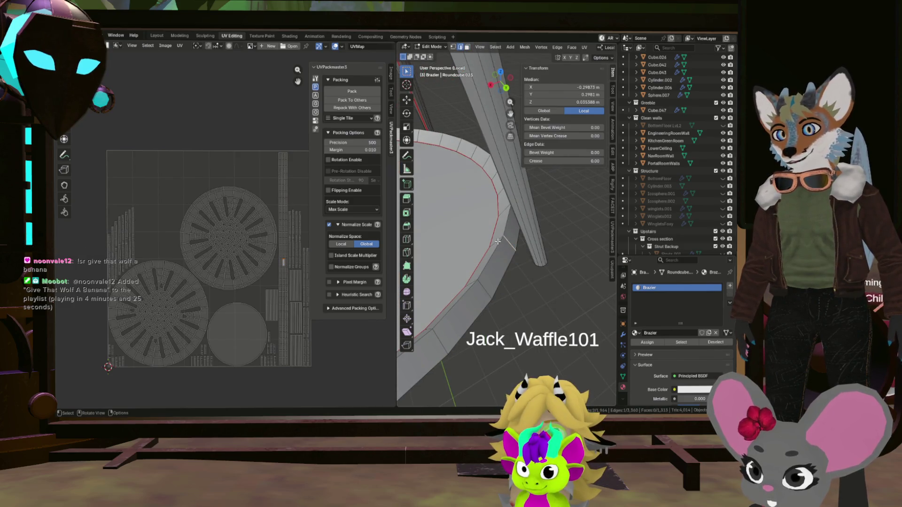
pyautogui.scroll(-4, 541, 268)
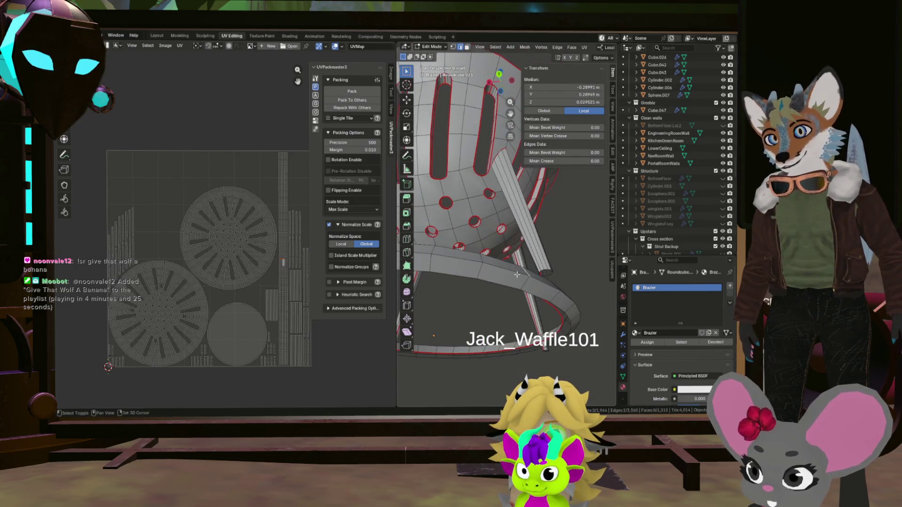
pyautogui.moveTo(539, 267)
pyautogui.mouseDown(button='middle')
pyautogui.moveTo(548, 272)
pyautogui.moveTo(507, 282)
pyautogui.moveTo(459, 319)
pyautogui.mouseUp(button='middle')
pyautogui.rightClick(459, 312)
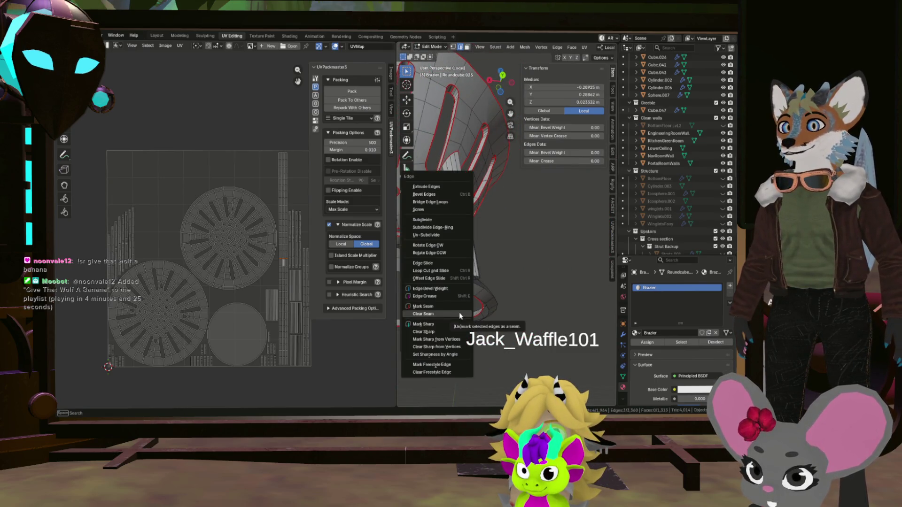
pyautogui.click(456, 308)
# Step: Unwrap the whole bottom disc into a fresh island and select all UV islands
pyautogui.click(477, 287)
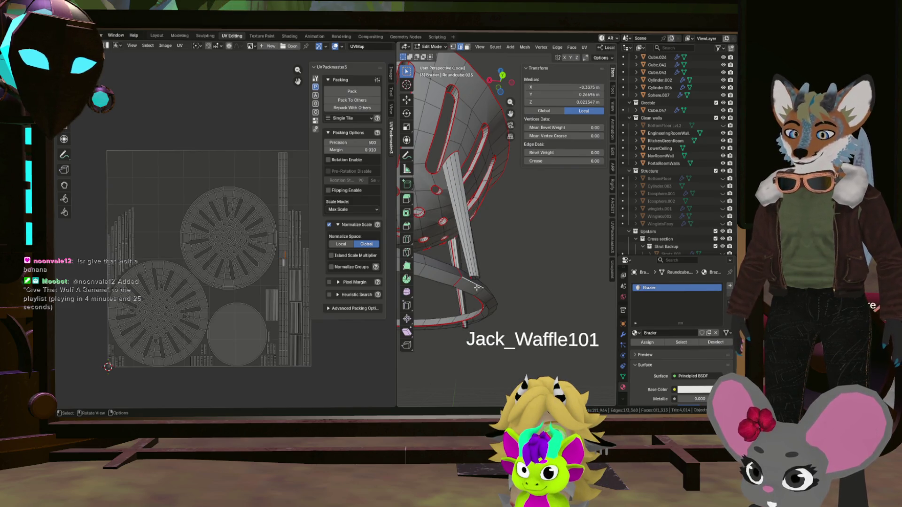
pyautogui.press('l')
pyautogui.moveTo(477, 288); pyautogui.dragTo(480, 306, button='middle')
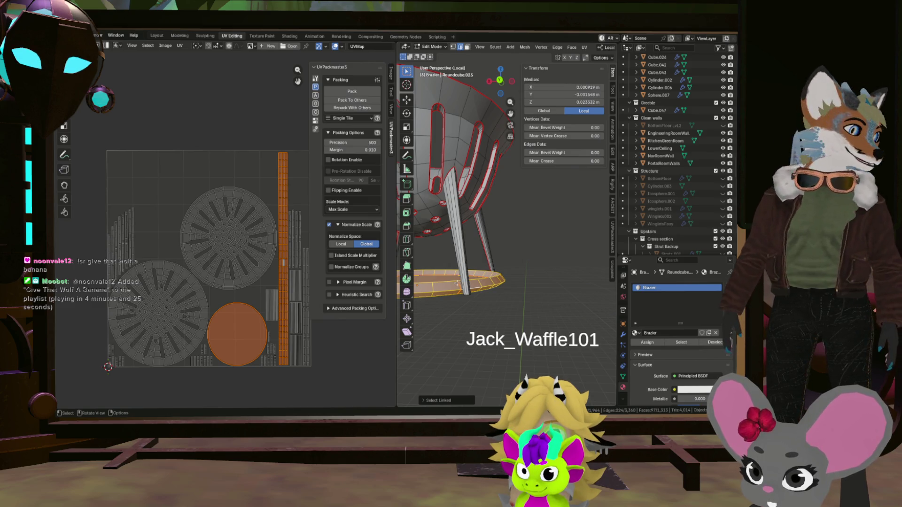
pyautogui.press('u')
pyautogui.click(466, 295)
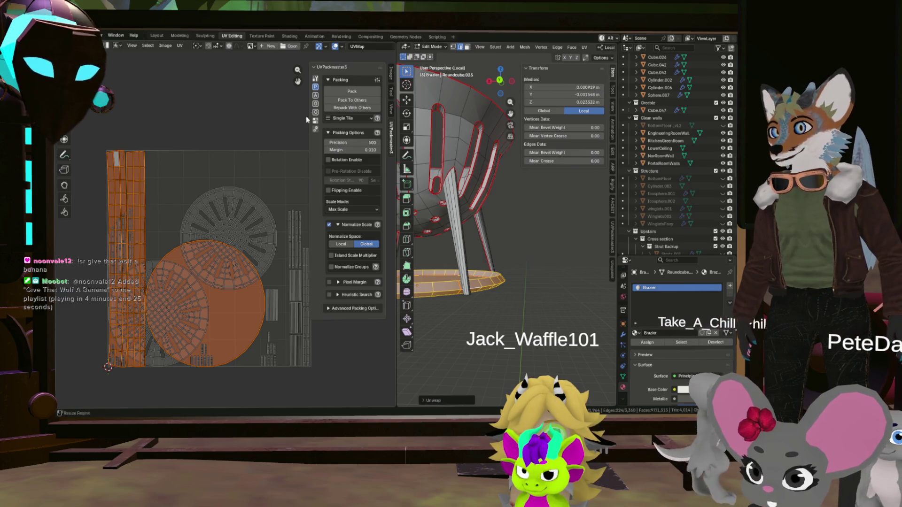
pyautogui.press('a')
# Step: Repack all islands with UVPackmaster and select an element on a strip island
pyautogui.click(337, 91)
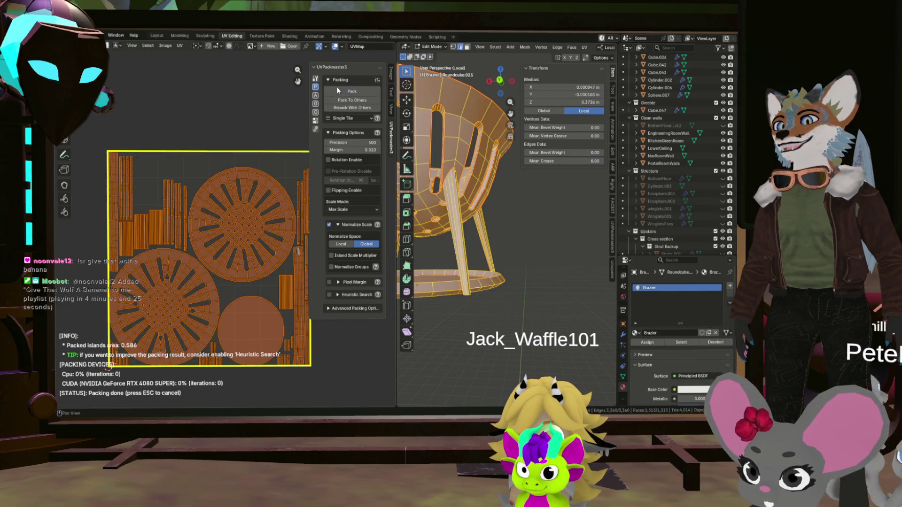
pyautogui.scroll(6, 286, 261)
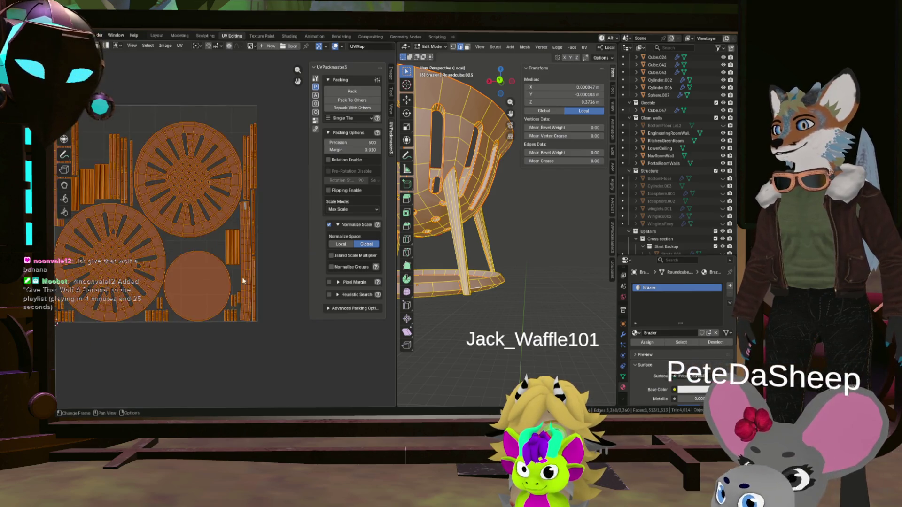
pyautogui.scroll(4, 261, 261)
pyautogui.scroll(-8, 251, 254)
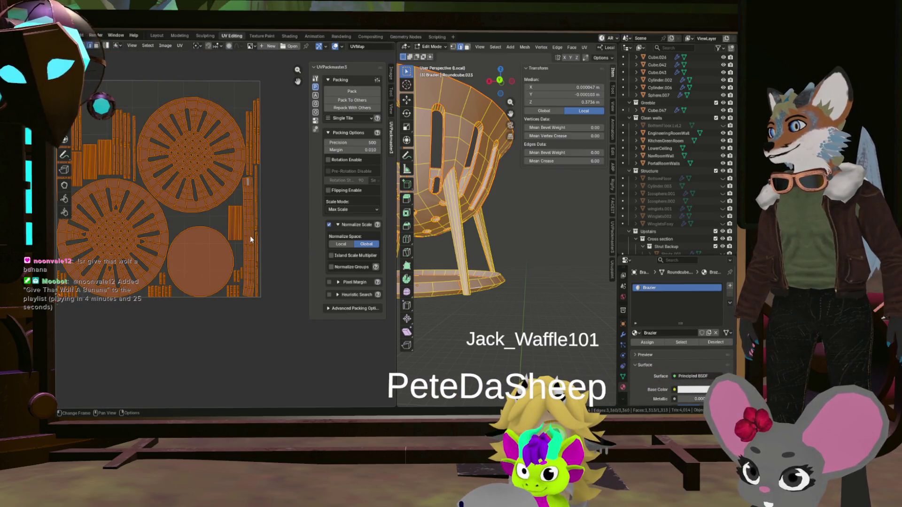
pyautogui.scroll(6, 211, 212)
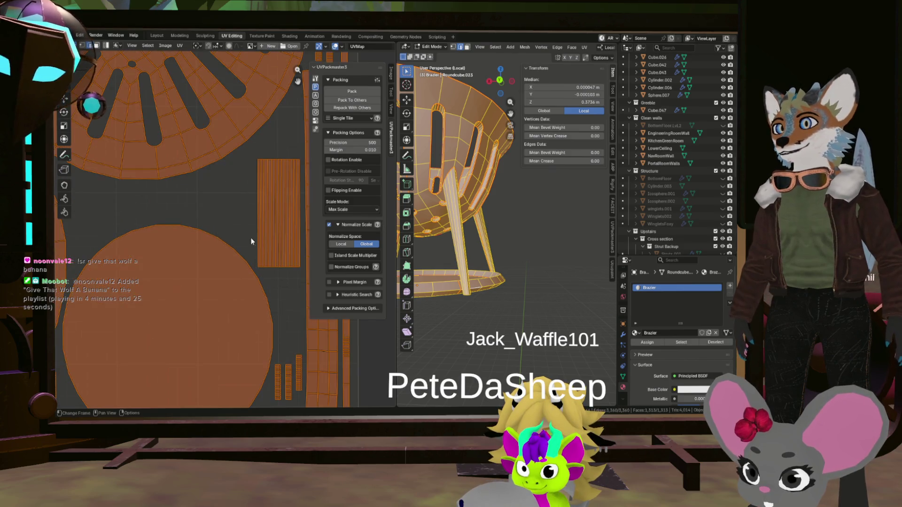
pyautogui.scroll(3, 211, 211)
pyautogui.click(229, 235)
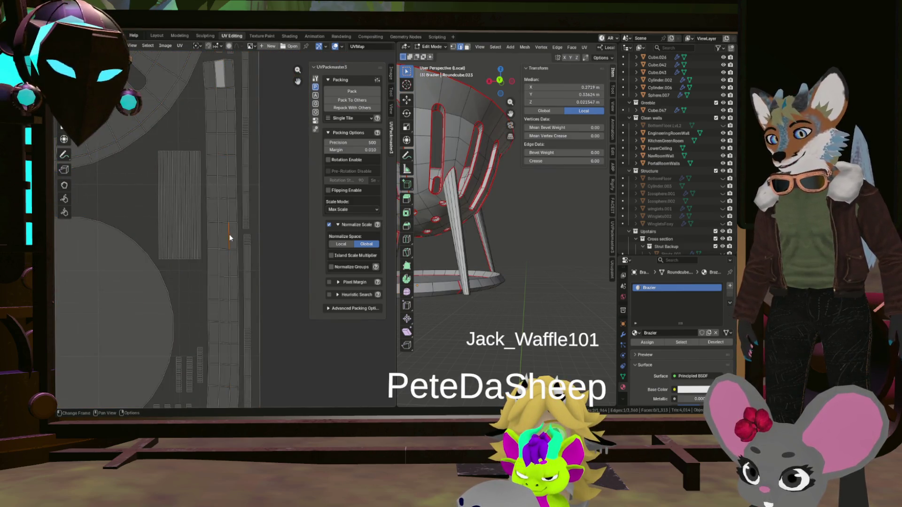
# Step: Select a whole strip island in face-select mode and frame the full layout
pyautogui.press('3')
pyautogui.click(233, 236)
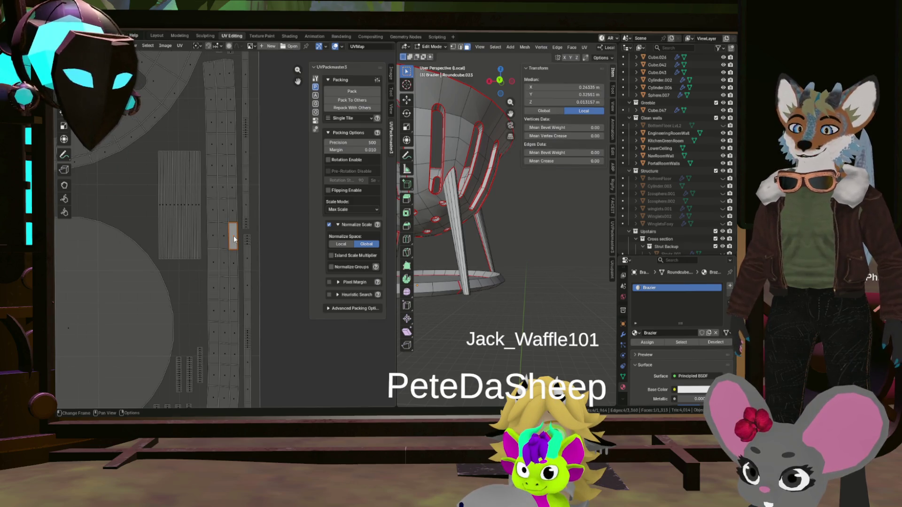
pyautogui.hotkey('ctrl', 'l')
pyautogui.press('Home')
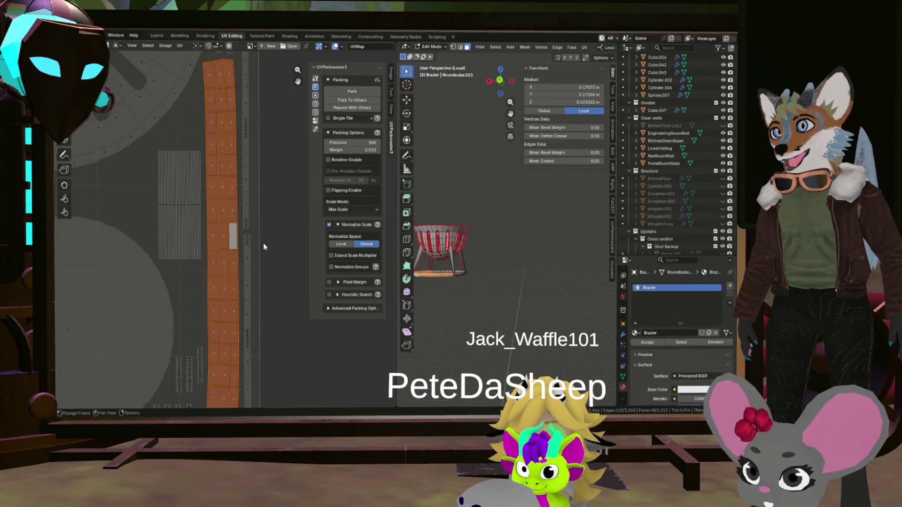
pyautogui.scroll(-8, 215, 248)
pyautogui.scroll(1, 216, 248)
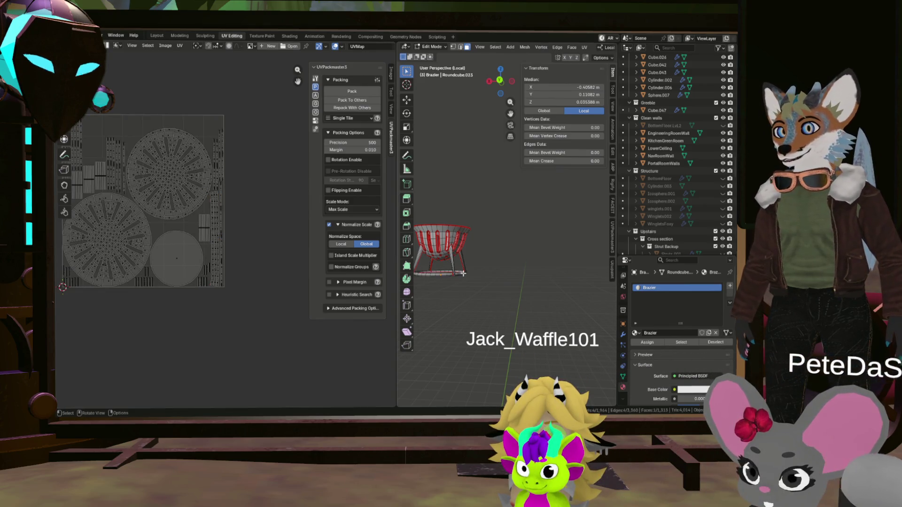
pyautogui.scroll(4, 459, 275)
# Step: Unwrap the strip and bottom disc with Minimum Stretch, then select all UV islands
pyautogui.press('l')
pyautogui.keyDown('shift'); pyautogui.click(432, 275); pyautogui.keyUp('shift')
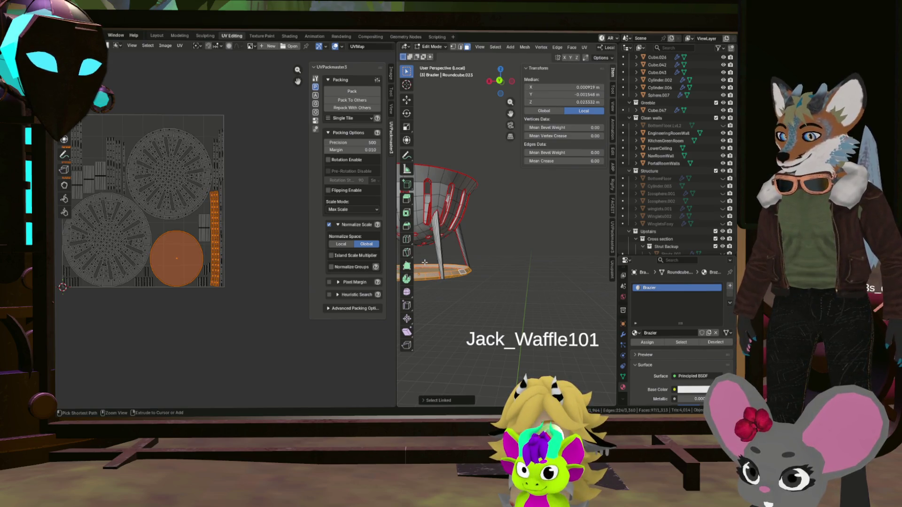
pyautogui.press('u')
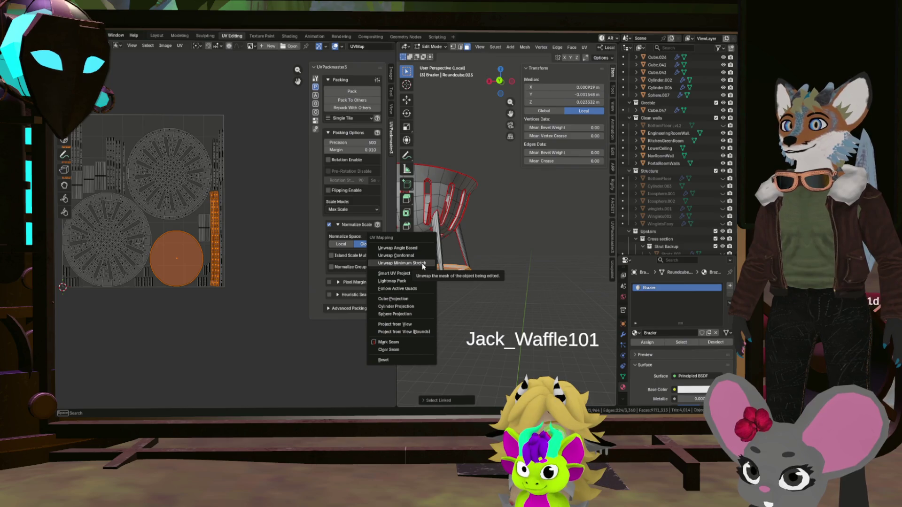
pyautogui.click(422, 264)
pyautogui.scroll(-3, 247, 215)
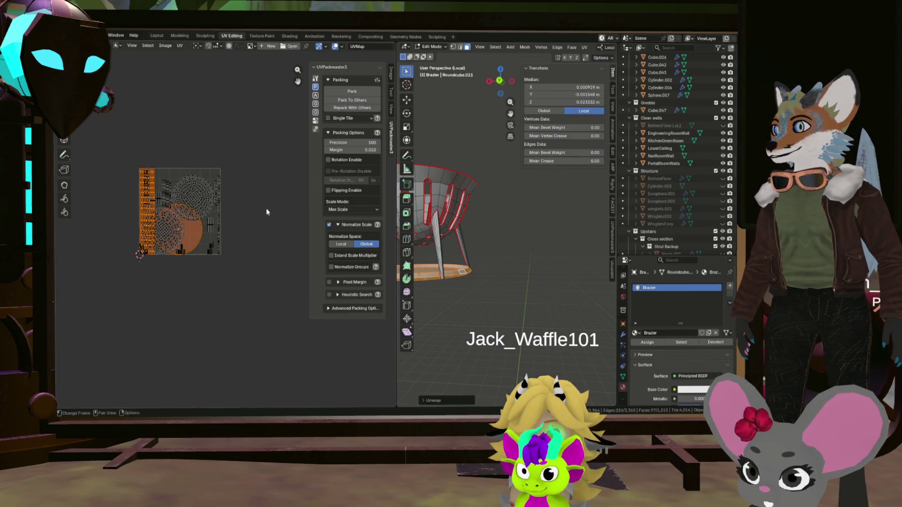
pyautogui.press('a')
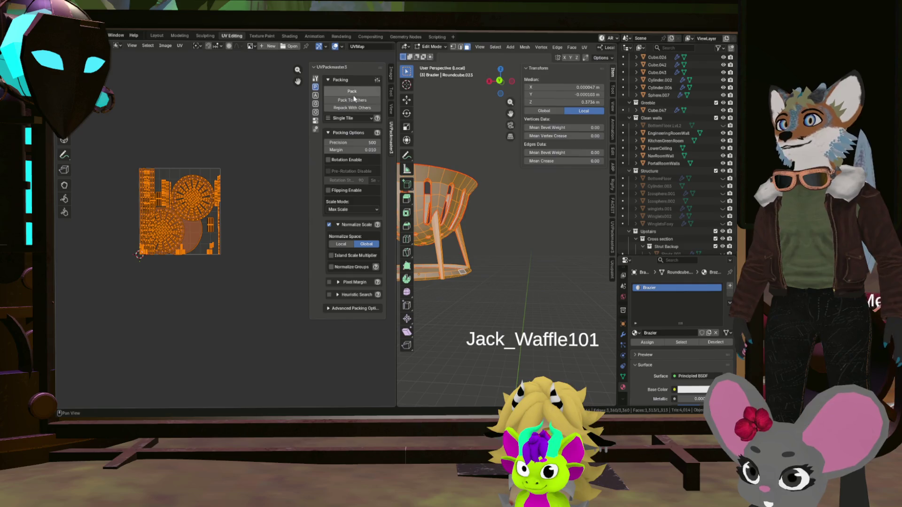
# Step: Pack all UV islands into the square with UVPackmaster
pyautogui.click(351, 92)
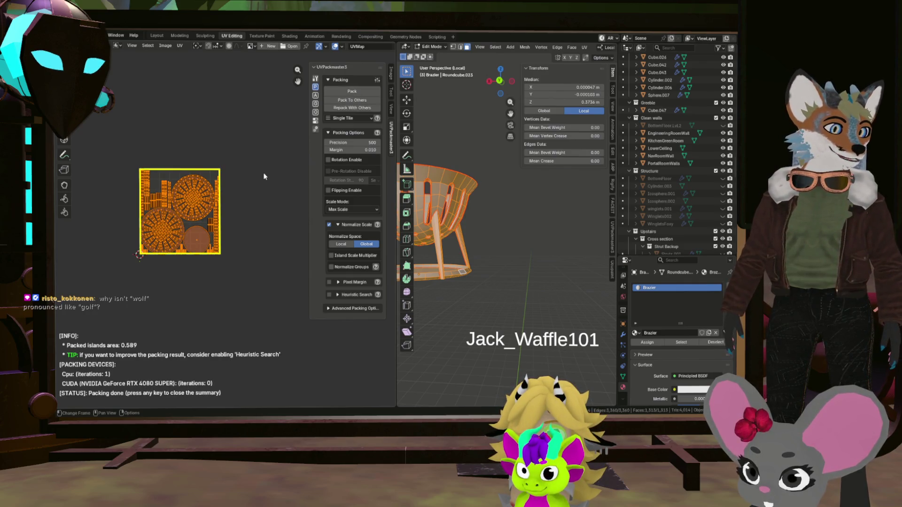
pyautogui.scroll(3, 177, 212)
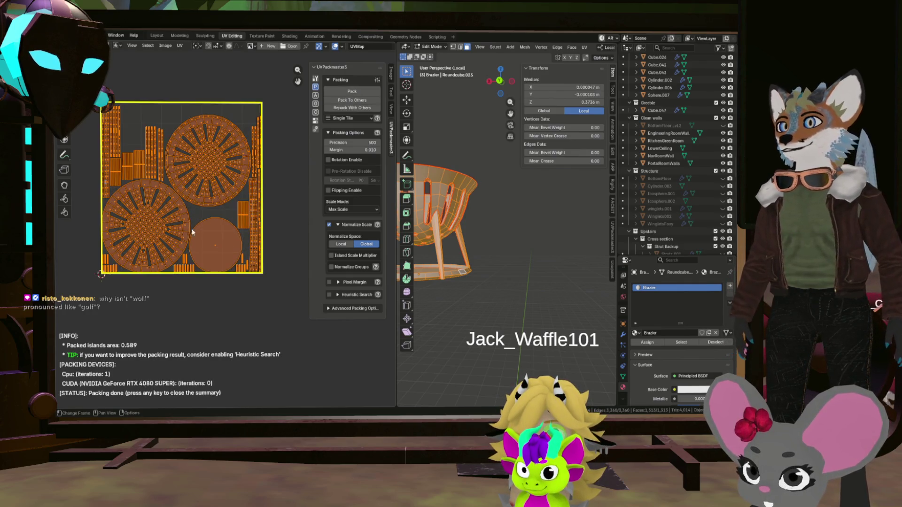
pyautogui.scroll(4, 198, 229)
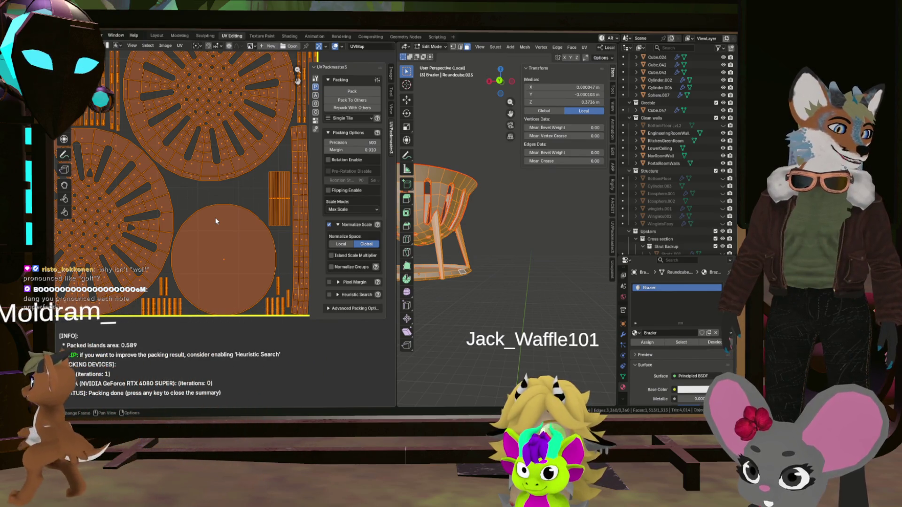
pyautogui.scroll(-3, 260, 217)
pyautogui.scroll(5, 264, 268)
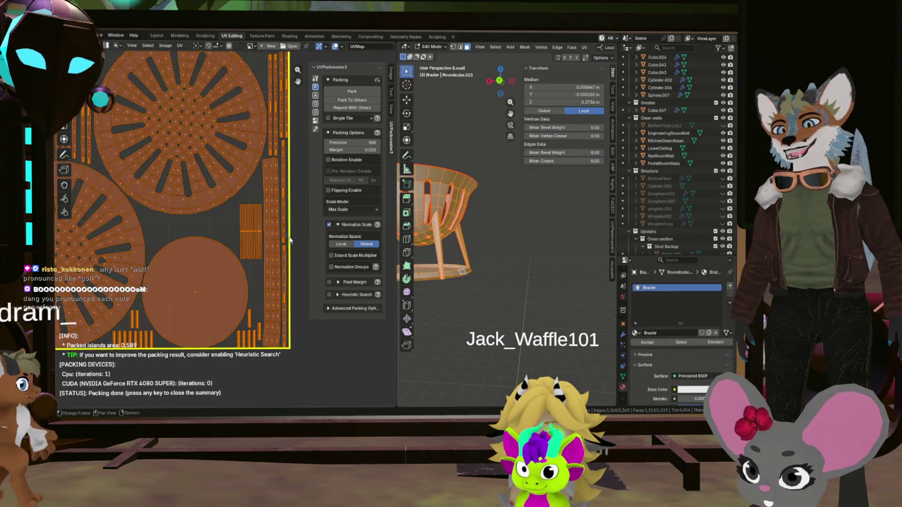
pyautogui.scroll(3, 267, 278)
pyautogui.scroll(3, 237, 250)
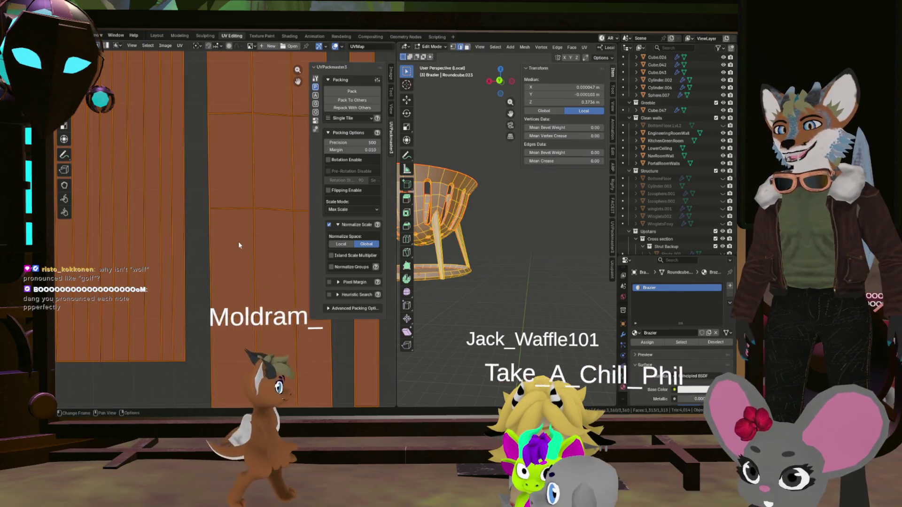
# Step: Select a face of the strip island and extend the selection to the whole island
pyautogui.click(238, 213)
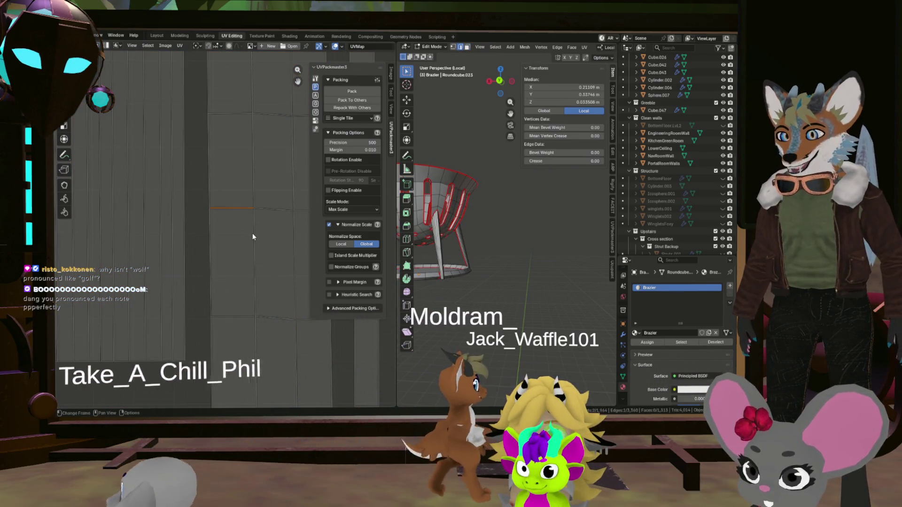
pyautogui.click(253, 233)
pyautogui.click(231, 300)
pyautogui.click(237, 272)
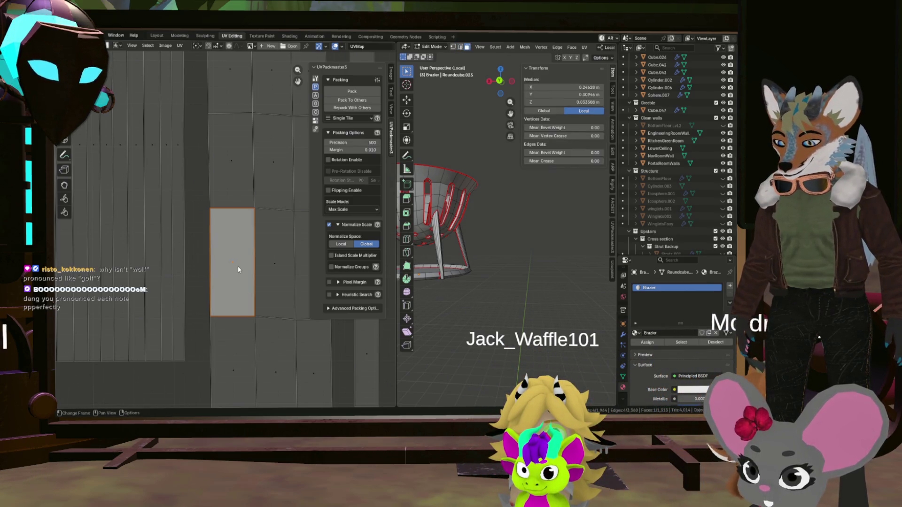
pyautogui.hotkey('ctrl', 'l')
pyautogui.scroll(-5, 238, 262)
pyautogui.scroll(4, 208, 222)
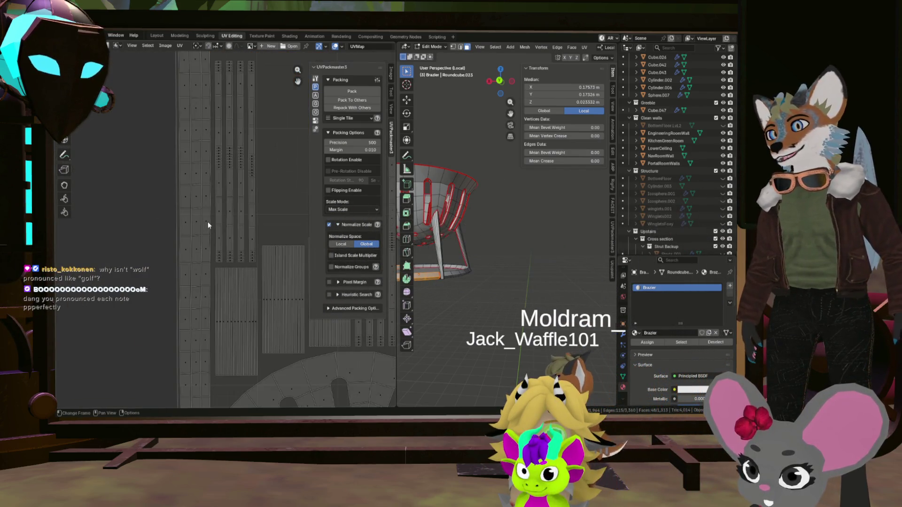
pyautogui.scroll(4, 194, 218)
# Step: Straighten the strip island along its active quad with Follow Active Quads
pyautogui.click(187, 256)
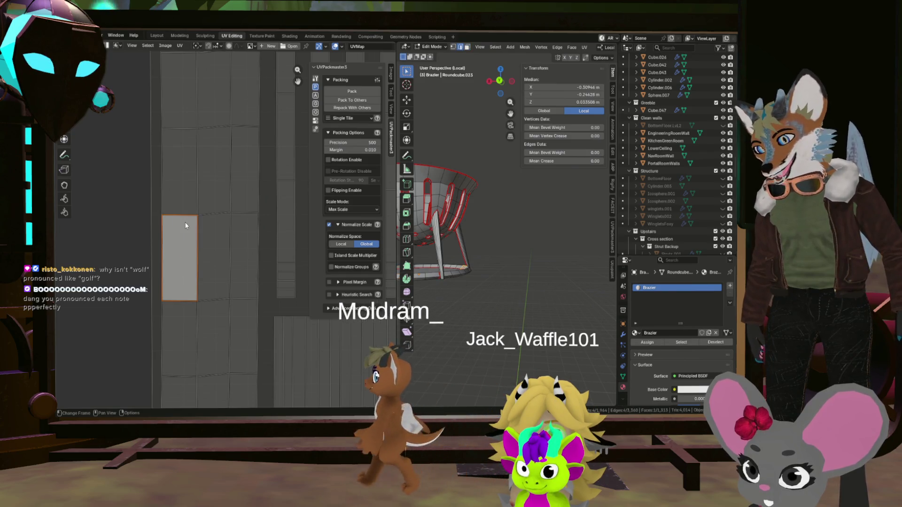
pyautogui.click(173, 293)
pyautogui.click(168, 275)
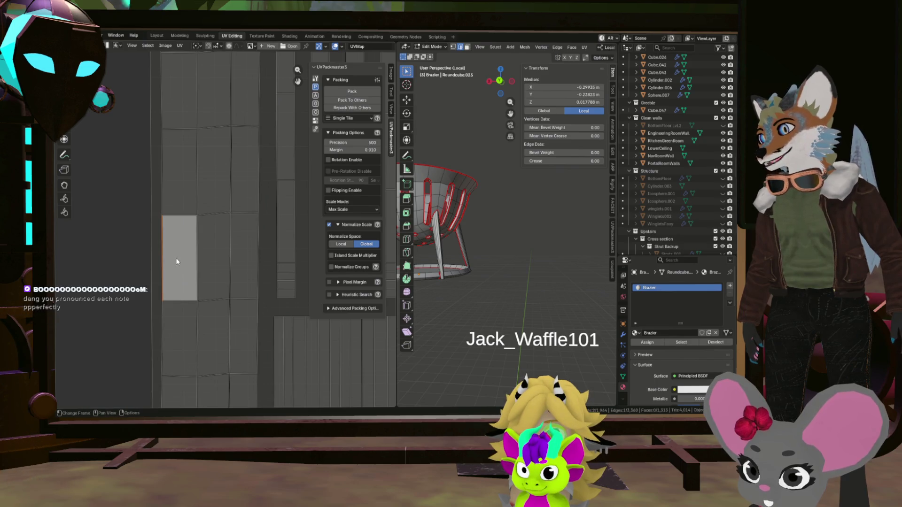
pyautogui.hotkey('ctrl', 'i')
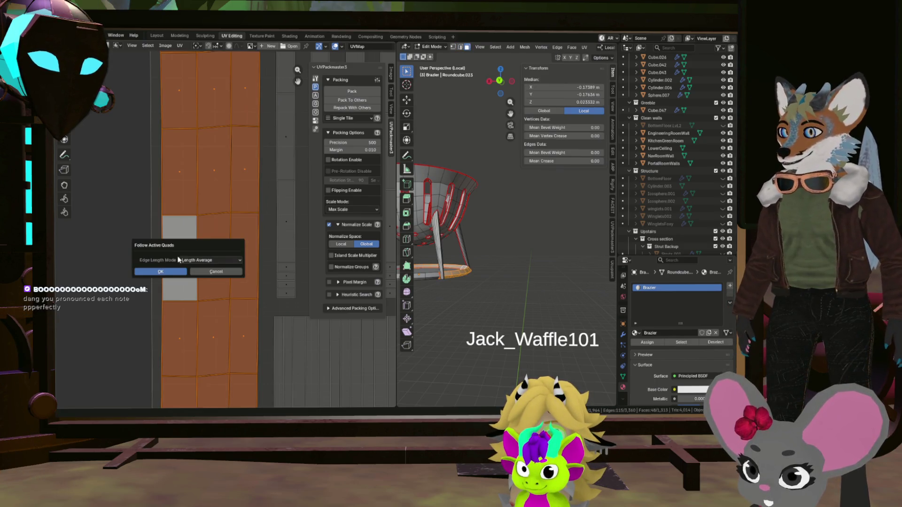
pyautogui.click(161, 272)
pyautogui.scroll(-5, 242, 267)
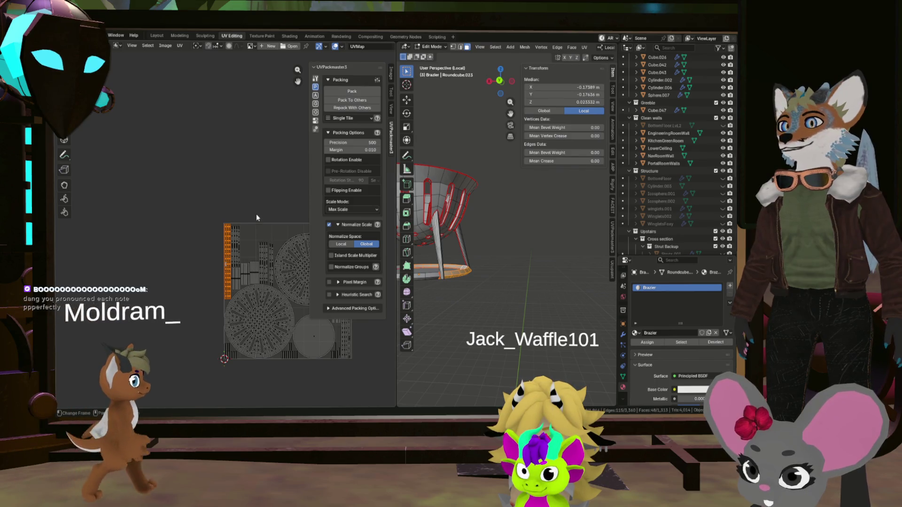
pyautogui.moveTo(266, 206); pyautogui.dragTo(240, 184, button='middle')
pyautogui.moveTo(397, 228); pyautogui.dragTo(480, 232)
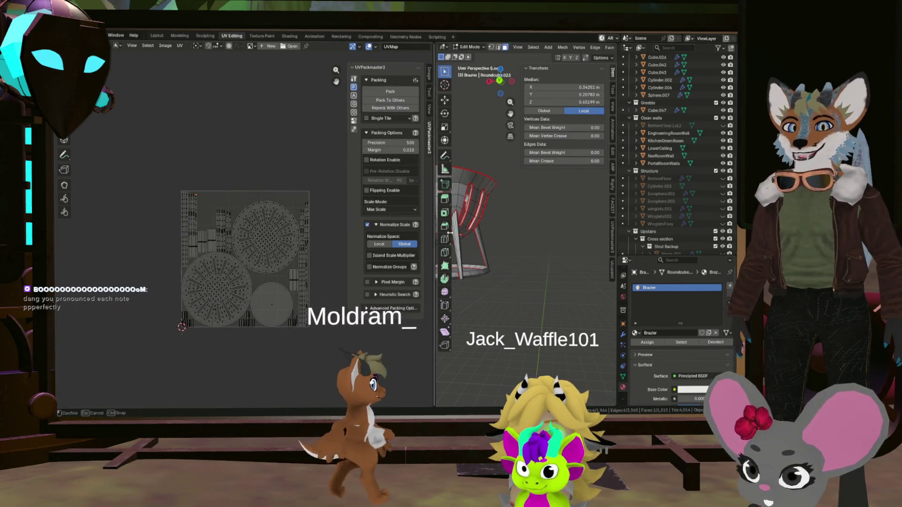
pyautogui.scroll(3, 279, 247)
# Step: Select every UV island and run UVPackmaster packing several times for a tight fit
pyautogui.press('a')
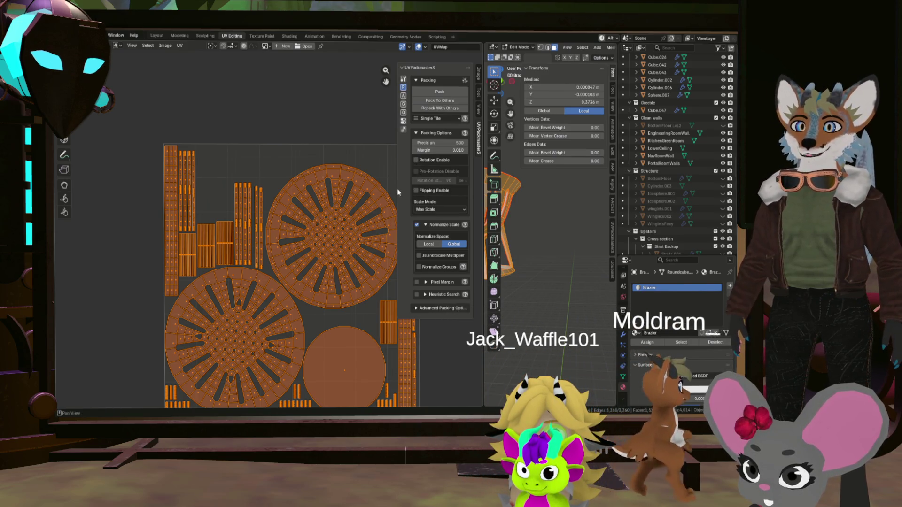
pyautogui.click(443, 93)
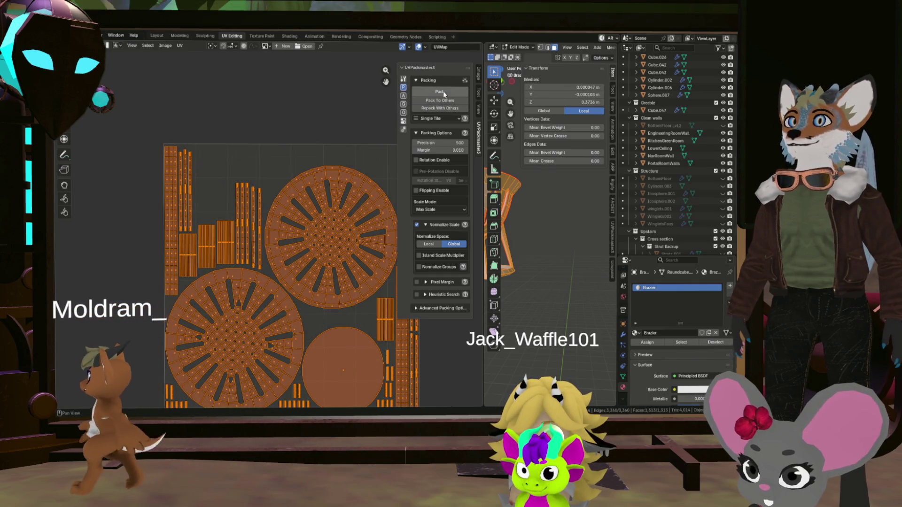
pyautogui.click(444, 93)
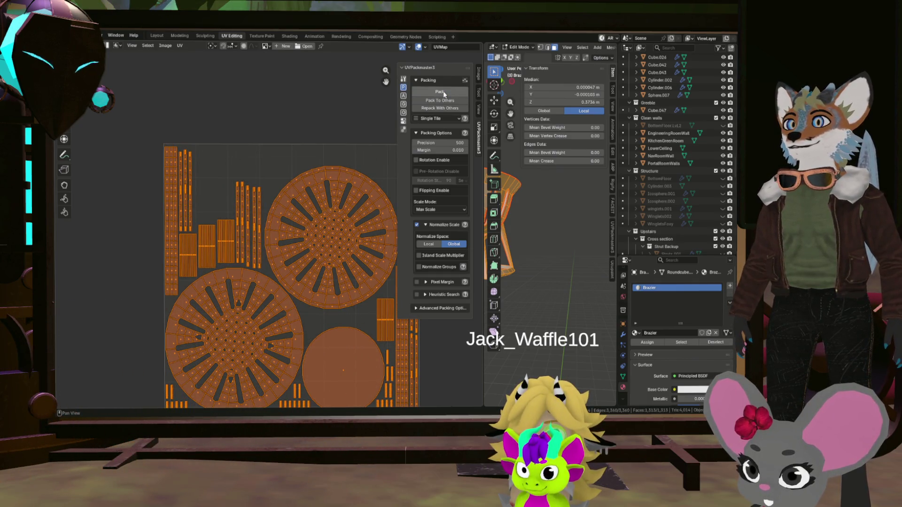
pyautogui.click(443, 93)
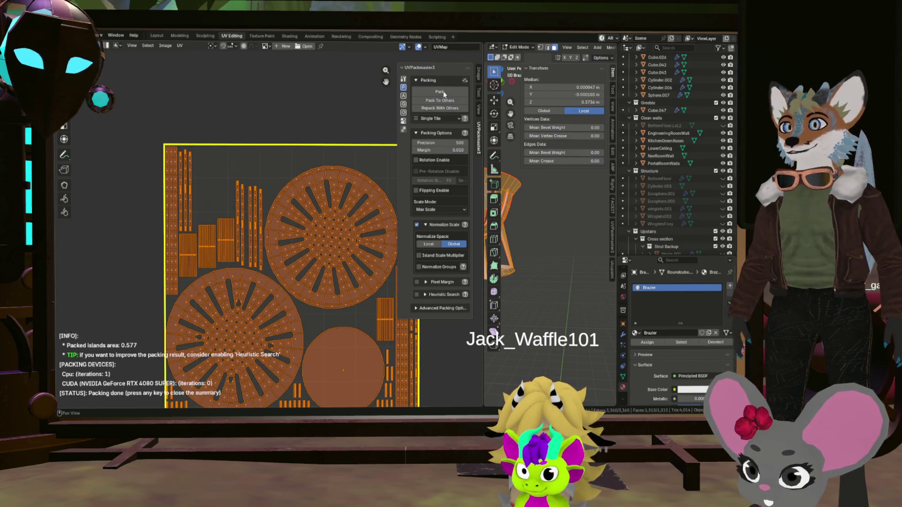
pyautogui.scroll(-5, 253, 211)
pyautogui.scroll(5, 305, 222)
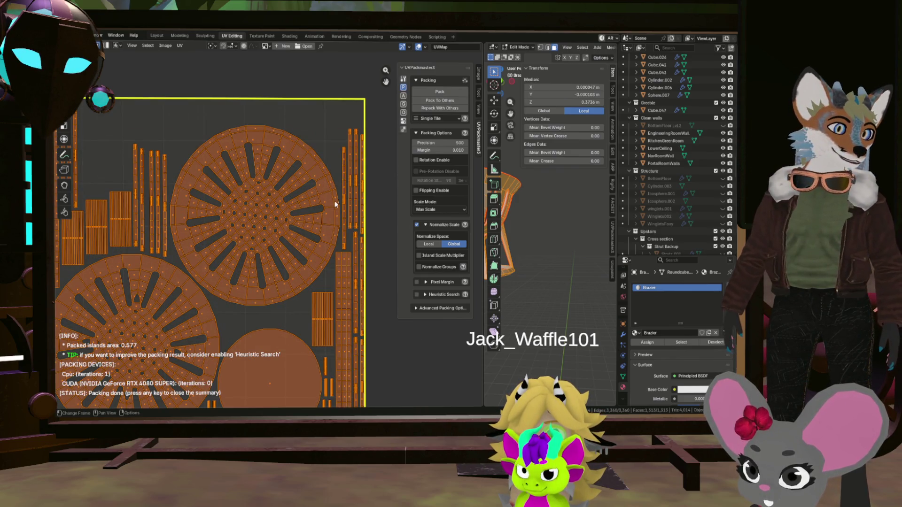
pyautogui.scroll(-4, 336, 201)
pyautogui.scroll(5, 260, 309)
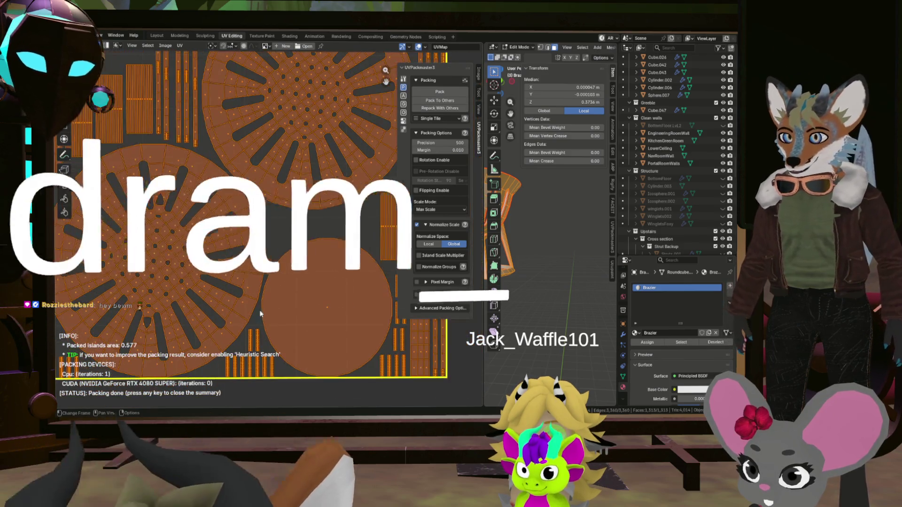
pyautogui.scroll(-3, 263, 303)
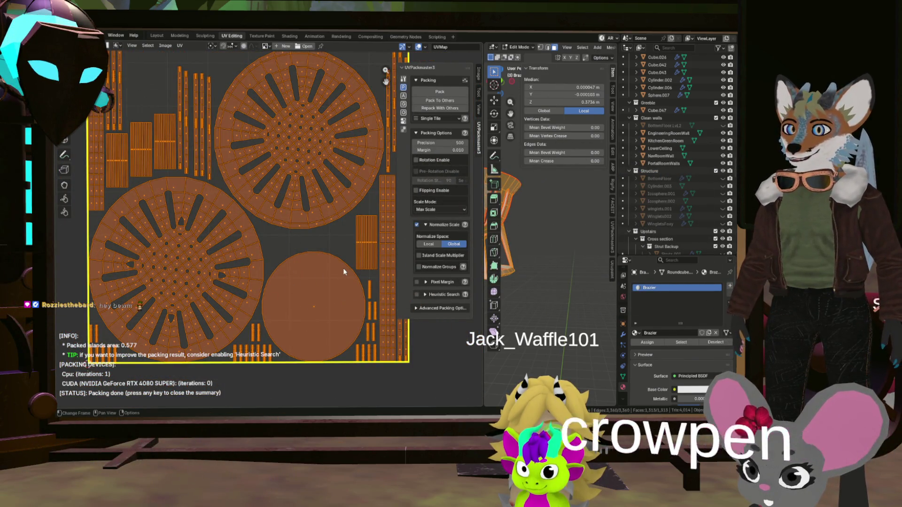
pyautogui.click(441, 93)
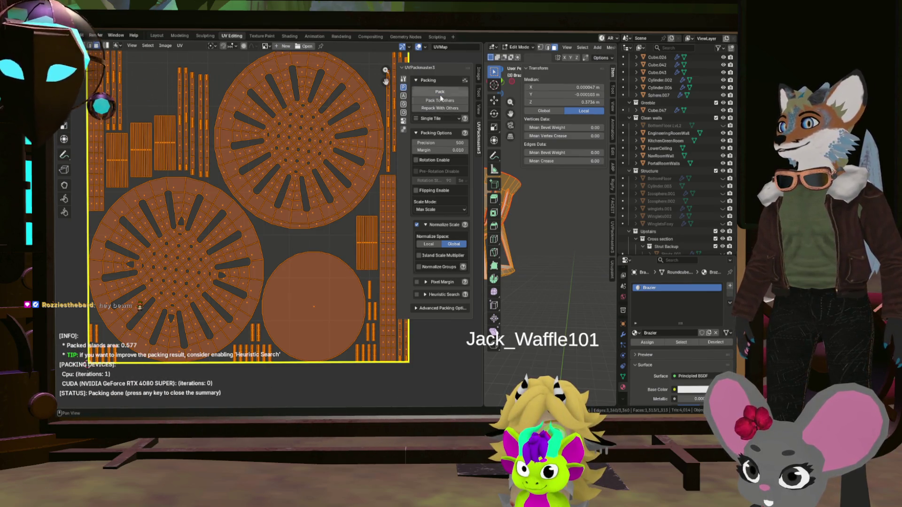
pyautogui.scroll(-5, 295, 184)
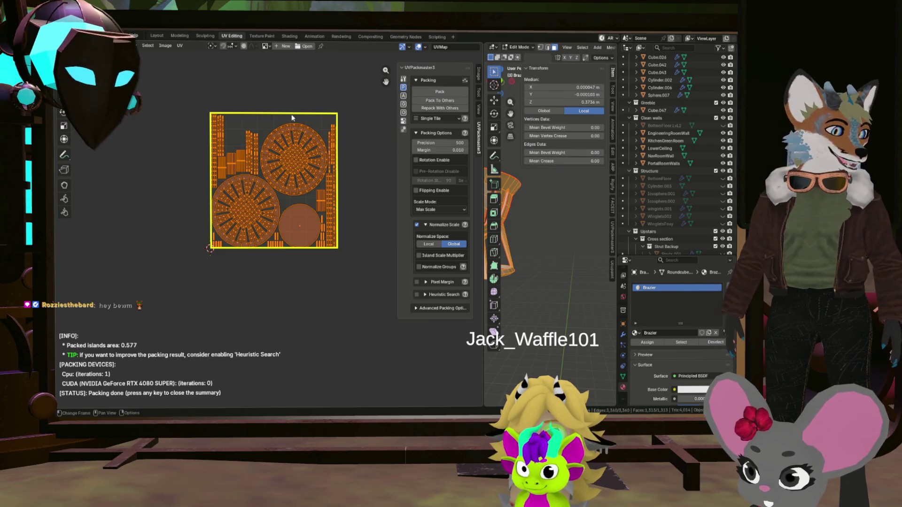
pyautogui.scroll(3, 310, 127)
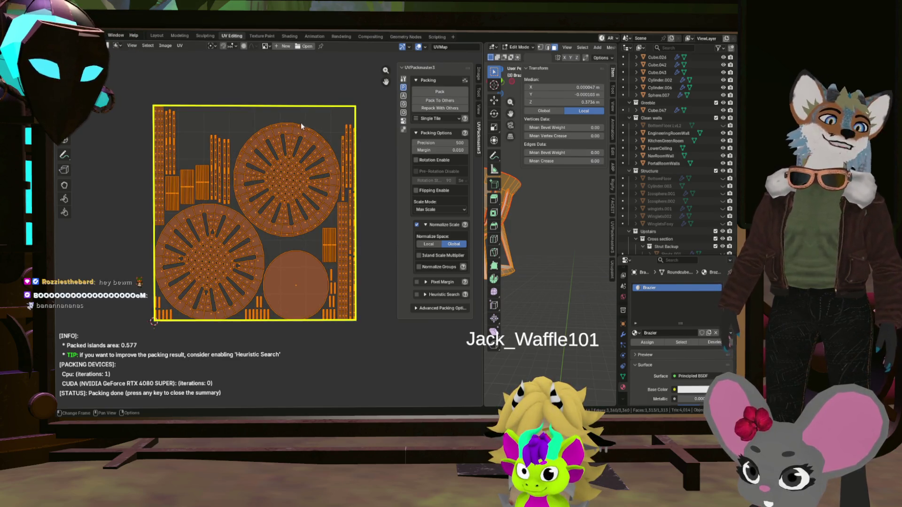
pyautogui.scroll(3, 302, 134)
pyautogui.scroll(2, 303, 133)
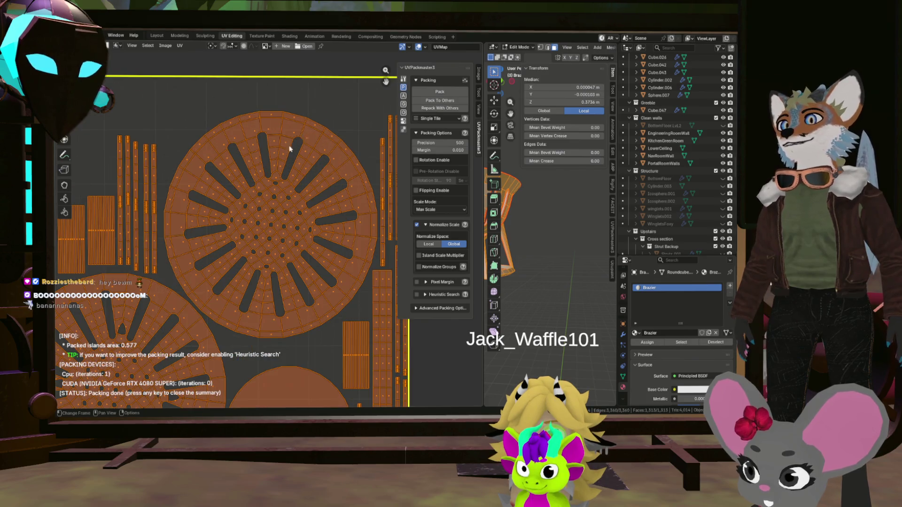
pyautogui.scroll(-6, 260, 141)
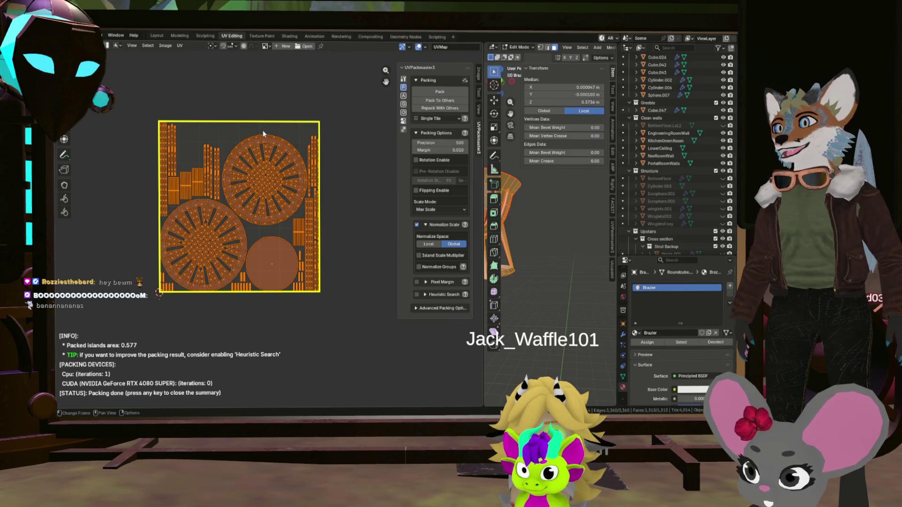
pyautogui.scroll(2, 224, 134)
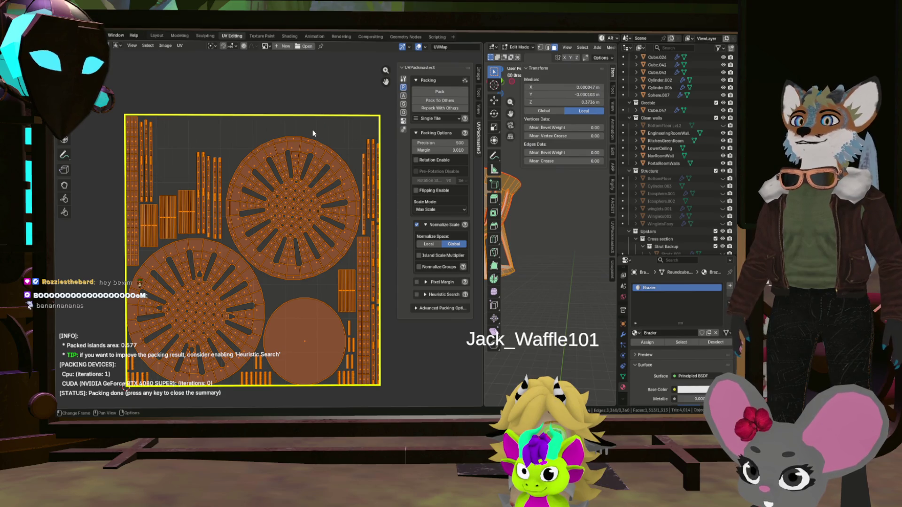
pyautogui.scroll(3, 312, 138)
pyautogui.scroll(3, 322, 168)
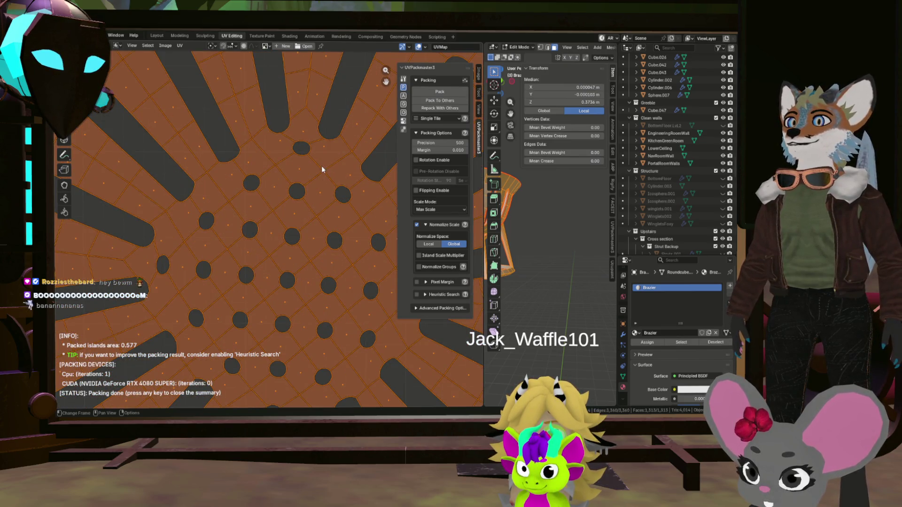
pyautogui.scroll(-6, 323, 169)
pyautogui.scroll(1, 329, 175)
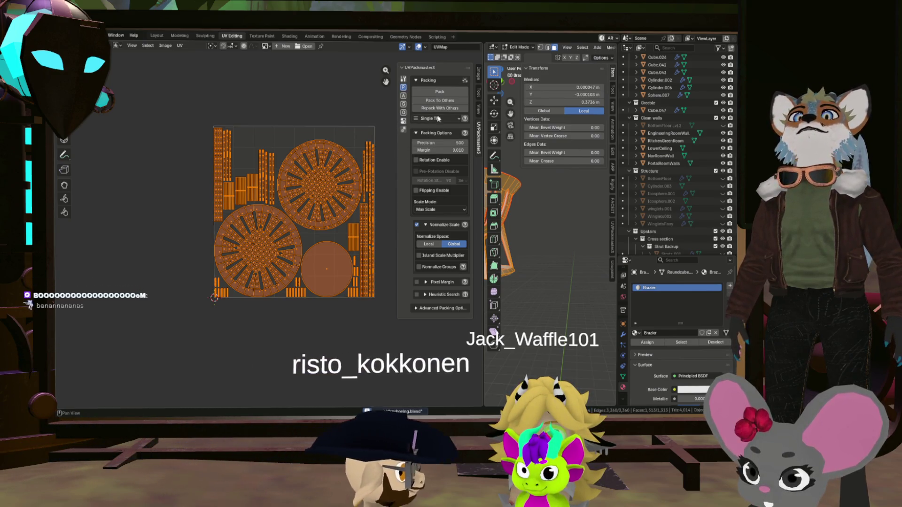
# Step: Save Greyboxing.blend, leave edit mode and local view, and go to the Layout workspace
pyautogui.hotkey('ctrl', 's')
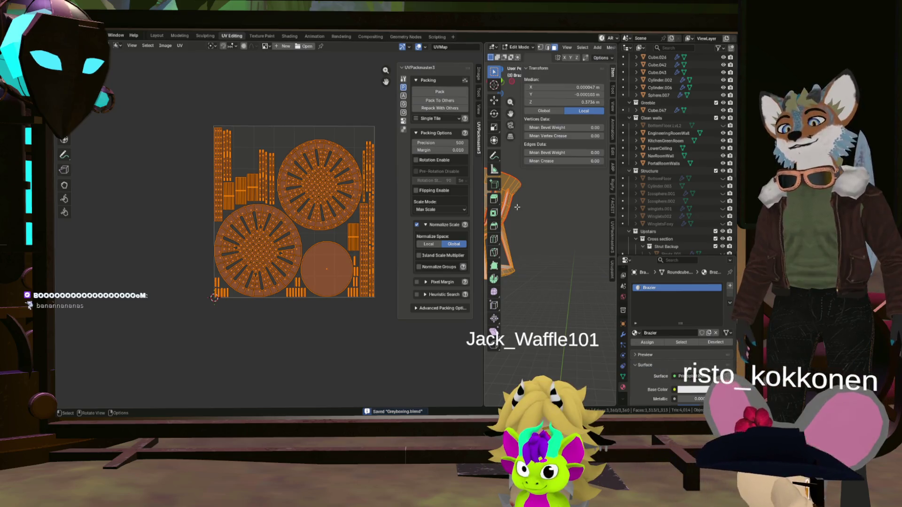
pyautogui.press('Tab')
pyautogui.press('/')
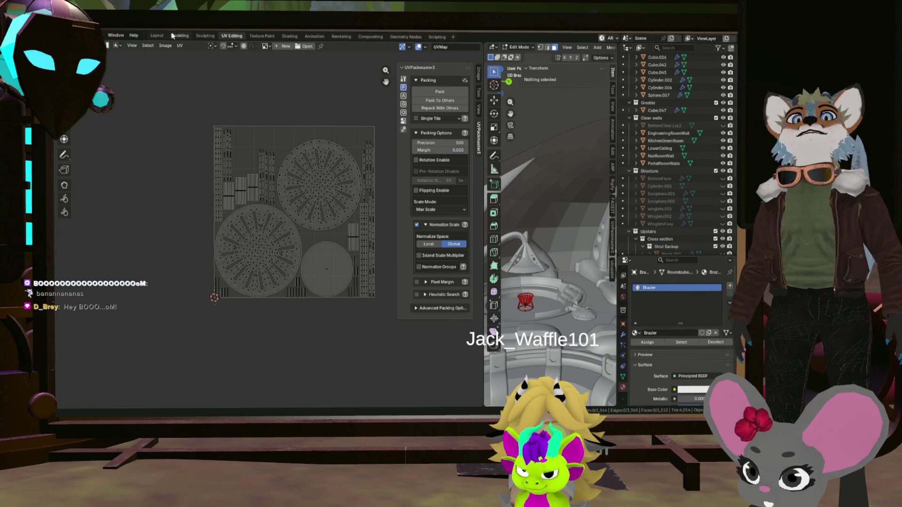
pyautogui.click(157, 35)
pyautogui.scroll(3, 416, 212)
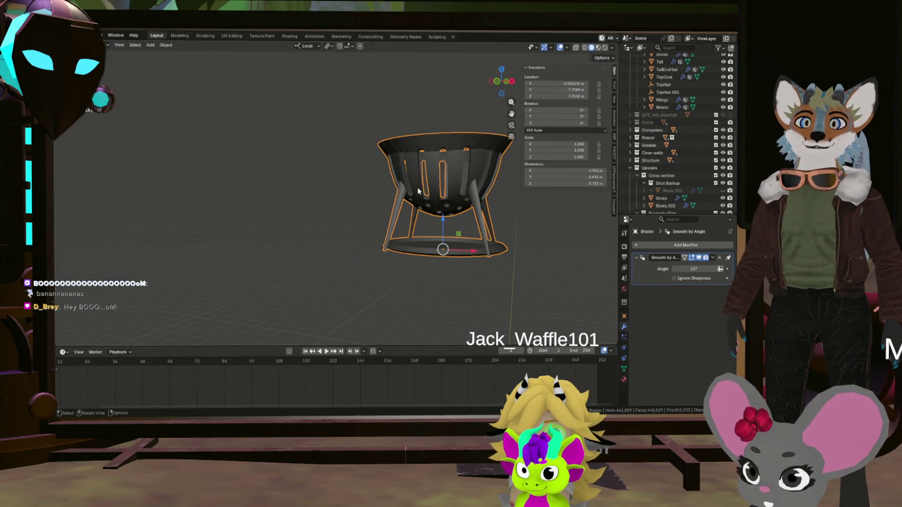
# Step: Exit local view, select the Lounge platform object and enter Edit Mode on it
pyautogui.moveTo(418, 189); pyautogui.dragTo(415, 233, button='middle')
pyautogui.press('/')
pyautogui.moveTo(395, 184)
pyautogui.mouseDown(button='middle')
pyautogui.moveTo(485, 201)
pyautogui.moveTo(451, 186)
pyautogui.moveTo(430, 193)
pyautogui.moveTo(316, 167)
pyautogui.moveTo(448, 190)
pyautogui.moveTo(461, 209)
pyautogui.moveTo(435, 188)
pyautogui.moveTo(356, 212)
pyautogui.moveTo(261, 154)
pyautogui.moveTo(404, 150)
pyautogui.mouseUp(button='middle')
pyautogui.click(484, 200)
pyautogui.scroll(3, 451, 185)
pyautogui.scroll(3, 430, 194)
pyautogui.press('Tab')
# Step: Inspect faces on the platform and select a face on the holed wall
pyautogui.click(423, 190)
pyautogui.scroll(2, 422, 192)
pyautogui.scroll(-2, 456, 189)
pyautogui.rightClick(460, 210)
pyautogui.click(435, 189)
pyautogui.scroll(4, 356, 213)
pyautogui.scroll(3, 355, 212)
pyautogui.scroll(-3, 261, 154)
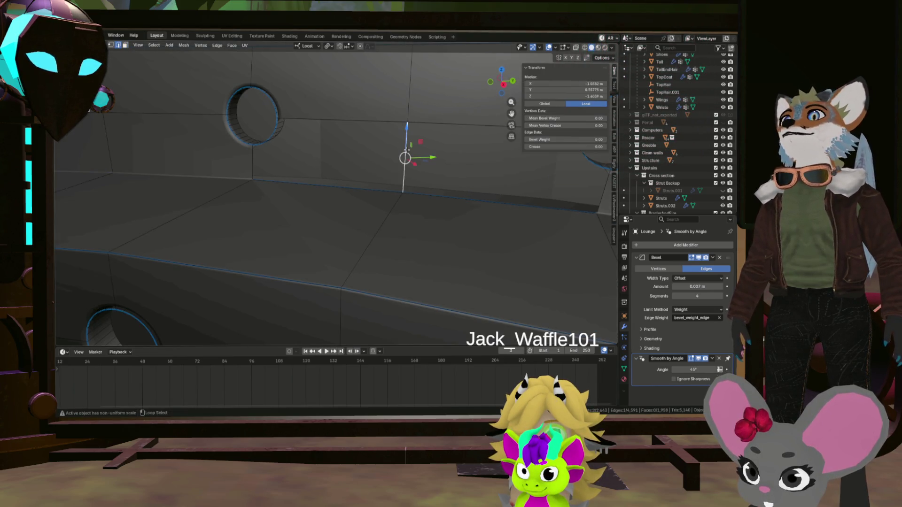
pyautogui.click(387, 121)
# Step: Select the edge path to the round hole rim and fill the gap with a new face
pyautogui.moveTo(387, 122); pyautogui.dragTo(397, 162, button='middle')
pyautogui.hotkey('ctrl', 'i')
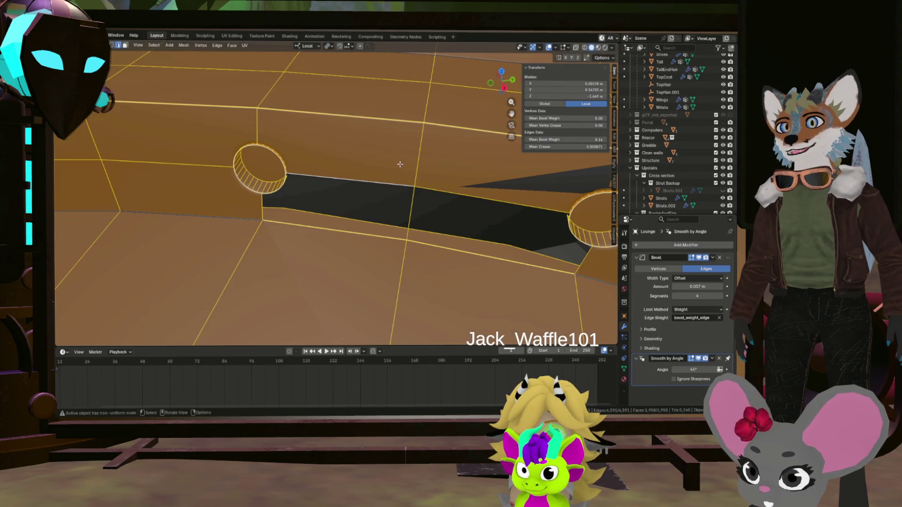
pyautogui.scroll(-1, 404, 173)
pyautogui.scroll(2, 394, 229)
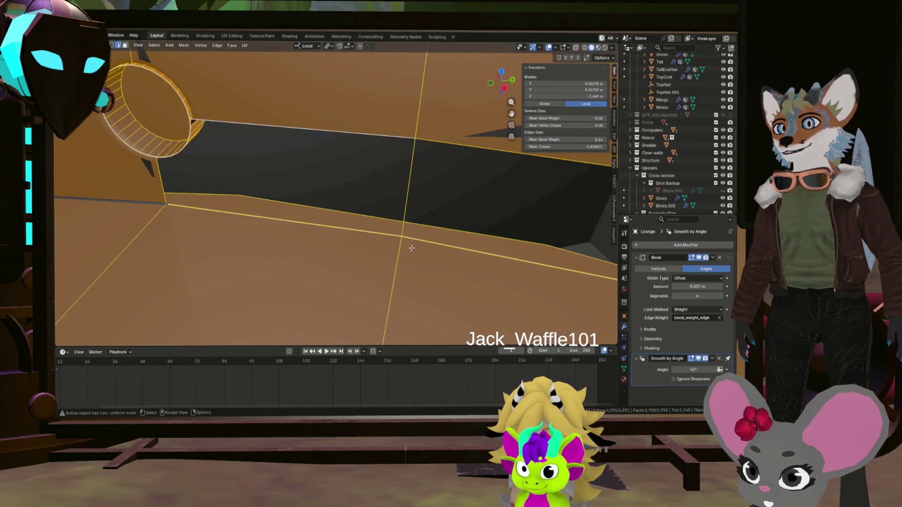
pyautogui.click(407, 239)
pyautogui.scroll(2, 407, 239)
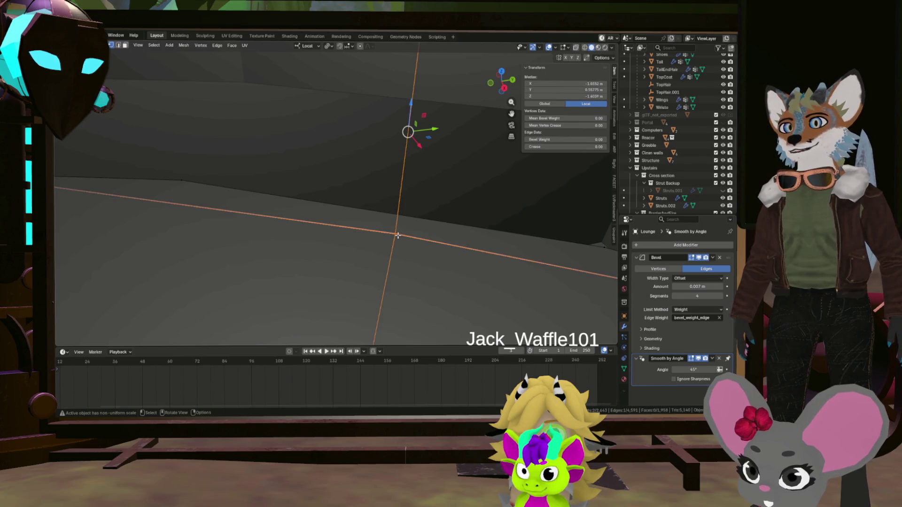
pyautogui.scroll(-2, 397, 234)
pyautogui.scroll(-3, 405, 139)
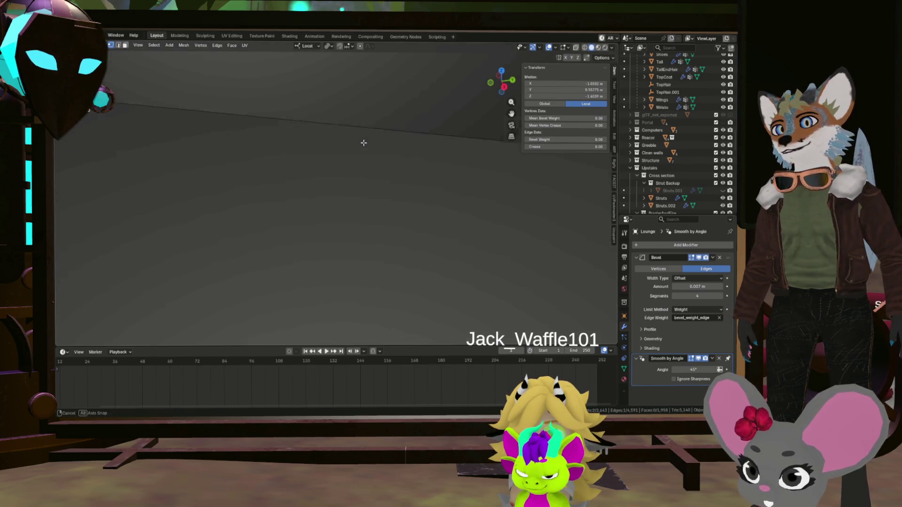
pyautogui.moveTo(404, 139)
pyautogui.mouseDown(button='middle')
pyautogui.moveTo(316, 135)
pyautogui.moveTo(367, 169)
pyautogui.mouseUp(button='middle')
pyautogui.scroll(-4, 316, 135)
pyautogui.scroll(2, 404, 198)
pyautogui.scroll(4, 403, 196)
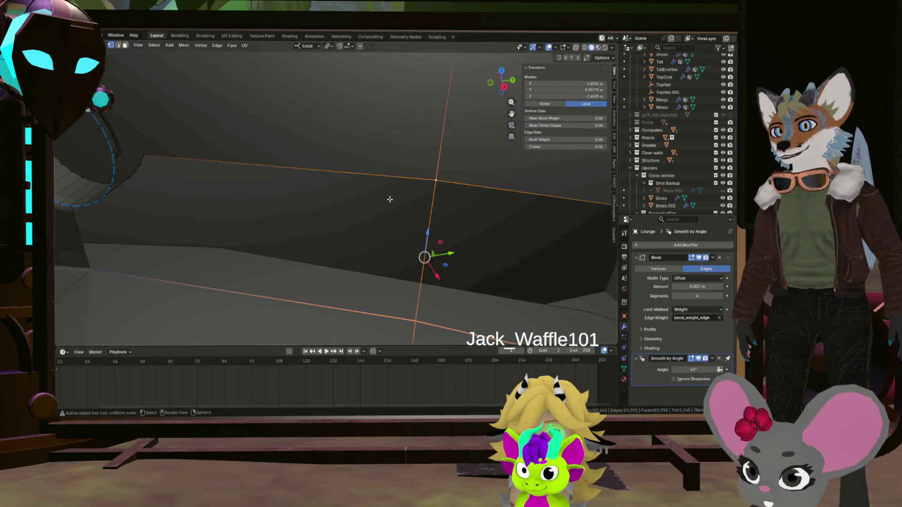
pyautogui.scroll(-1, 389, 199)
pyautogui.scroll(3, 328, 190)
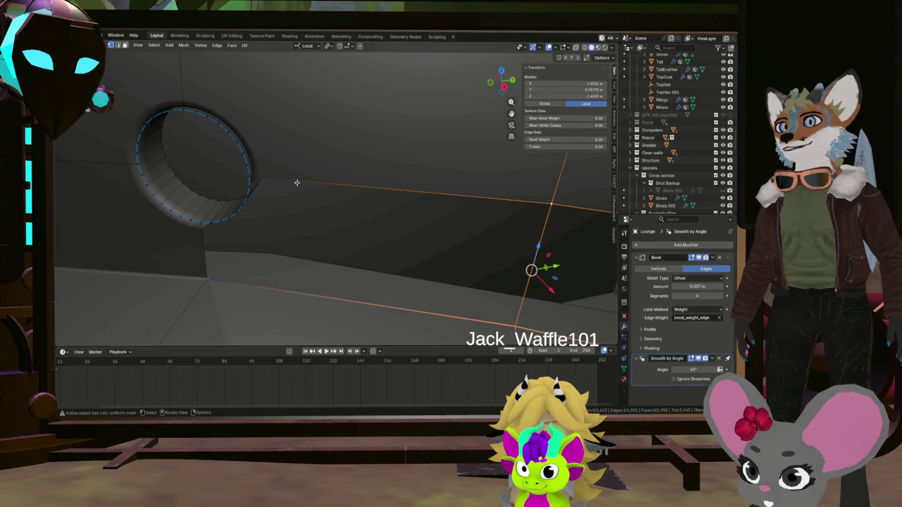
pyautogui.moveTo(266, 179); pyautogui.dragTo(267, 180, button='middle')
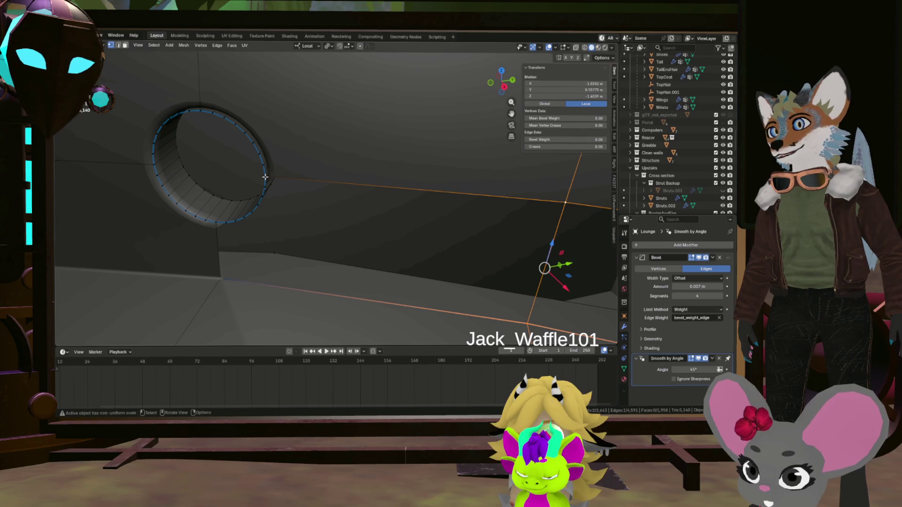
pyautogui.keyDown('ctrl'); pyautogui.click(265, 177); pyautogui.keyUp('ctrl')
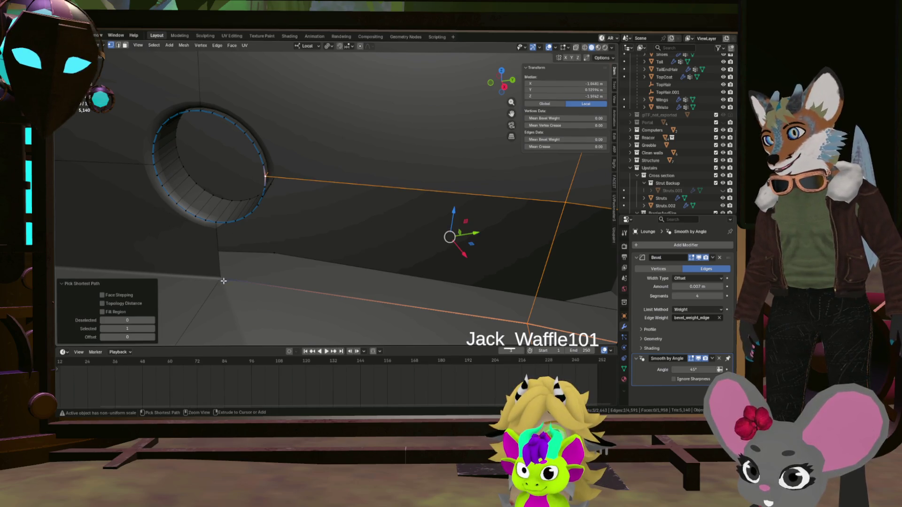
pyautogui.press('f')
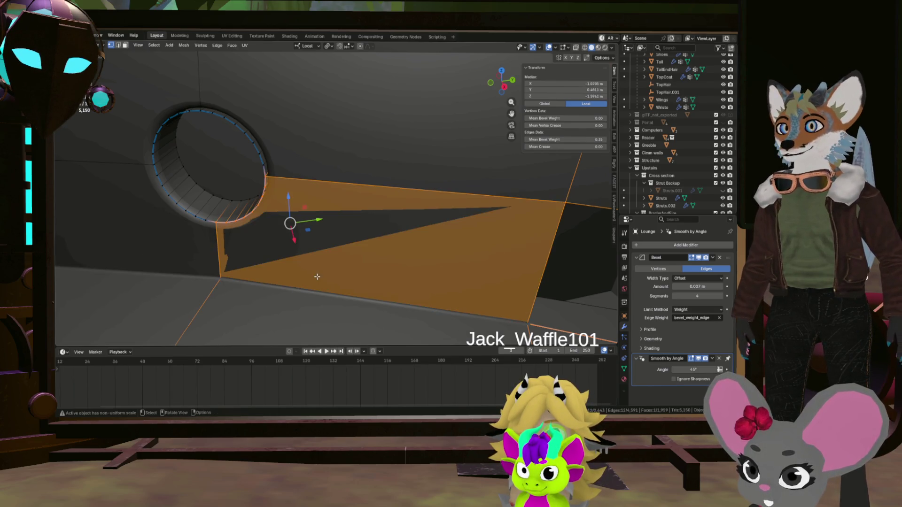
# Step: Orbit around the new face and view it in wireframe to check it
pyautogui.moveTo(317, 272)
pyautogui.mouseDown(button='middle')
pyautogui.moveTo(243, 233)
pyautogui.moveTo(190, 227)
pyautogui.moveTo(195, 245)
pyautogui.moveTo(341, 261)
pyautogui.mouseUp(button='middle')
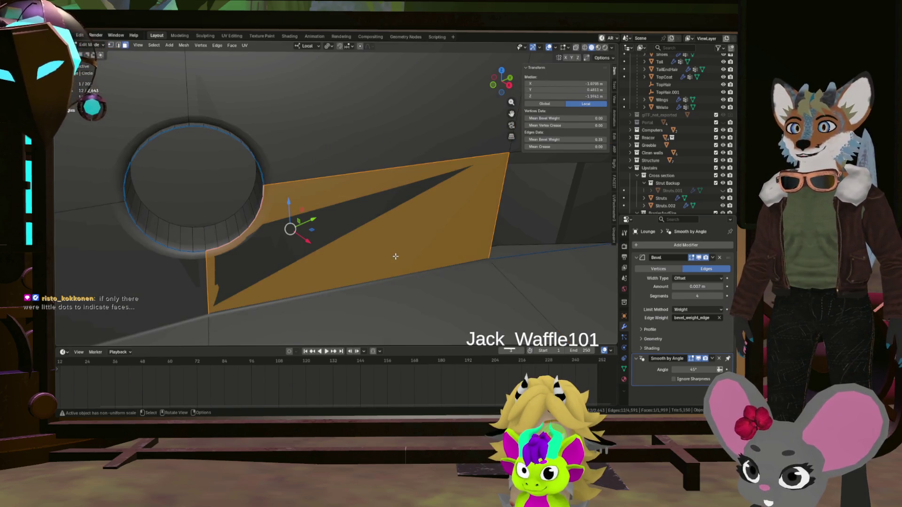
pyautogui.scroll(-3, 395, 256)
pyautogui.moveTo(395, 257)
pyautogui.mouseDown(button='middle')
pyautogui.moveTo(402, 233)
pyautogui.moveTo(289, 221)
pyautogui.moveTo(406, 227)
pyautogui.mouseUp(button='middle')
pyautogui.scroll(-3, 402, 233)
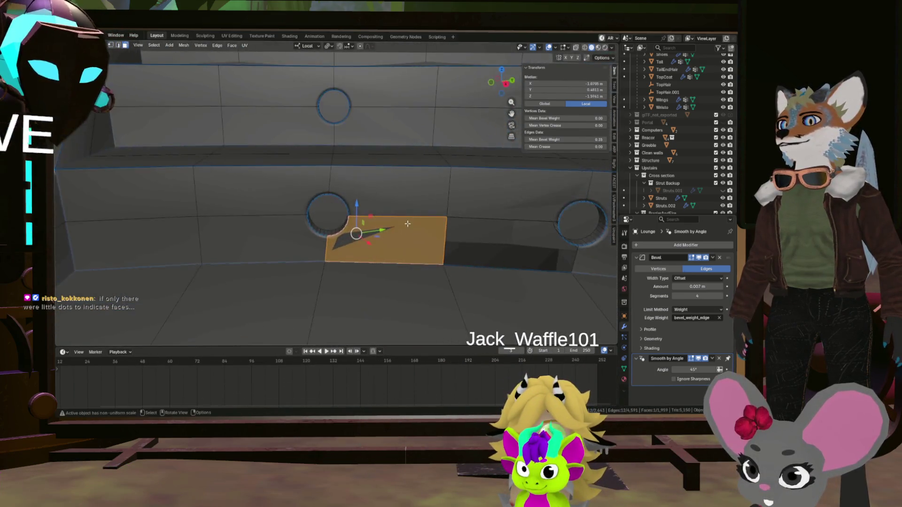
pyautogui.scroll(-5, 406, 226)
pyautogui.scroll(-3, 426, 242)
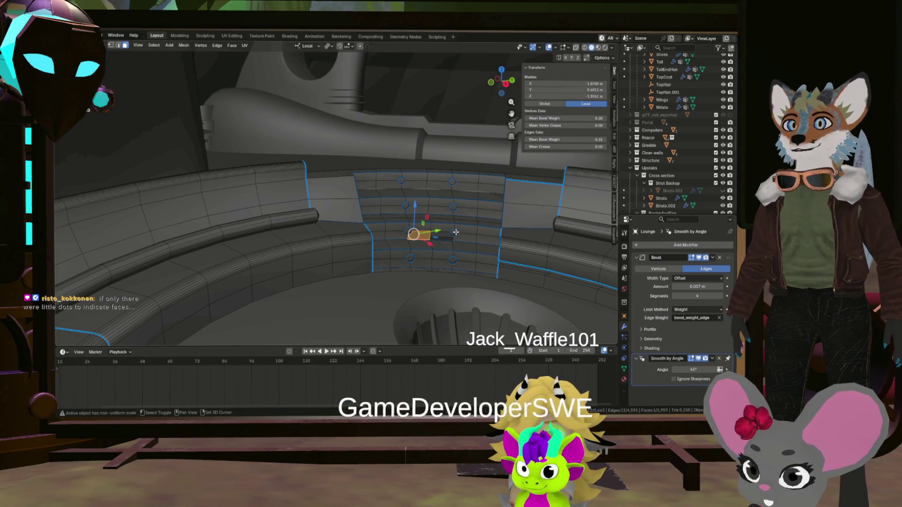
pyautogui.hotkey('shift', 'z')
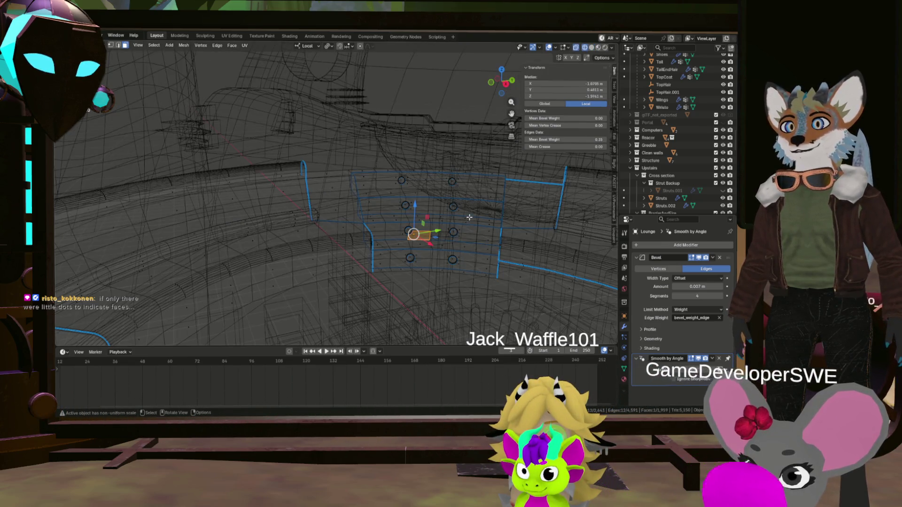
pyautogui.scroll(5, 422, 233)
# Step: Select the new face beside the hole and inspect it in wireframe from several angles
pyautogui.moveTo(424, 232)
pyautogui.mouseDown(button='middle')
pyautogui.moveTo(343, 259)
pyautogui.moveTo(424, 225)
pyautogui.mouseUp(button='middle')
pyautogui.click(385, 244)
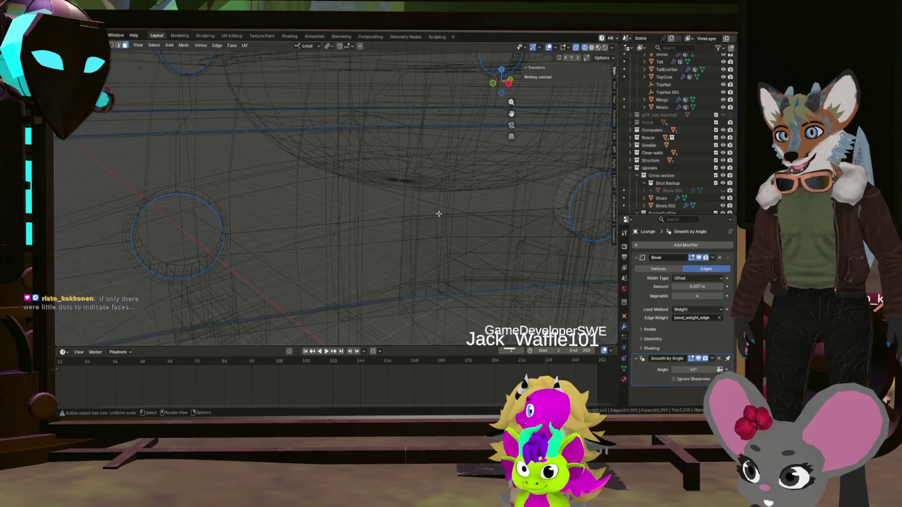
pyautogui.click(439, 215)
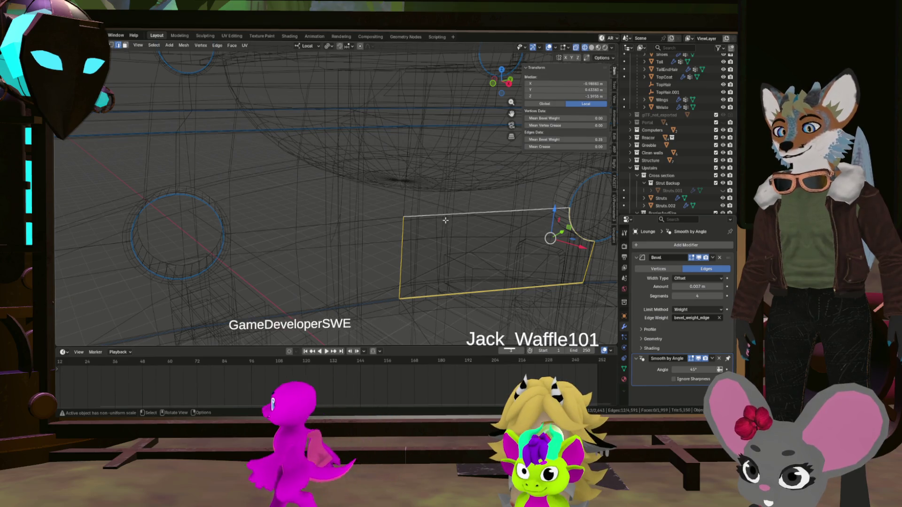
pyautogui.moveTo(445, 220); pyautogui.dragTo(414, 201, button='middle')
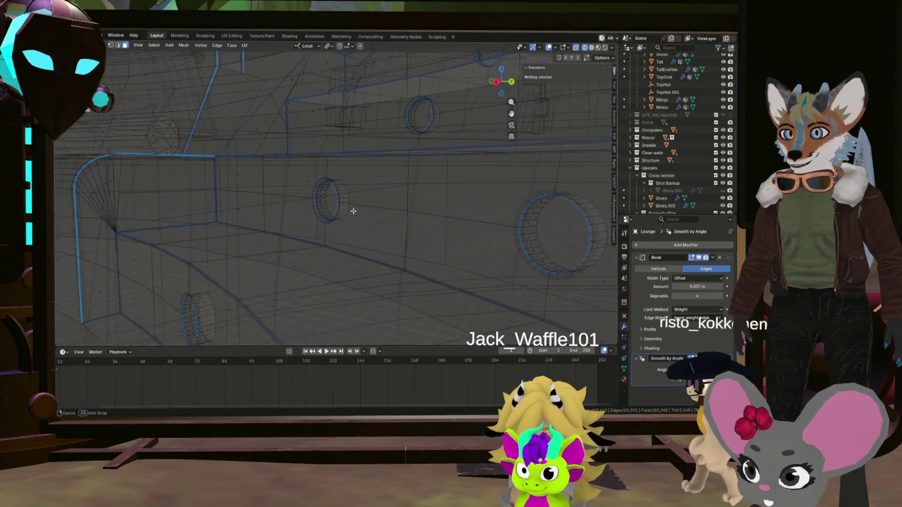
pyautogui.moveTo(355, 211); pyautogui.dragTo(346, 220, button='middle')
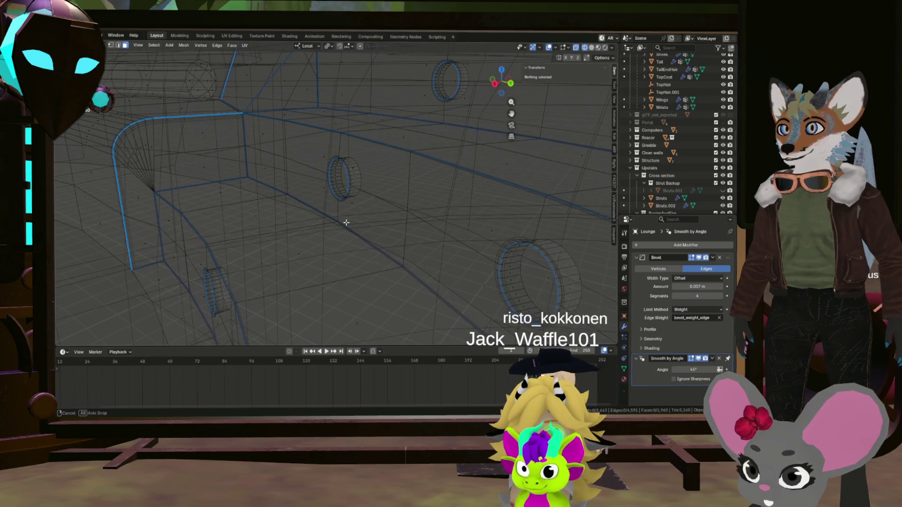
pyautogui.moveTo(190, 176)
pyautogui.mouseDown(button='middle')
pyautogui.moveTo(274, 191)
pyautogui.moveTo(247, 184)
pyautogui.mouseUp(button='middle')
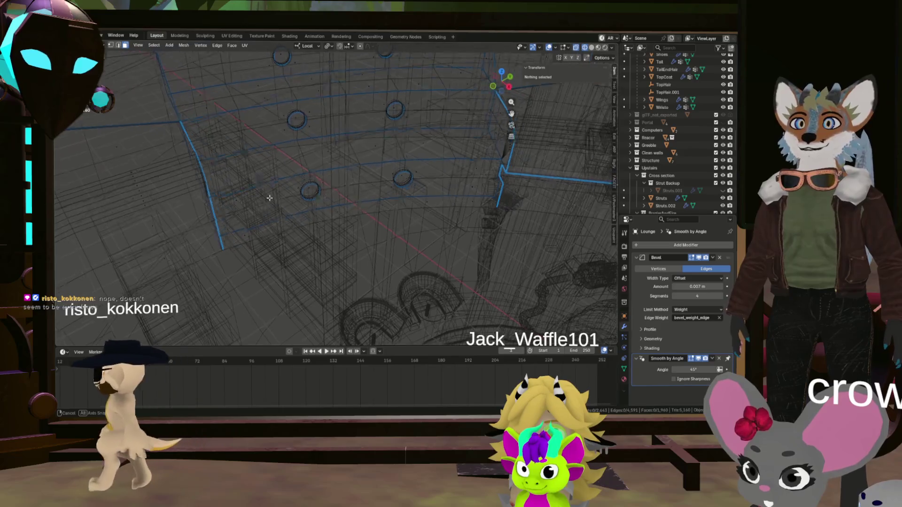
pyautogui.moveTo(258, 170); pyautogui.dragTo(364, 222, button='middle')
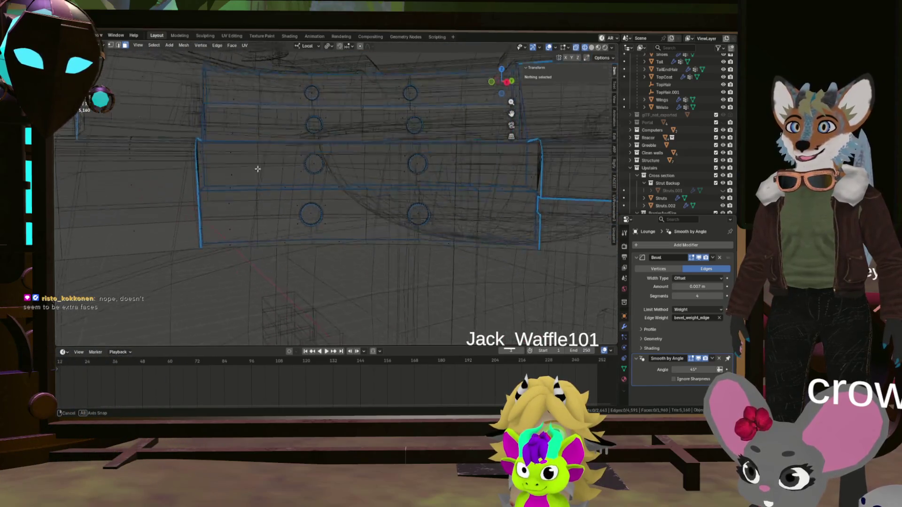
pyautogui.scroll(-4, 363, 222)
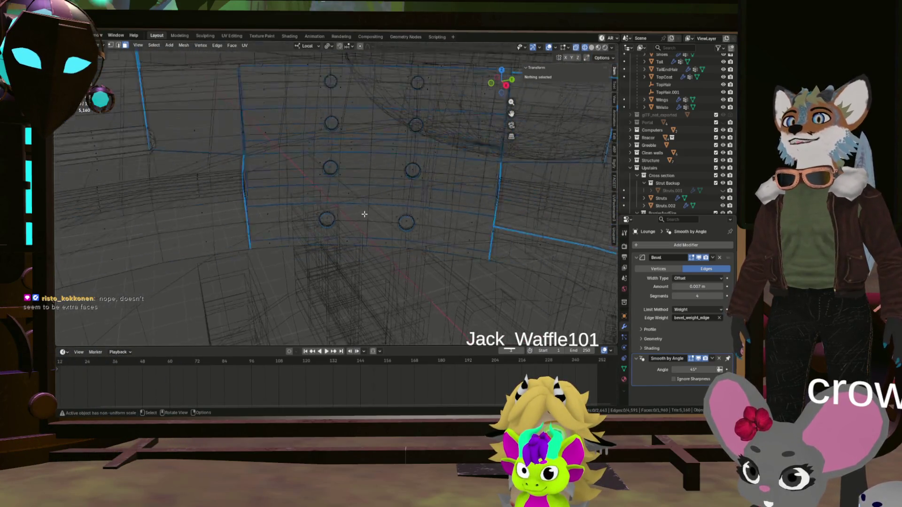
# Step: Return to solid shading and leave edit mode for object mode on the seating mesh
pyautogui.hotkey('shift', 'z')
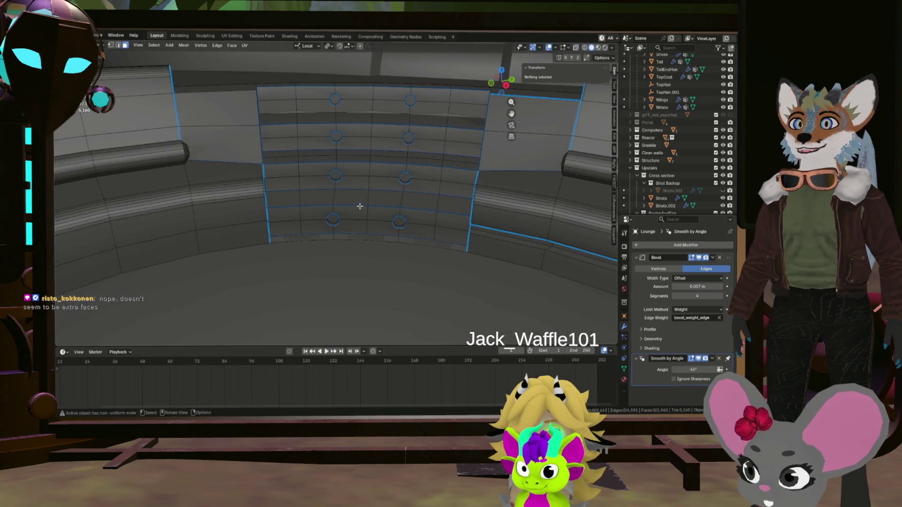
pyautogui.press('Tab')
pyautogui.moveTo(357, 204)
pyautogui.mouseDown(button='middle')
pyautogui.moveTo(364, 161)
pyautogui.moveTo(380, 190)
pyautogui.moveTo(304, 206)
pyautogui.moveTo(441, 205)
pyautogui.moveTo(392, 131)
pyautogui.moveTo(436, 142)
pyautogui.mouseUp(button='middle')
pyautogui.scroll(-6, 385, 198)
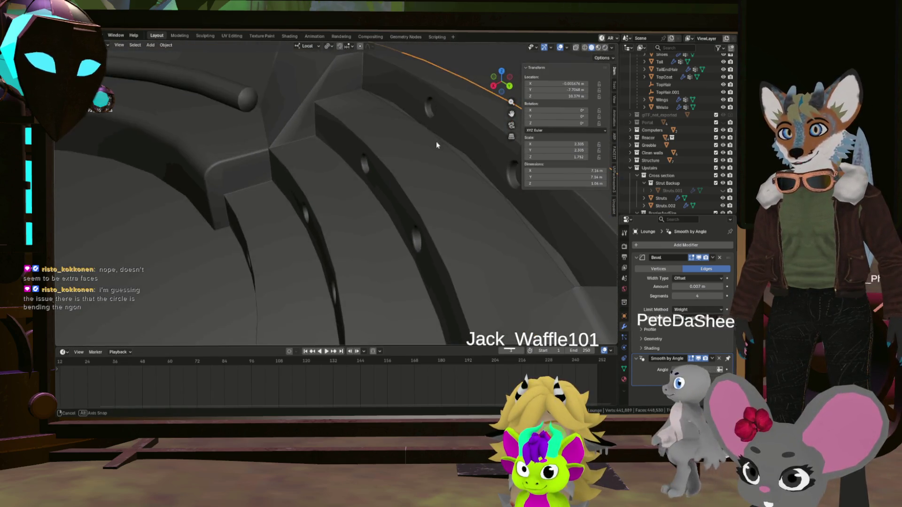
pyautogui.scroll(3, 437, 141)
# Step: Briefly enter and leave edit mode, then select the Lounge ring and view it top-down
pyautogui.press('Tab')
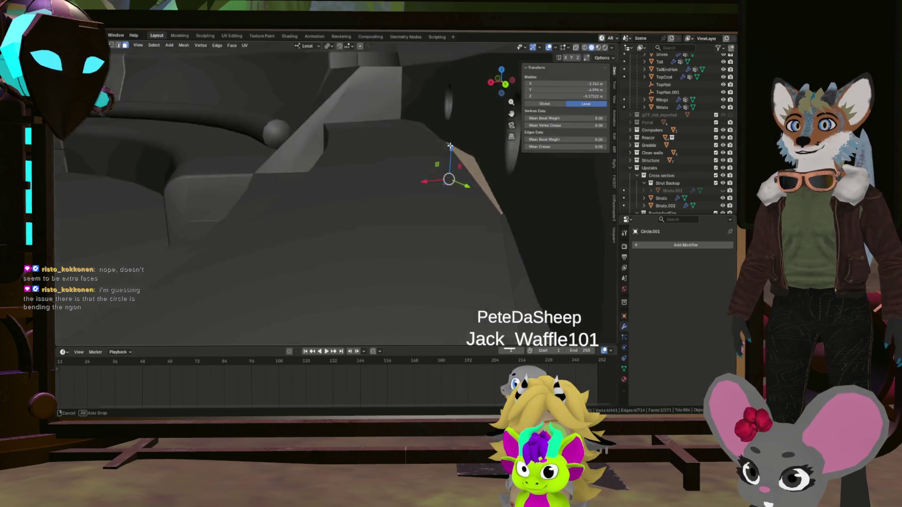
pyautogui.scroll(-4, 472, 163)
pyautogui.moveTo(459, 169)
pyautogui.mouseDown(button='middle')
pyautogui.moveTo(360, 215)
pyautogui.moveTo(399, 244)
pyautogui.moveTo(443, 206)
pyautogui.mouseUp(button='middle')
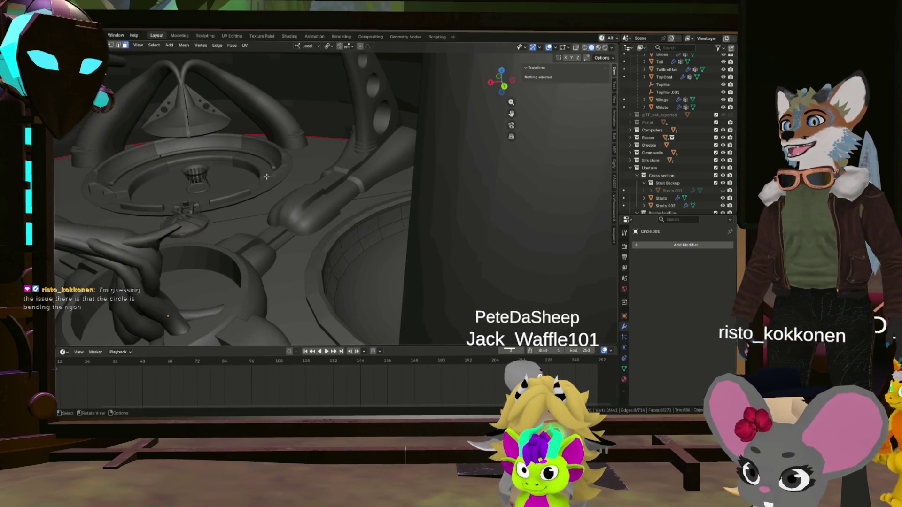
pyautogui.press('Tab')
pyautogui.click(271, 186)
pyautogui.moveTo(270, 185)
pyautogui.mouseDown(button='middle')
pyautogui.moveTo(396, 216)
pyautogui.moveTo(400, 226)
pyautogui.moveTo(429, 196)
pyautogui.moveTo(412, 178)
pyautogui.moveTo(456, 220)
pyautogui.moveTo(477, 212)
pyautogui.moveTo(460, 144)
pyautogui.moveTo(442, 166)
pyautogui.moveTo(380, 162)
pyautogui.moveTo(343, 119)
pyautogui.moveTo(339, 202)
pyautogui.mouseUp(button='middle')
pyautogui.scroll(-5, 400, 226)
pyautogui.scroll(3, 442, 166)
pyautogui.scroll(-4, 438, 164)
pyautogui.scroll(-4, 340, 202)
pyautogui.moveTo(350, 168)
pyautogui.mouseDown(button='middle')
pyautogui.moveTo(342, 164)
pyautogui.moveTo(397, 173)
pyautogui.moveTo(338, 197)
pyautogui.mouseUp(button='middle')
pyautogui.scroll(3, 343, 163)
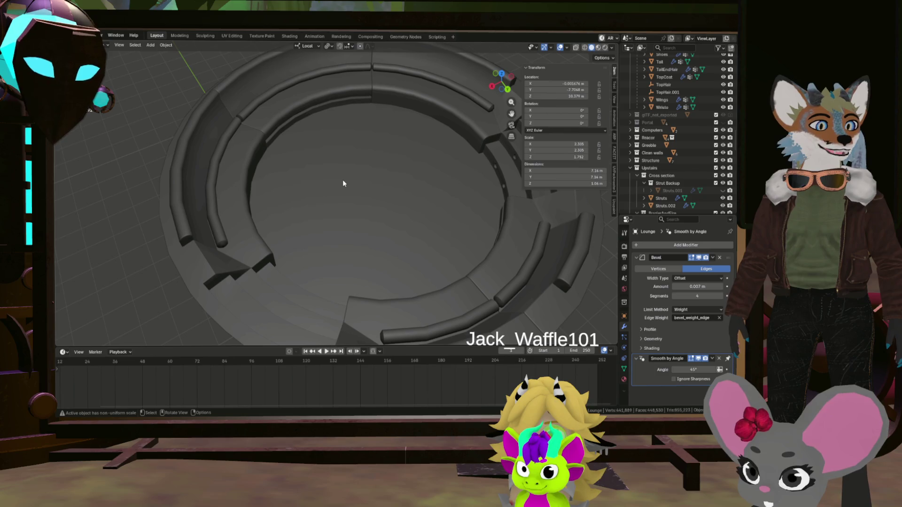
pyautogui.scroll(-3, 350, 177)
# Step: Inspect the ring's seating from low and overhead angles, then enter edit mode on it
pyautogui.moveTo(350, 177)
pyautogui.mouseDown(button='middle')
pyautogui.moveTo(391, 148)
pyautogui.moveTo(352, 228)
pyautogui.moveTo(318, 234)
pyautogui.moveTo(331, 215)
pyautogui.mouseUp(button='middle')
pyautogui.scroll(5, 391, 147)
pyautogui.scroll(-4, 333, 211)
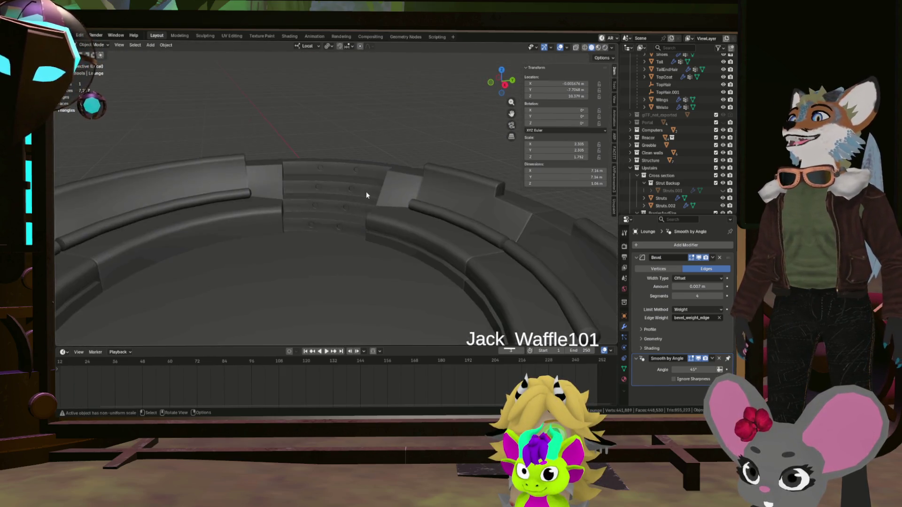
pyautogui.scroll(-4, 353, 197)
pyautogui.scroll(-3, 286, 200)
pyautogui.scroll(4, 282, 182)
pyautogui.moveTo(283, 185)
pyautogui.mouseDown(button='middle')
pyautogui.moveTo(311, 201)
pyautogui.moveTo(253, 195)
pyautogui.moveTo(413, 209)
pyautogui.moveTo(419, 173)
pyautogui.mouseUp(button='middle')
pyautogui.scroll(3, 302, 200)
pyautogui.scroll(4, 413, 209)
pyautogui.scroll(3, 420, 172)
pyautogui.scroll(2, 421, 155)
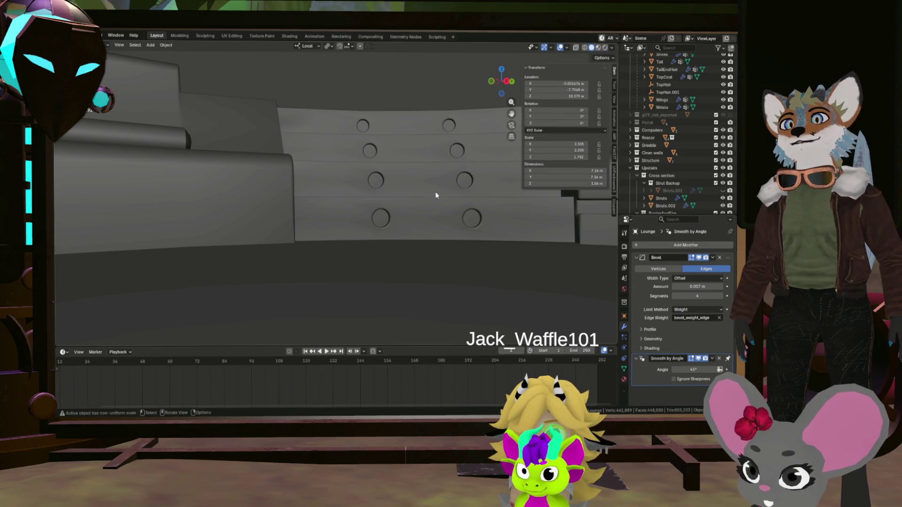
pyautogui.moveTo(360, 159)
pyautogui.mouseDown(button='middle')
pyautogui.moveTo(395, 180)
pyautogui.moveTo(387, 213)
pyautogui.mouseUp(button='middle')
pyautogui.scroll(-3, 391, 197)
pyautogui.scroll(-3, 387, 214)
pyautogui.moveTo(331, 207); pyautogui.dragTo(391, 182, button='middle')
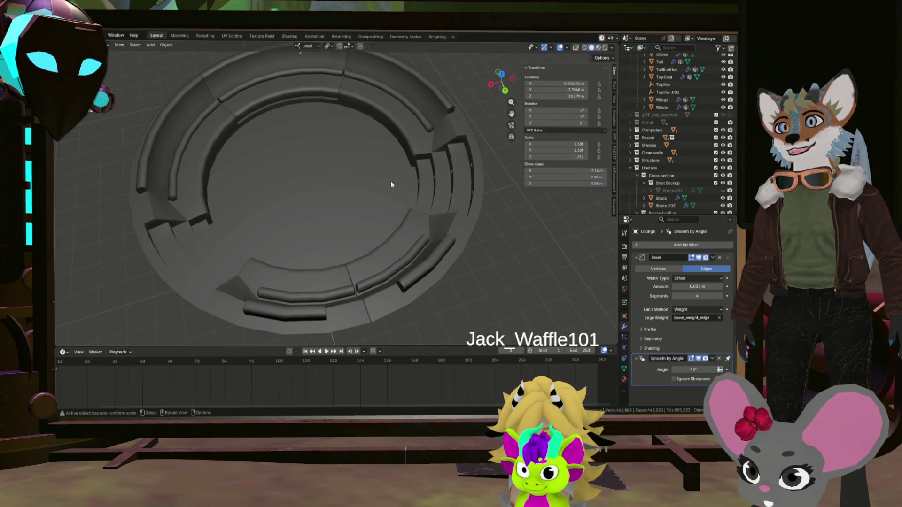
pyautogui.scroll(-4, 390, 182)
pyautogui.press('Tab')
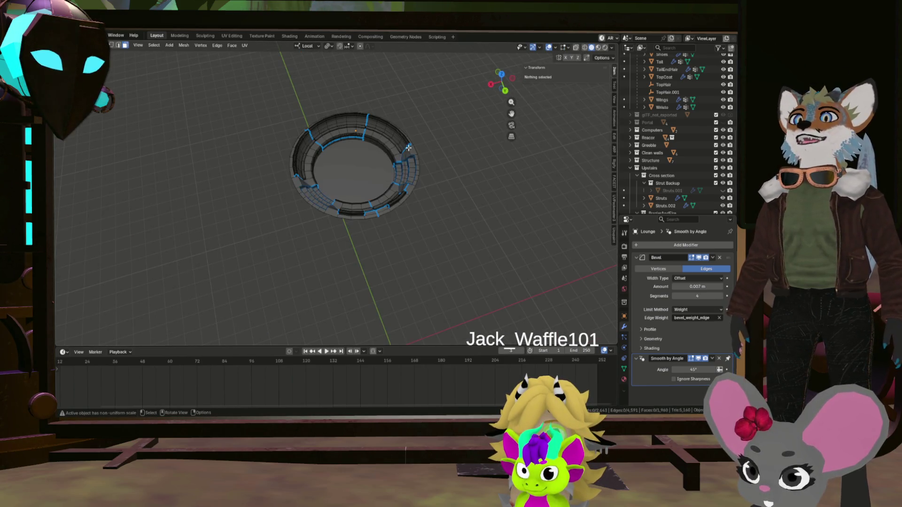
pyautogui.scroll(5, 383, 159)
pyautogui.scroll(3, 421, 163)
pyautogui.scroll(5, 421, 162)
pyautogui.scroll(3, 421, 162)
pyautogui.moveTo(420, 162)
pyautogui.mouseDown(button='middle')
pyautogui.moveTo(370, 159)
pyautogui.moveTo(338, 184)
pyautogui.mouseUp(button='middle')
pyautogui.scroll(2, 370, 158)
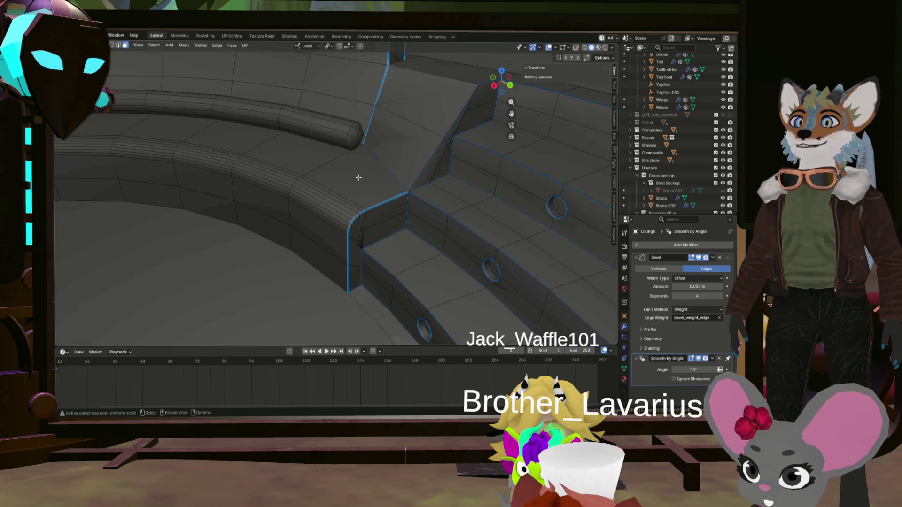
pyautogui.scroll(-5, 359, 178)
pyautogui.scroll(-4, 358, 178)
pyautogui.moveTo(358, 177)
pyautogui.mouseDown(button='middle')
pyautogui.moveTo(338, 224)
pyautogui.moveTo(297, 185)
pyautogui.mouseUp(button='middle')
pyautogui.scroll(4, 357, 175)
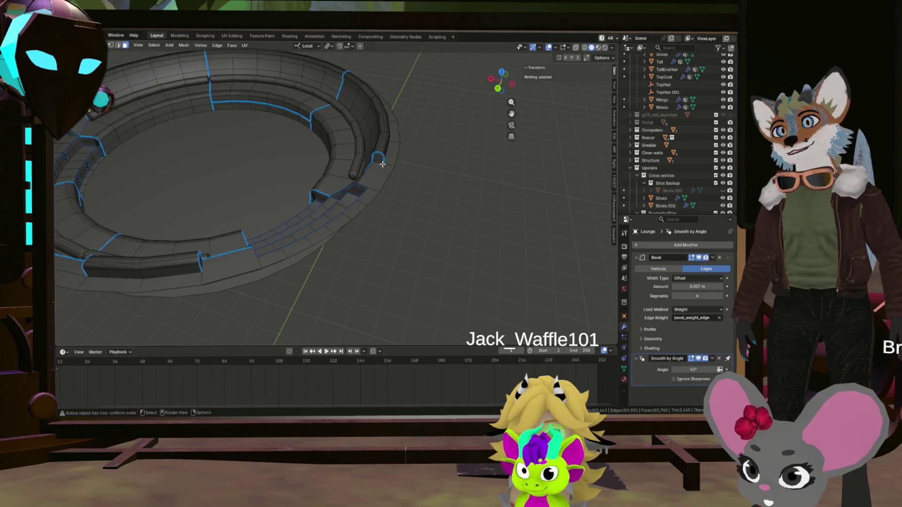
pyautogui.scroll(-5, 381, 163)
pyautogui.scroll(4, 381, 163)
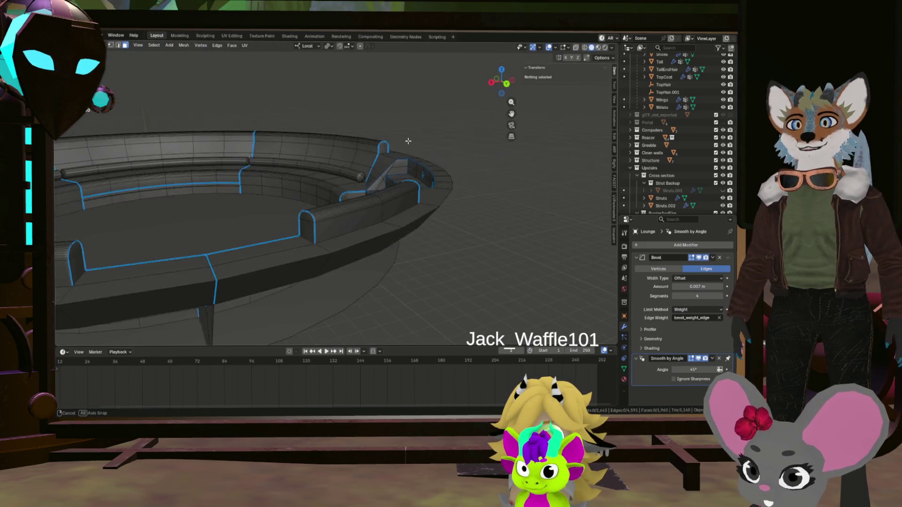
pyautogui.scroll(-4, 400, 161)
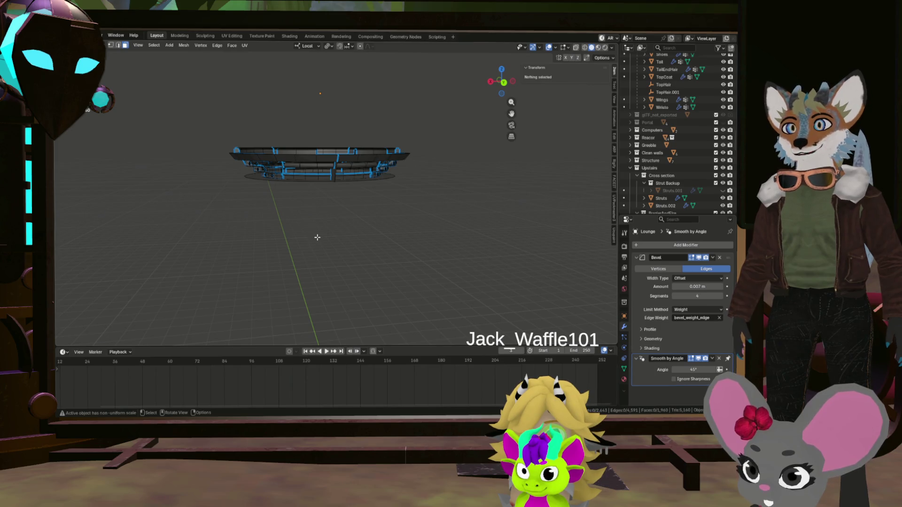
pyautogui.moveTo(372, 229); pyautogui.dragTo(395, 134, button='middle')
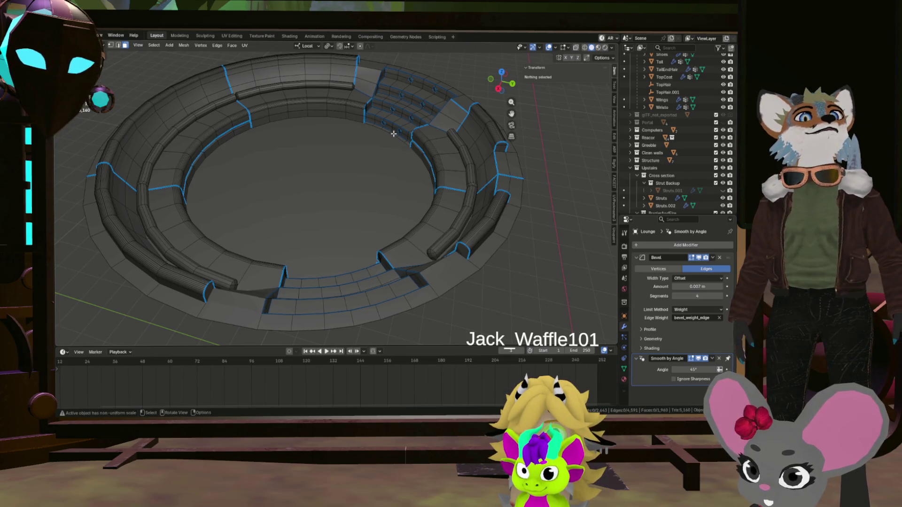
pyautogui.scroll(3, 389, 96)
pyautogui.moveTo(390, 99); pyautogui.dragTo(400, 132, button='middle')
pyautogui.scroll(-3, 396, 123)
pyautogui.scroll(2, 397, 121)
pyautogui.scroll(3, 398, 123)
pyautogui.scroll(3, 401, 124)
pyautogui.moveTo(402, 123)
pyautogui.mouseDown(button='middle')
pyautogui.moveTo(282, 87)
pyautogui.moveTo(117, 95)
pyautogui.moveTo(272, 122)
pyautogui.moveTo(281, 179)
pyautogui.mouseUp(button='middle')
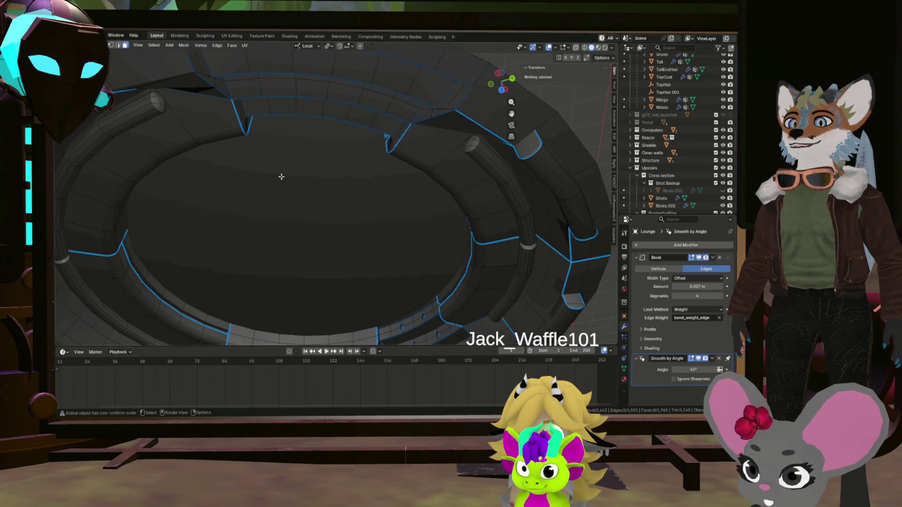
pyautogui.moveTo(292, 145)
pyautogui.mouseDown(button='middle')
pyautogui.moveTo(317, 173)
pyautogui.moveTo(352, 189)
pyautogui.moveTo(381, 141)
pyautogui.mouseUp(button='middle')
# Step: Select the whole ring mesh, view it from above, then deselect everything
pyautogui.press('a')
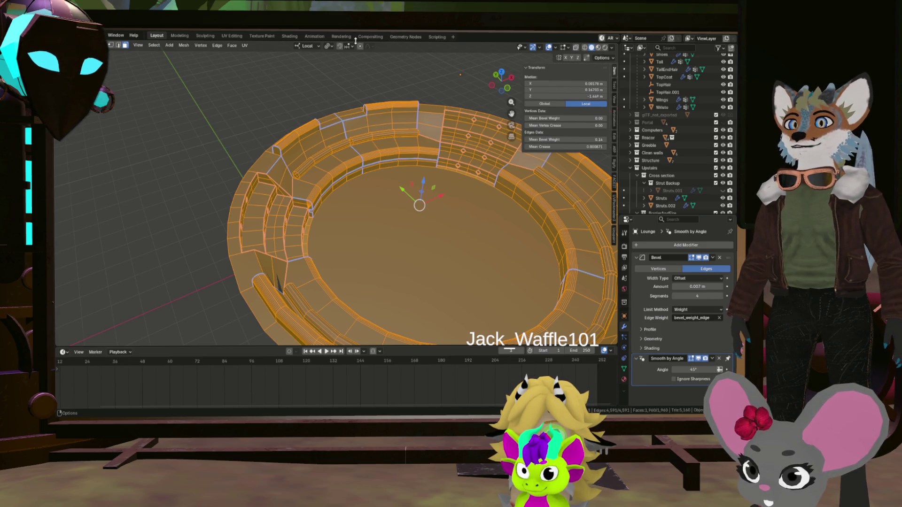
pyautogui.moveTo(375, 153)
pyautogui.mouseDown(button='middle')
pyautogui.moveTo(337, 165)
pyautogui.moveTo(272, 129)
pyautogui.mouseUp(button='middle')
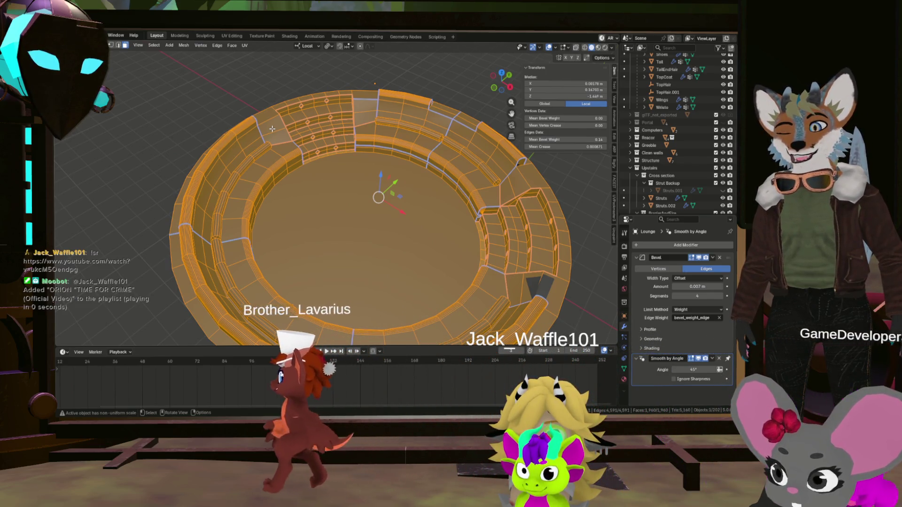
pyautogui.hotkey('alt', 'a')
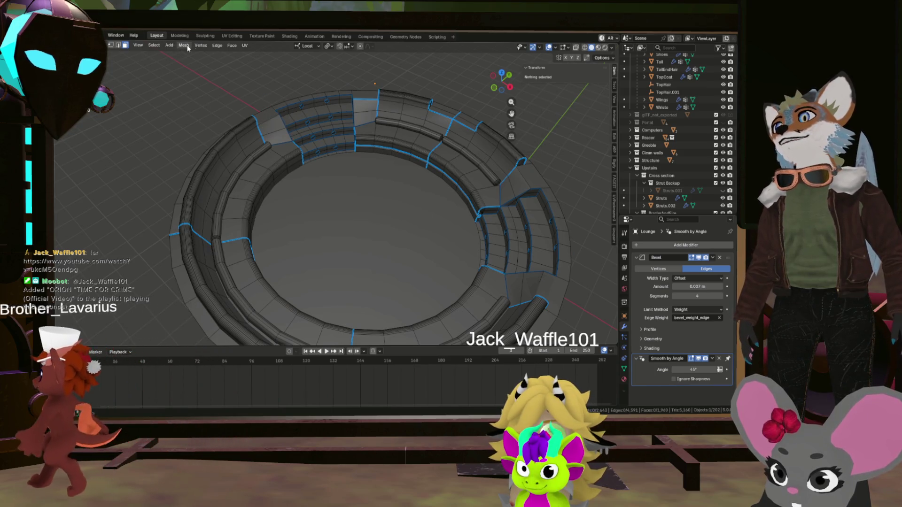
pyautogui.click(209, 44)
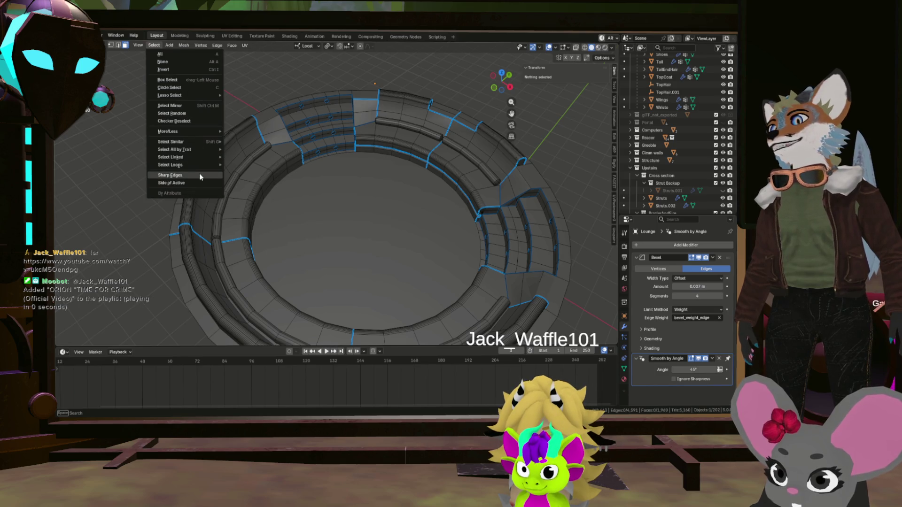
pyautogui.click(200, 176)
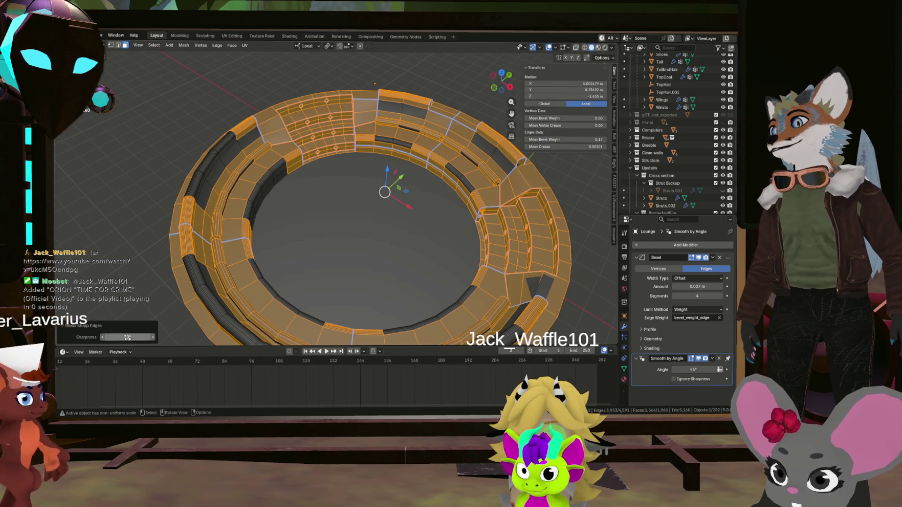
pyautogui.moveTo(127, 337)
pyautogui.mouseDown()
pyautogui.moveTo(152, 337)
pyautogui.moveTo(129, 337)
pyautogui.mouseUp()
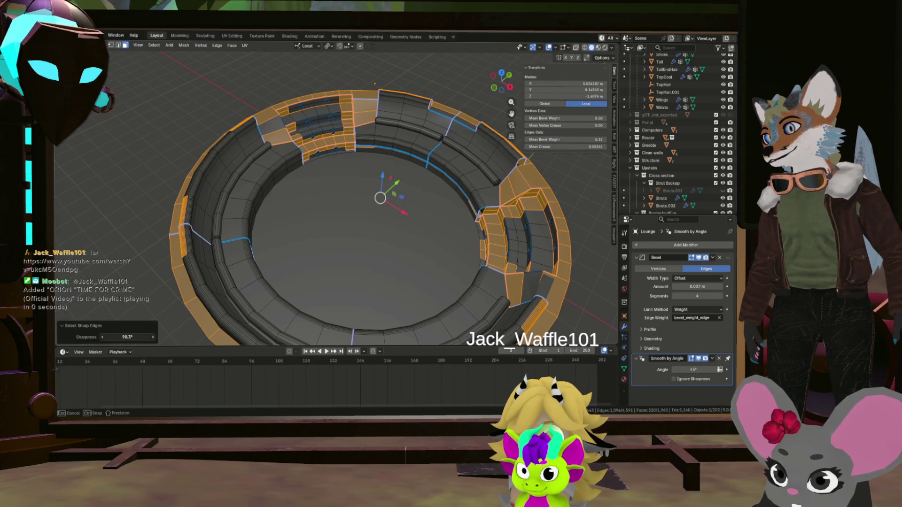
pyautogui.moveTo(174, 301)
pyautogui.mouseDown(button='middle')
pyautogui.moveTo(191, 282)
pyautogui.moveTo(308, 317)
pyautogui.mouseUp(button='middle')
pyautogui.scroll(8, 212, 262)
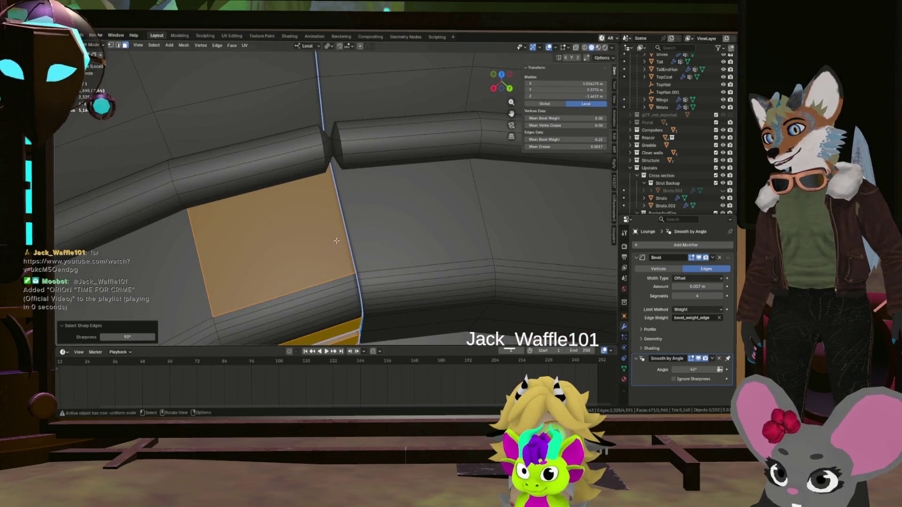
pyautogui.moveTo(337, 241); pyautogui.dragTo(309, 229, button='middle')
pyautogui.moveTo(286, 259)
pyautogui.mouseDown(button='middle')
pyautogui.moveTo(284, 193)
pyautogui.moveTo(277, 272)
pyautogui.mouseUp(button='middle')
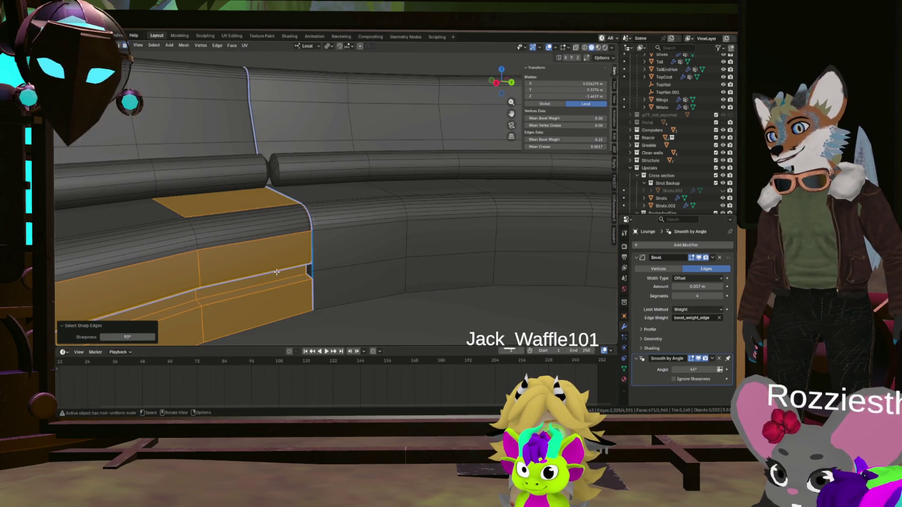
pyautogui.scroll(-3, 280, 270)
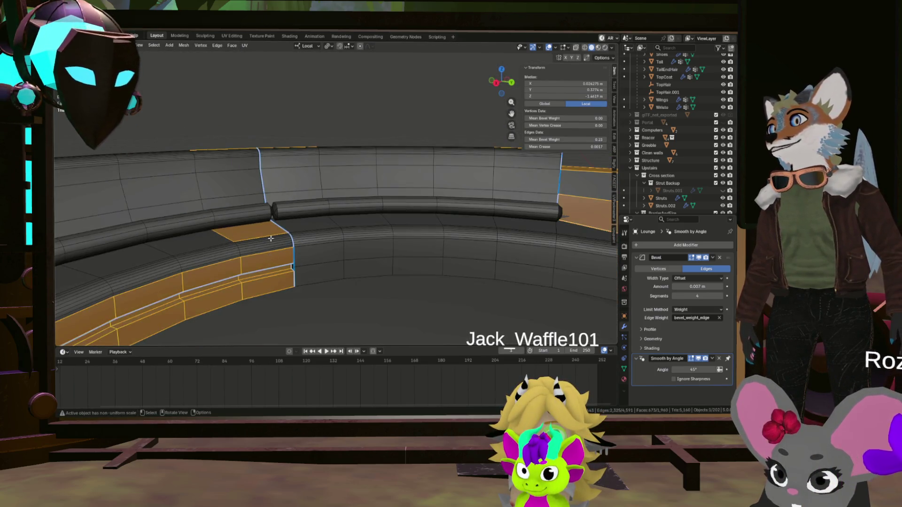
pyautogui.scroll(-3, 268, 243)
pyautogui.press('Tab')
pyautogui.scroll(-3, 268, 243)
pyautogui.moveTo(269, 243); pyautogui.dragTo(189, 98, button='middle')
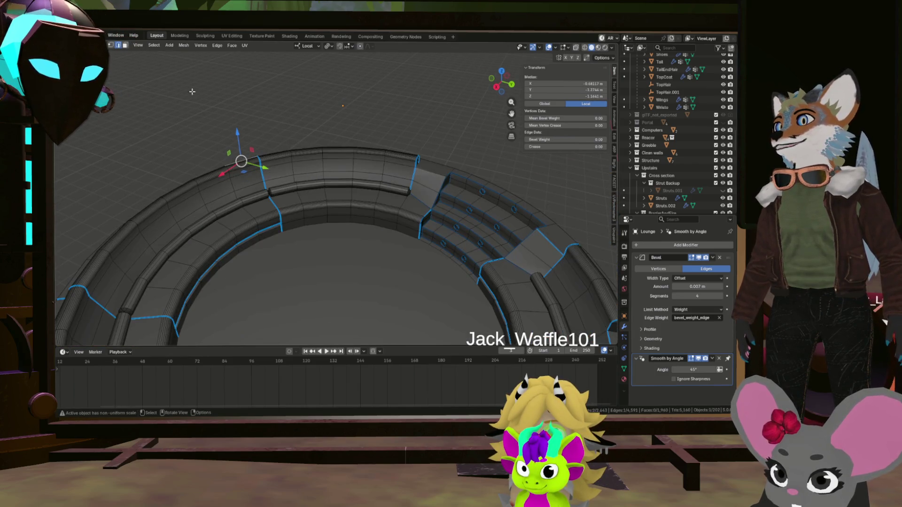
pyautogui.click(156, 47)
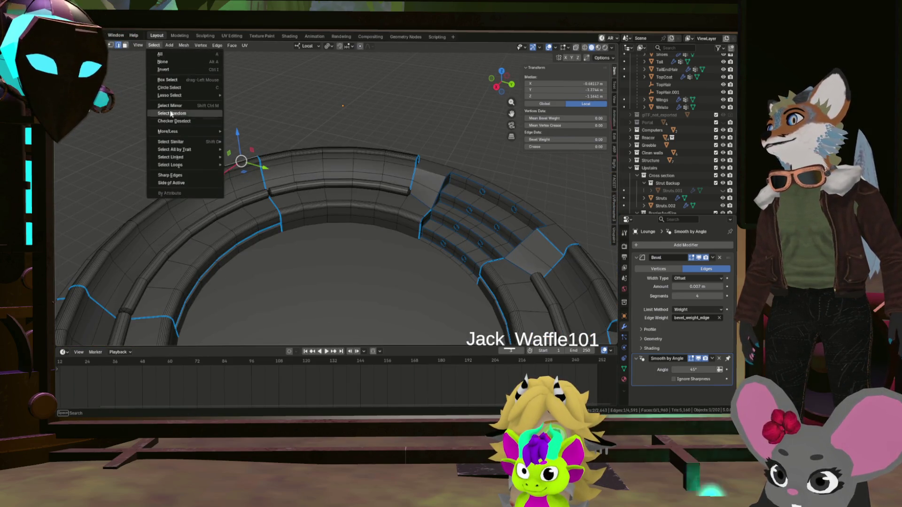
# Step: Run Select Sharp Edges at a 40° sharpness threshold and check the result around the ring
pyautogui.click(172, 174)
pyautogui.moveTo(282, 233)
pyautogui.mouseDown(button='middle')
pyautogui.moveTo(260, 211)
pyautogui.moveTo(442, 175)
pyautogui.moveTo(399, 131)
pyautogui.mouseUp(button='middle')
pyautogui.scroll(5, 442, 176)
pyautogui.scroll(3, 442, 175)
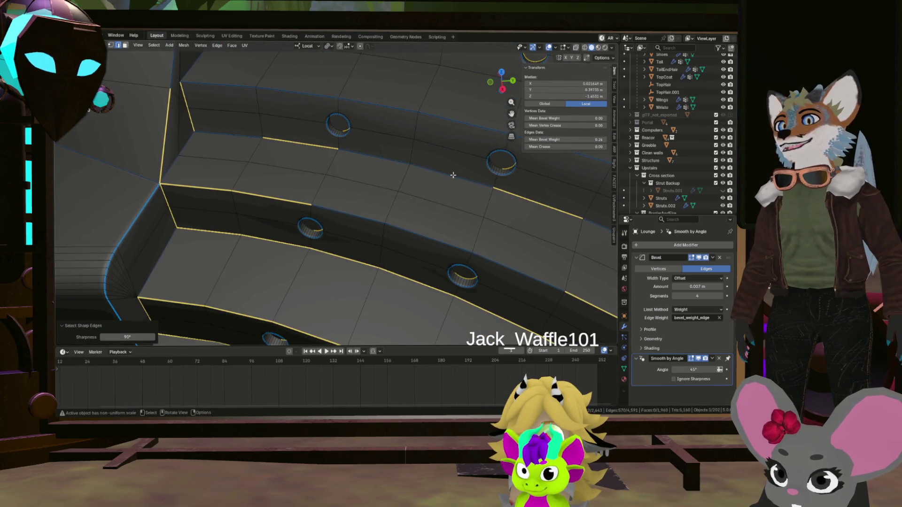
pyautogui.scroll(-5, 460, 176)
pyautogui.moveTo(459, 176); pyautogui.dragTo(422, 162, button='middle')
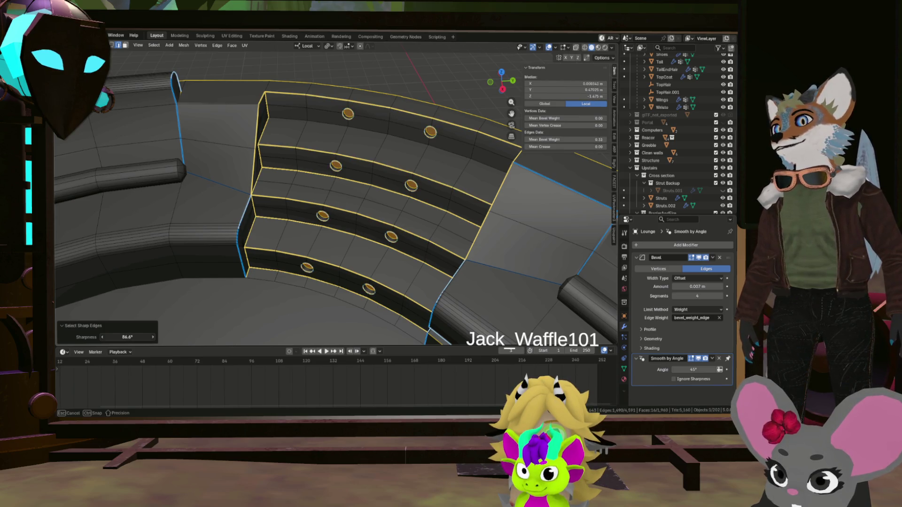
pyautogui.scroll(-6, 350, 289)
pyautogui.moveTo(350, 290)
pyautogui.mouseDown(button='middle')
pyautogui.moveTo(273, 222)
pyautogui.moveTo(195, 307)
pyautogui.mouseUp(button='middle')
pyautogui.scroll(4, 254, 247)
pyautogui.scroll(5, 249, 257)
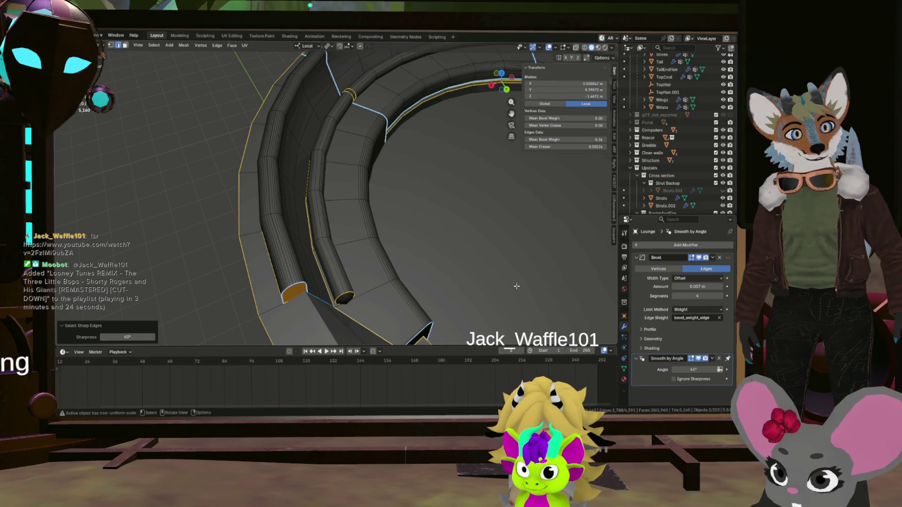
pyautogui.scroll(-8, 506, 292)
pyautogui.scroll(5, 423, 254)
pyautogui.scroll(6, 390, 235)
pyautogui.scroll(4, 352, 233)
# Step: Examine the stepped seating panel closely and box-deselect a few stray edges on it
pyautogui.moveTo(353, 233); pyautogui.dragTo(293, 232, button='middle')
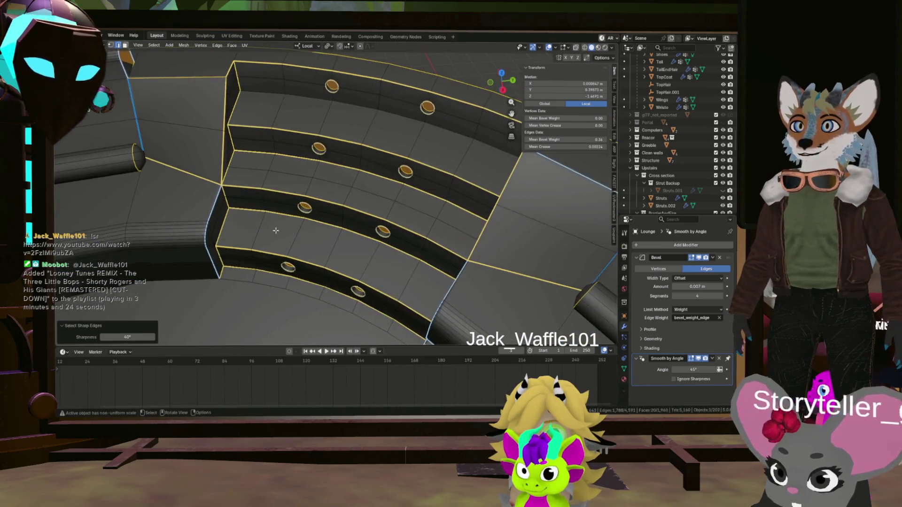
pyautogui.scroll(3, 293, 233)
pyautogui.moveTo(205, 221)
pyautogui.mouseDown(button='middle')
pyautogui.moveTo(239, 208)
pyautogui.moveTo(243, 222)
pyautogui.moveTo(169, 225)
pyautogui.mouseUp(button='middle')
pyautogui.moveTo(152, 192)
pyautogui.mouseDown(button='middle')
pyautogui.moveTo(288, 133)
pyautogui.moveTo(346, 179)
pyautogui.moveTo(445, 209)
pyautogui.mouseUp(button='middle')
pyautogui.moveTo(450, 167); pyautogui.dragTo(373, 221, button='middle')
pyautogui.scroll(3, 373, 222)
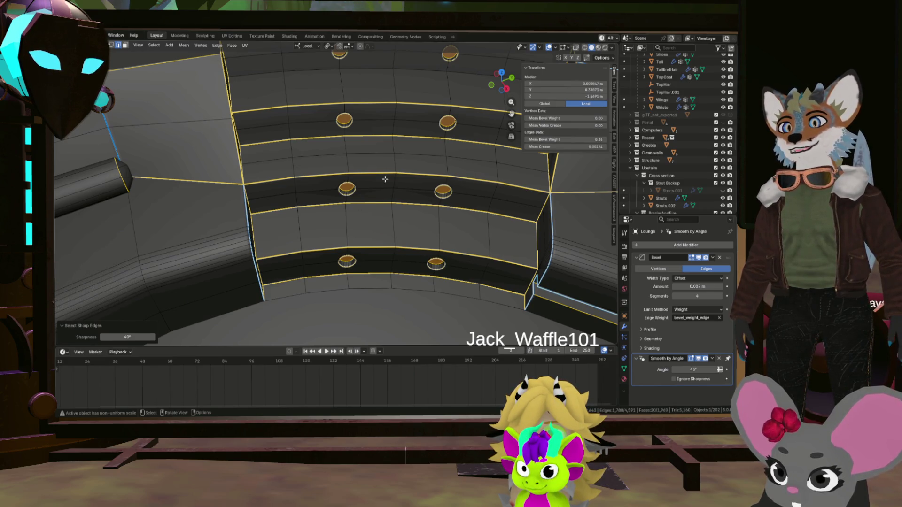
pyautogui.moveTo(385, 180); pyautogui.dragTo(374, 218, button='middle')
pyautogui.moveTo(372, 104); pyautogui.dragTo(332, 194, button='middle')
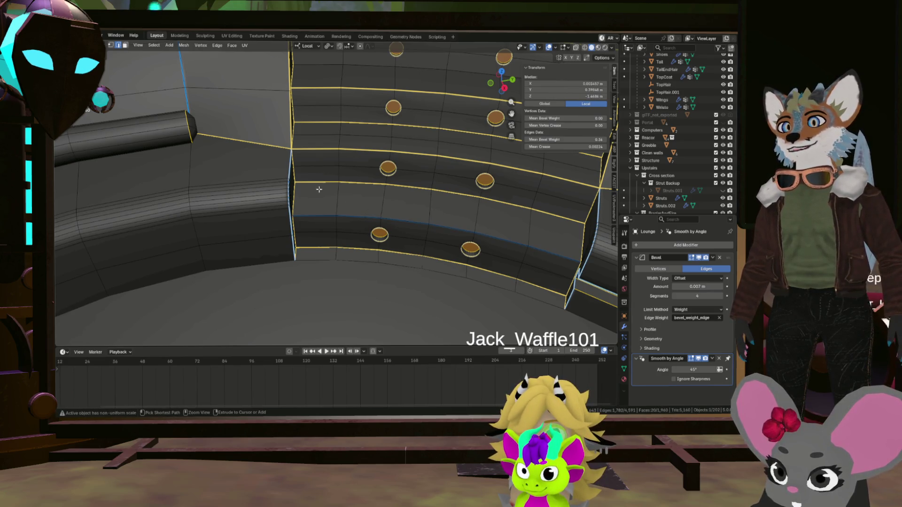
pyautogui.moveTo(544, 203); pyautogui.dragTo(338, 203, button='middle')
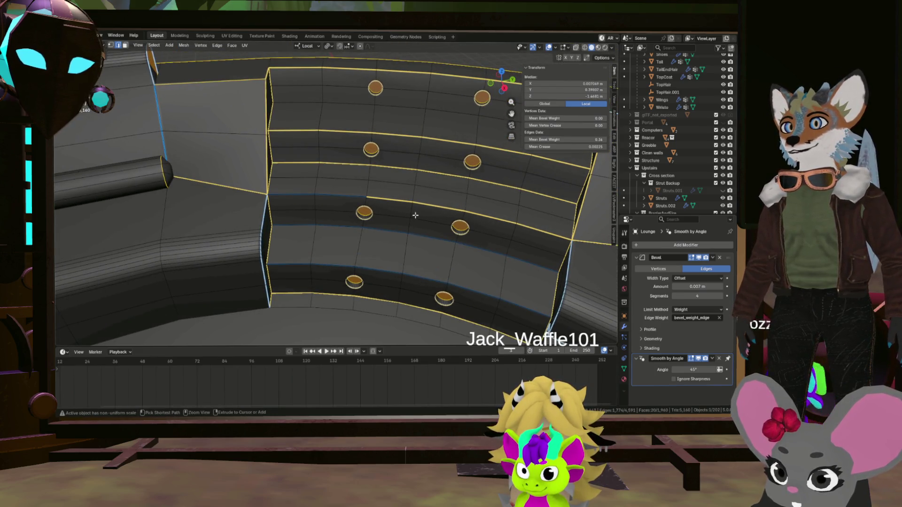
pyautogui.moveTo(404, 191); pyautogui.dragTo(428, 208)
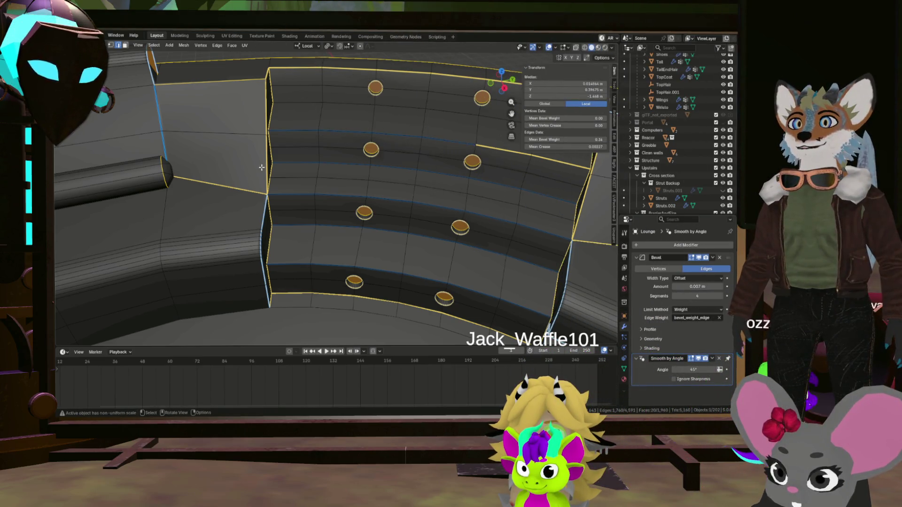
pyautogui.moveTo(536, 159); pyautogui.dragTo(394, 247, button='middle')
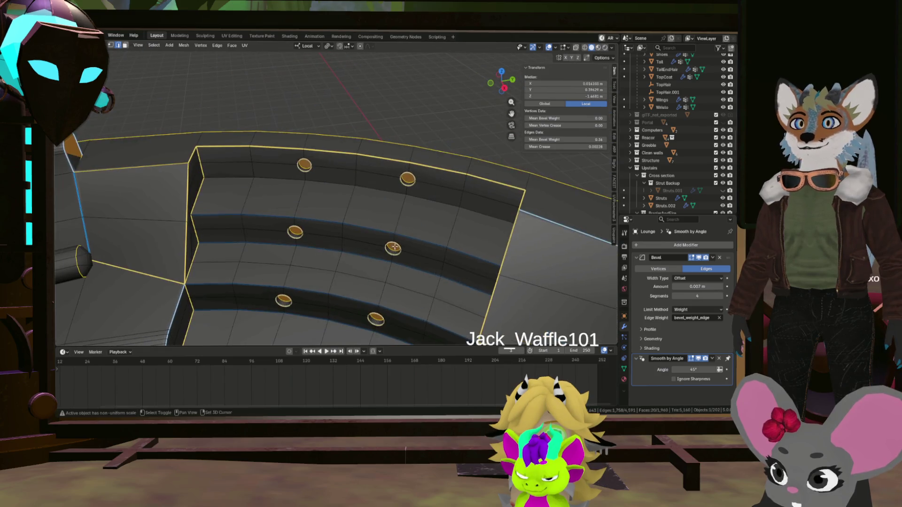
# Step: Inspect the ring and panels, then box out and drop unwanted edges from a panel row
pyautogui.moveTo(435, 193); pyautogui.dragTo(401, 191, button='middle')
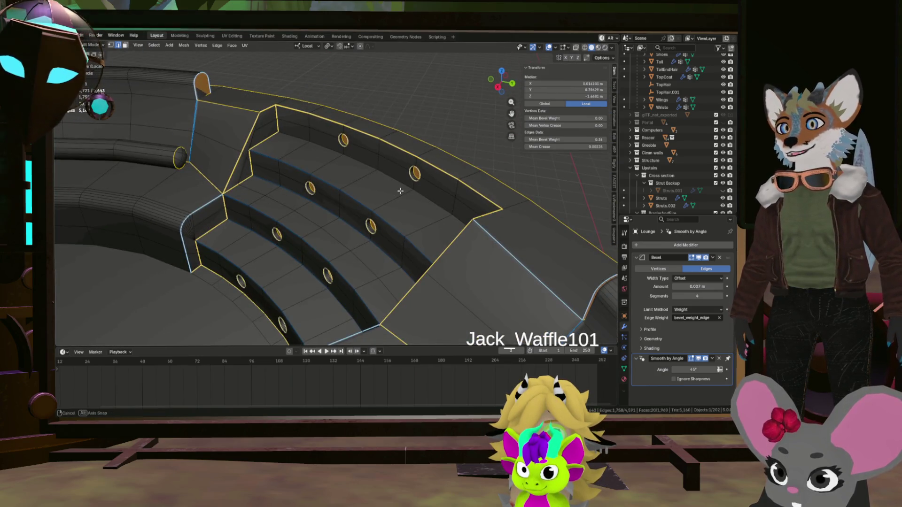
pyautogui.scroll(4, 282, 232)
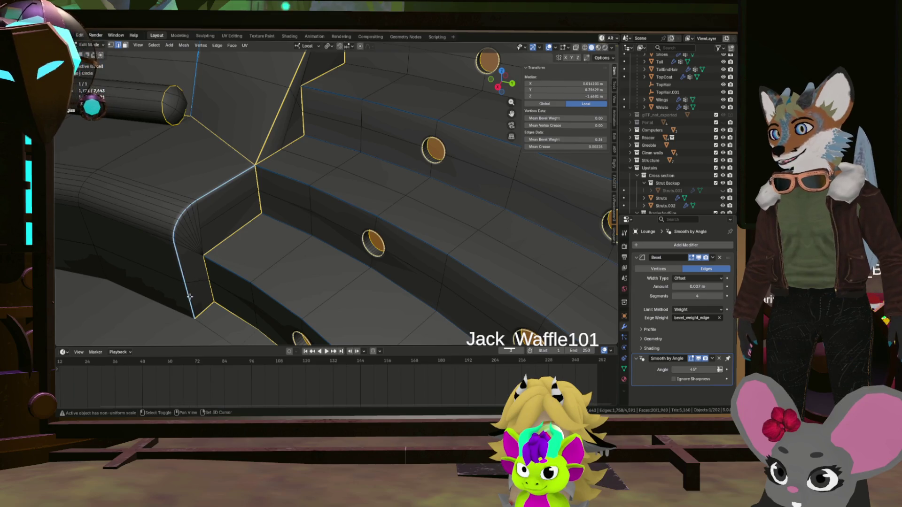
pyautogui.scroll(-5, 282, 212)
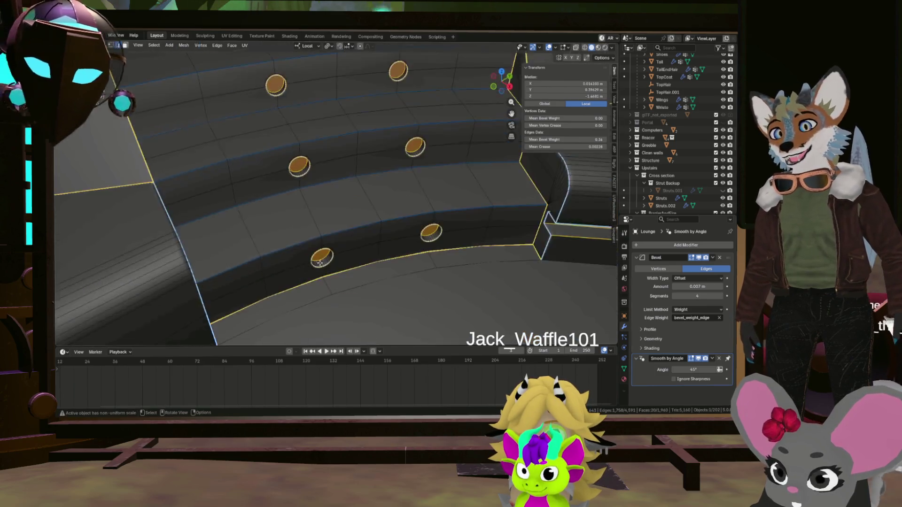
pyautogui.moveTo(394, 233)
pyautogui.mouseDown(button='middle')
pyautogui.moveTo(351, 175)
pyautogui.moveTo(336, 201)
pyautogui.moveTo(261, 195)
pyautogui.mouseUp(button='middle')
pyautogui.scroll(3, 351, 175)
pyautogui.scroll(3, 348, 177)
pyautogui.scroll(-3, 338, 197)
pyautogui.scroll(3, 282, 197)
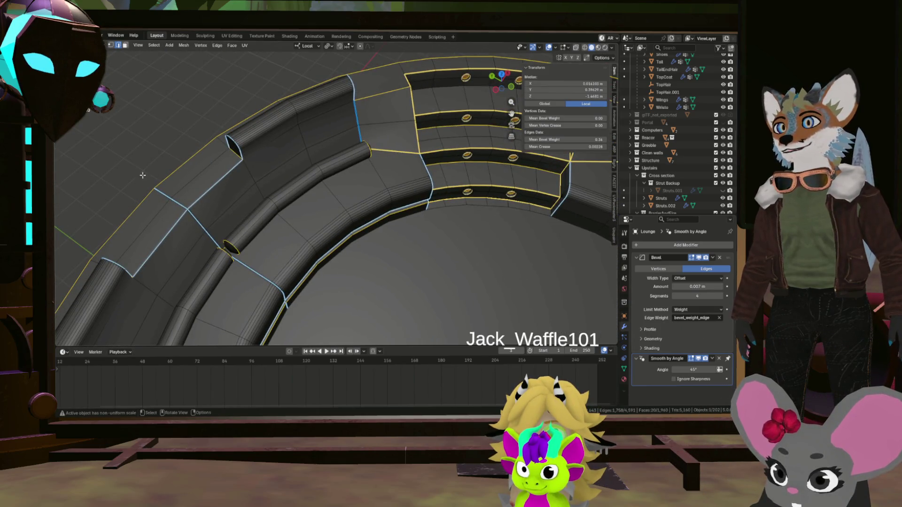
pyautogui.scroll(-4, 302, 253)
pyautogui.moveTo(302, 253)
pyautogui.mouseDown(button='middle')
pyautogui.moveTo(289, 201)
pyautogui.moveTo(260, 265)
pyautogui.moveTo(268, 211)
pyautogui.moveTo(253, 183)
pyautogui.moveTo(313, 204)
pyautogui.moveTo(309, 284)
pyautogui.mouseUp(button='middle')
pyautogui.scroll(4, 287, 196)
pyautogui.scroll(-5, 287, 196)
pyautogui.scroll(3, 268, 212)
pyautogui.scroll(3, 248, 167)
pyautogui.scroll(3, 249, 166)
pyautogui.moveTo(361, 272)
pyautogui.mouseDown(button='middle')
pyautogui.moveTo(338, 233)
pyautogui.moveTo(303, 254)
pyautogui.moveTo(275, 251)
pyautogui.moveTo(235, 204)
pyautogui.moveTo(212, 201)
pyautogui.moveTo(274, 223)
pyautogui.moveTo(282, 233)
pyautogui.moveTo(212, 211)
pyautogui.mouseUp(button='middle')
pyautogui.scroll(-4, 275, 223)
pyautogui.scroll(4, 271, 229)
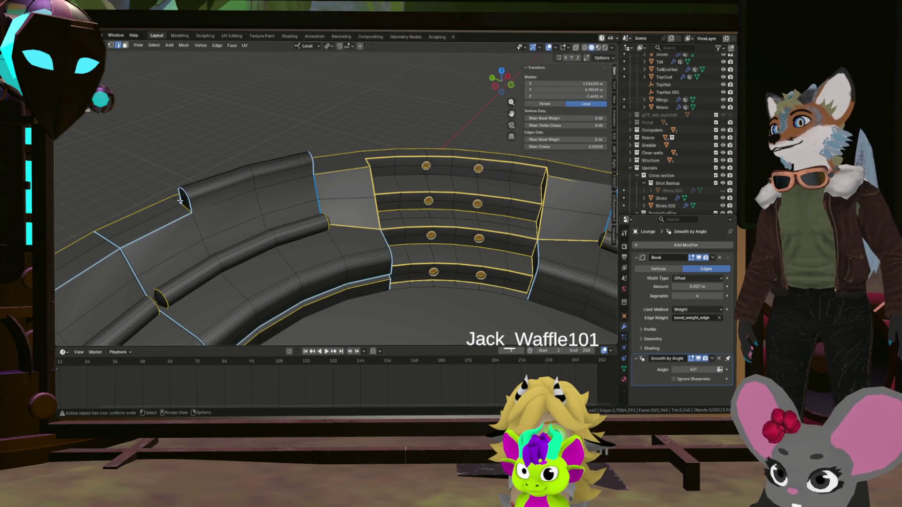
pyautogui.moveTo(265, 180); pyautogui.dragTo(288, 192, button='middle')
pyautogui.scroll(5, 289, 192)
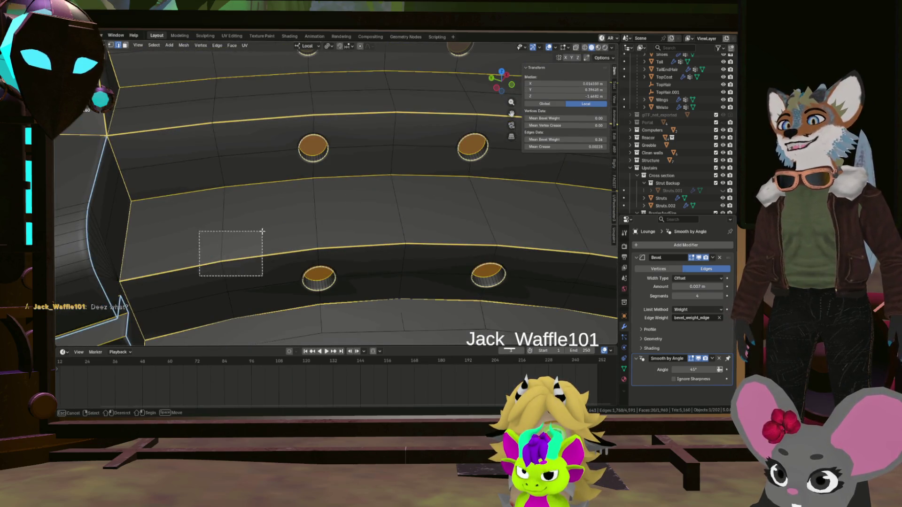
pyautogui.moveTo(261, 231); pyautogui.dragTo(264, 233)
pyautogui.hotkey('ctrl', 'x')
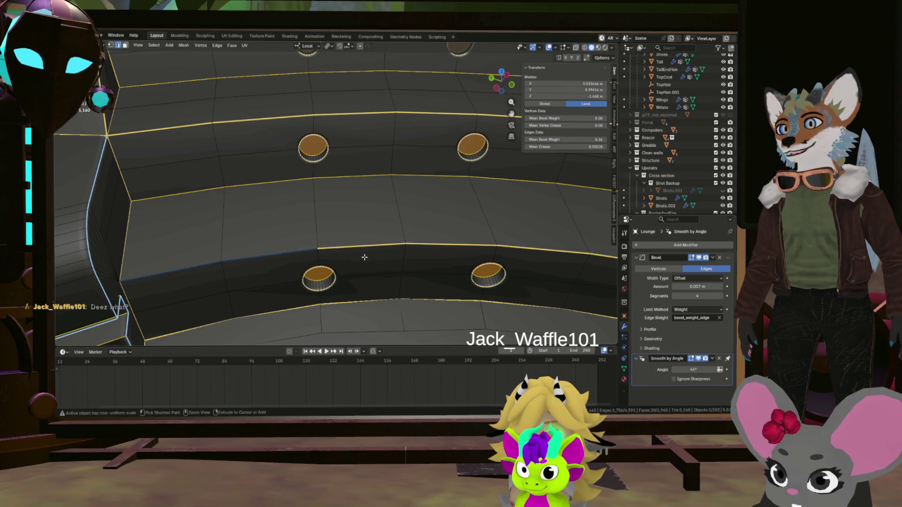
# Step: Deselect remaining unwanted row edges across the panels, then view the whole ring from above
pyautogui.moveTo(377, 254); pyautogui.dragTo(419, 235)
pyautogui.keyDown('shift'); pyautogui.moveTo(419, 240); pyautogui.dragTo(441, 253, button='middle'); pyautogui.keyUp('shift')
pyautogui.moveTo(466, 206)
pyautogui.mouseDown(button='middle')
pyautogui.moveTo(440, 244)
pyautogui.moveTo(338, 226)
pyautogui.mouseUp(button='middle')
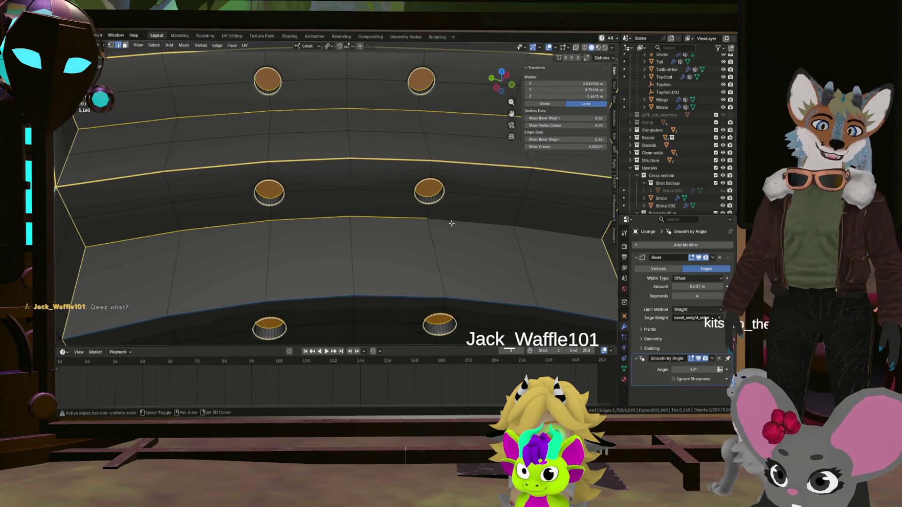
pyautogui.moveTo(173, 242); pyautogui.dragTo(203, 224)
pyautogui.moveTo(205, 224); pyautogui.dragTo(329, 238, button='middle')
pyautogui.moveTo(408, 216)
pyautogui.mouseDown(button='middle')
pyautogui.moveTo(429, 188)
pyautogui.moveTo(310, 223)
pyautogui.moveTo(331, 205)
pyautogui.moveTo(382, 190)
pyautogui.moveTo(384, 197)
pyautogui.mouseUp(button='middle')
pyautogui.scroll(-2, 382, 189)
pyautogui.scroll(-3, 387, 190)
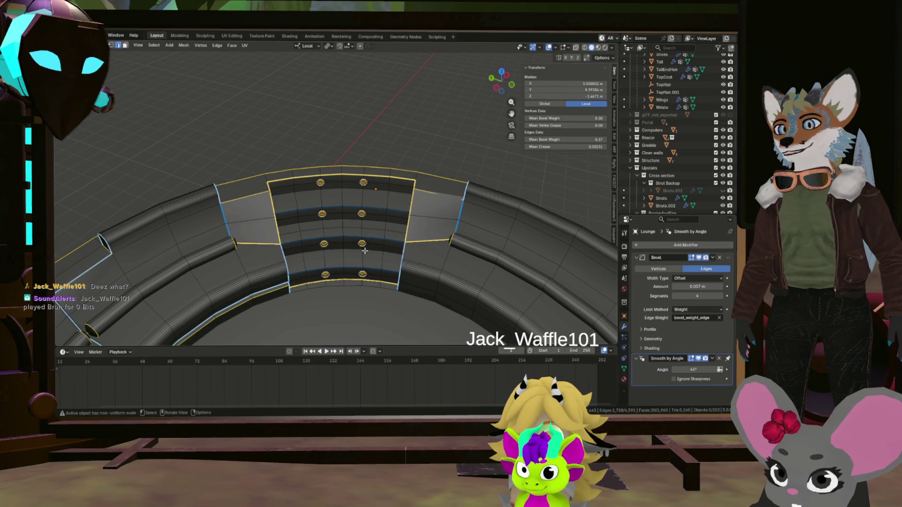
pyautogui.scroll(6, 216, 216)
pyautogui.scroll(-6, 258, 277)
pyautogui.moveTo(257, 247)
pyautogui.mouseDown(button='middle')
pyautogui.moveTo(220, 146)
pyautogui.moveTo(253, 122)
pyautogui.mouseUp(button='middle')
pyautogui.scroll(-5, 190, 123)
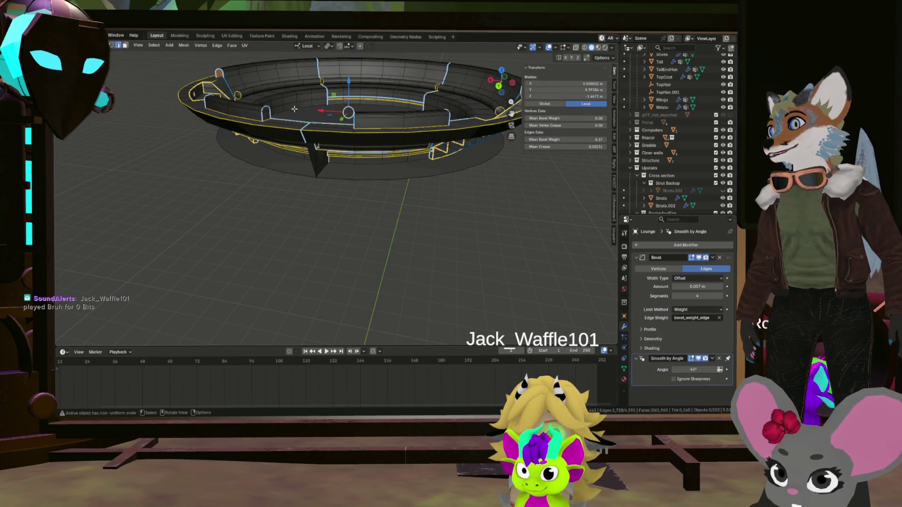
pyautogui.press('KP_7')
pyautogui.scroll(5, 353, 176)
pyautogui.moveTo(352, 177)
pyautogui.mouseDown(button='middle')
pyautogui.moveTo(424, 193)
pyautogui.moveTo(350, 133)
pyautogui.mouseUp(button='middle')
pyautogui.scroll(-5, 424, 192)
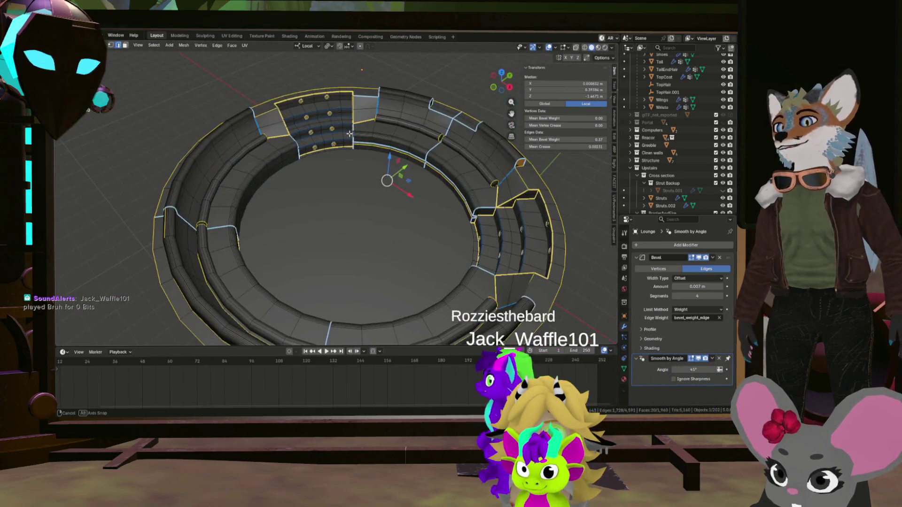
pyautogui.scroll(5, 349, 133)
pyautogui.scroll(-5, 318, 106)
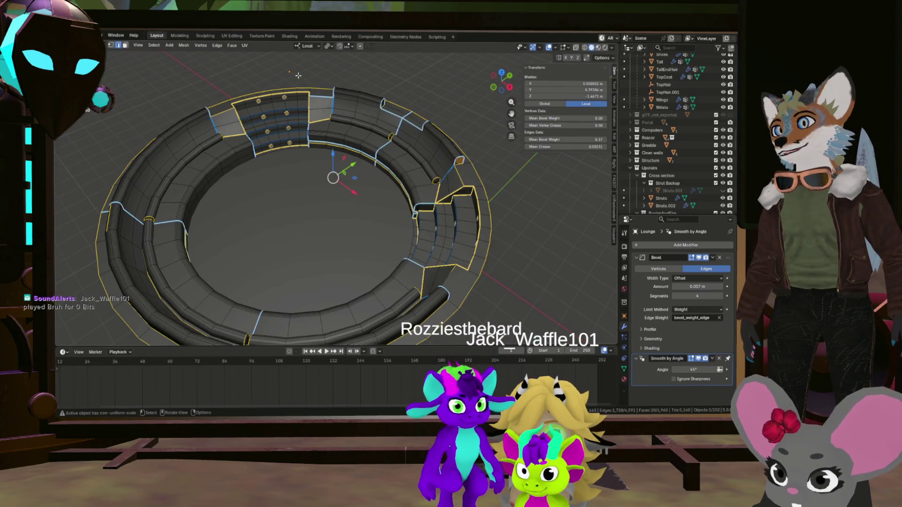
pyautogui.scroll(5, 298, 75)
pyautogui.scroll(4, 282, 84)
pyautogui.moveTo(282, 85)
pyautogui.mouseDown(button='middle')
pyautogui.moveTo(238, 111)
pyautogui.moveTo(424, 185)
pyautogui.mouseUp(button='middle')
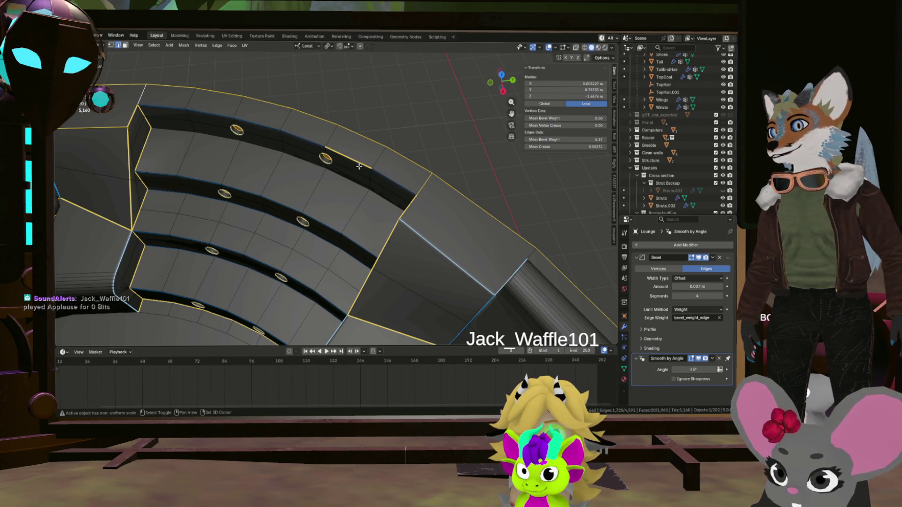
pyautogui.scroll(-4, 442, 213)
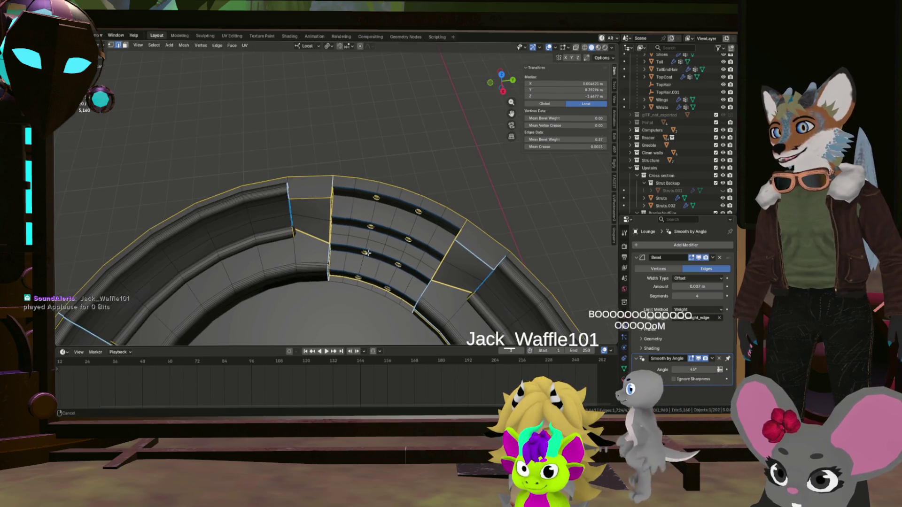
pyautogui.moveTo(423, 225); pyautogui.dragTo(361, 169, button='middle')
pyautogui.scroll(-2, 360, 167)
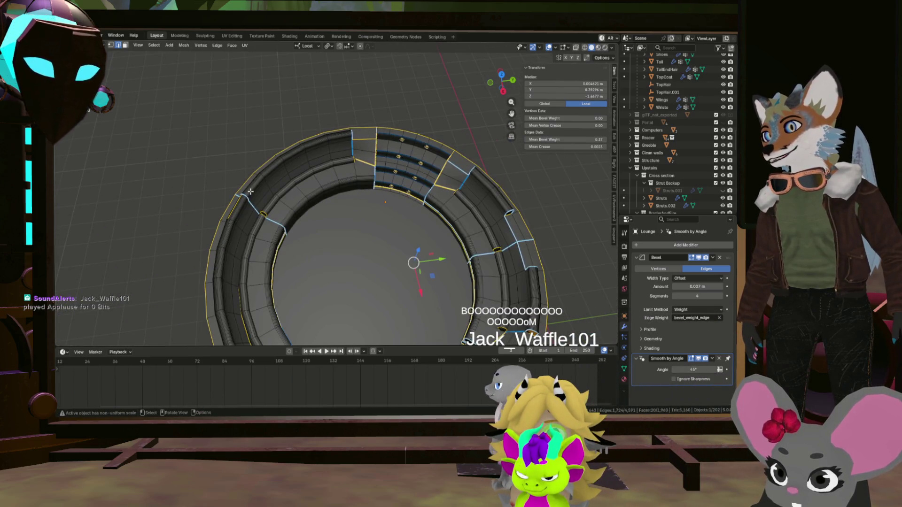
pyautogui.scroll(3, 250, 192)
pyautogui.moveTo(317, 197)
pyautogui.mouseDown(button='middle')
pyautogui.moveTo(407, 164)
pyautogui.moveTo(353, 211)
pyautogui.moveTo(382, 297)
pyautogui.mouseUp(button='middle')
pyautogui.scroll(4, 289, 162)
pyautogui.moveTo(288, 162); pyautogui.dragTo(283, 155, button='middle')
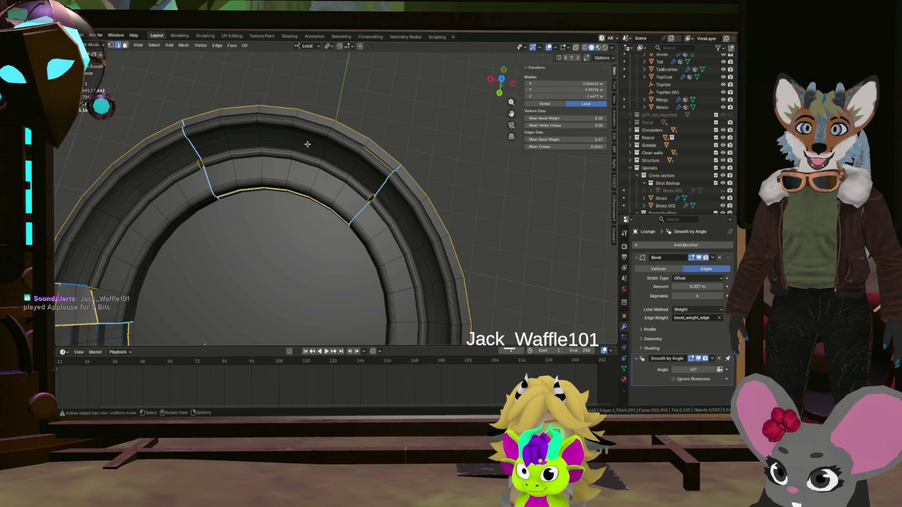
pyautogui.scroll(-4, 307, 144)
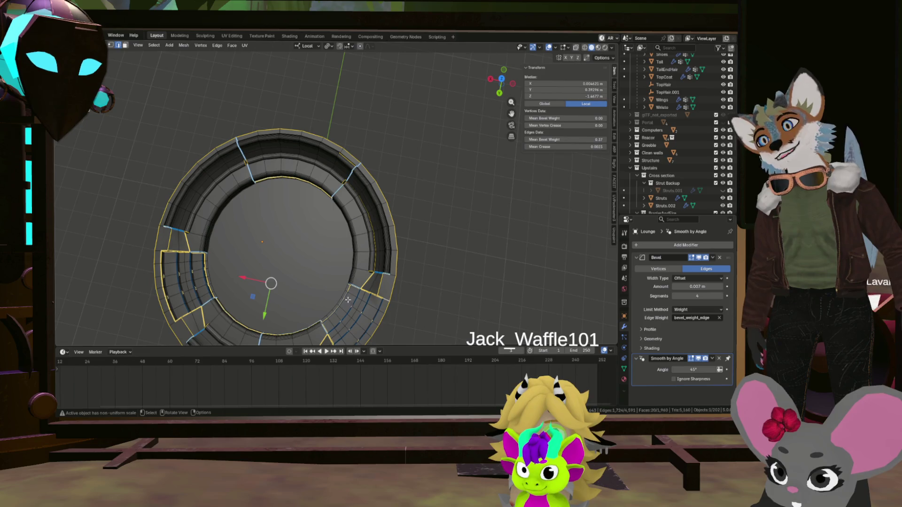
pyautogui.moveTo(287, 230)
pyautogui.mouseDown(button='middle')
pyautogui.moveTo(233, 212)
pyautogui.moveTo(217, 156)
pyautogui.moveTo(240, 152)
pyautogui.moveTo(268, 222)
pyautogui.moveTo(411, 184)
pyautogui.mouseUp(button='middle')
pyautogui.scroll(-3, 218, 156)
pyautogui.scroll(5, 256, 144)
pyautogui.scroll(-4, 255, 144)
pyautogui.scroll(4, 269, 222)
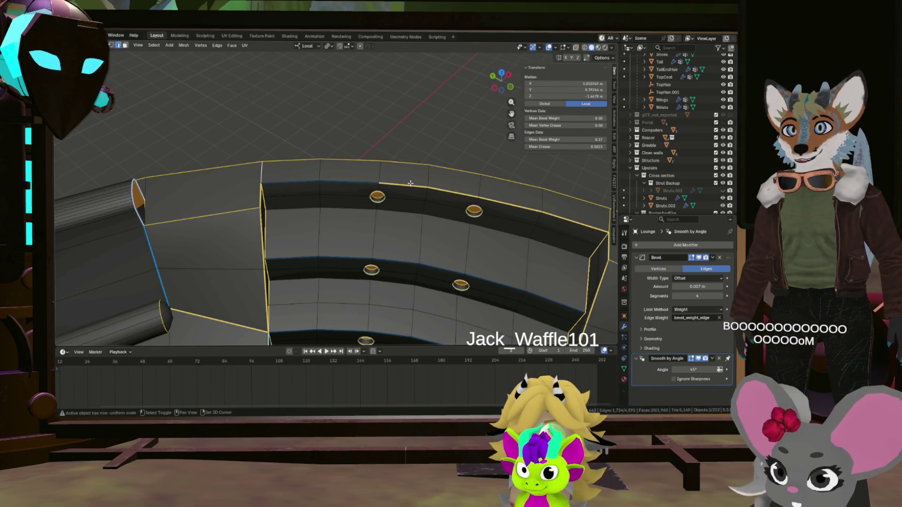
pyautogui.scroll(-5, 559, 218)
pyautogui.moveTo(494, 211)
pyautogui.mouseDown(button='middle')
pyautogui.moveTo(439, 203)
pyautogui.moveTo(394, 212)
pyautogui.mouseUp(button='middle')
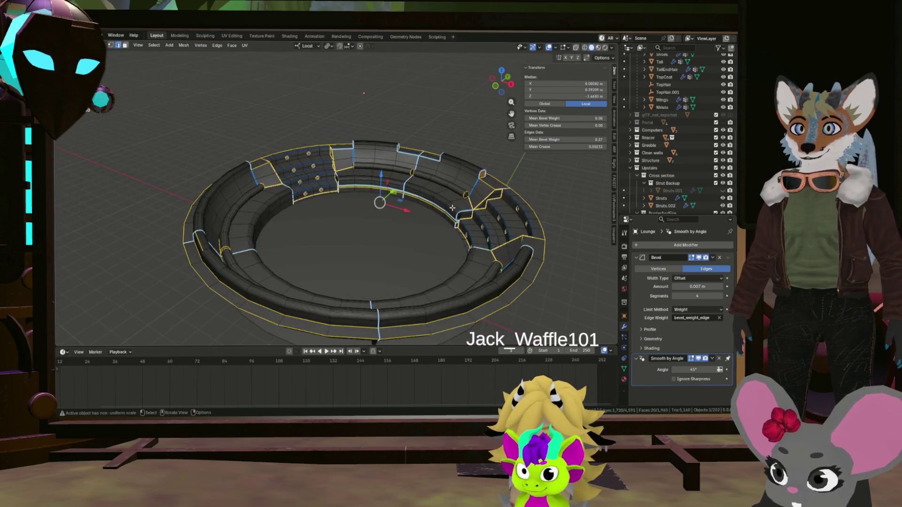
pyautogui.scroll(5, 395, 211)
pyautogui.scroll(3, 458, 230)
pyautogui.moveTo(457, 230); pyautogui.dragTo(408, 219, button='middle')
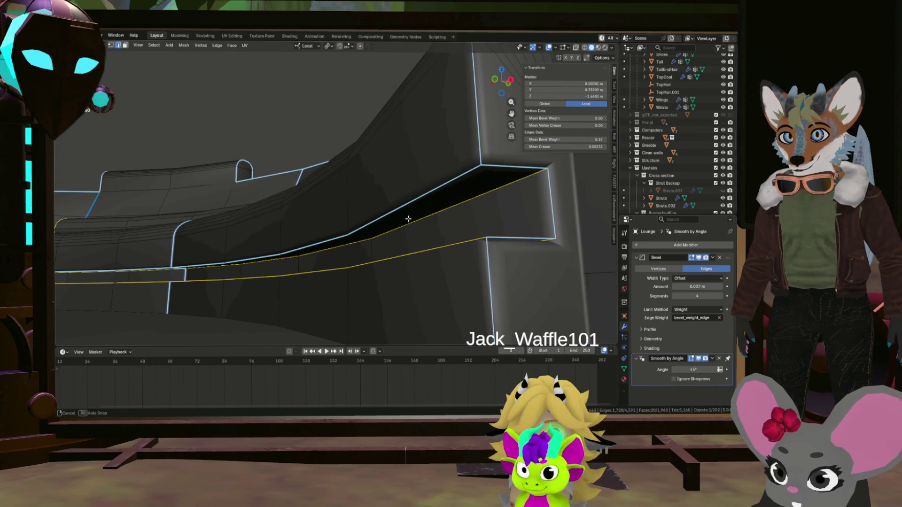
pyautogui.moveTo(408, 220); pyautogui.dragTo(409, 215, button='middle')
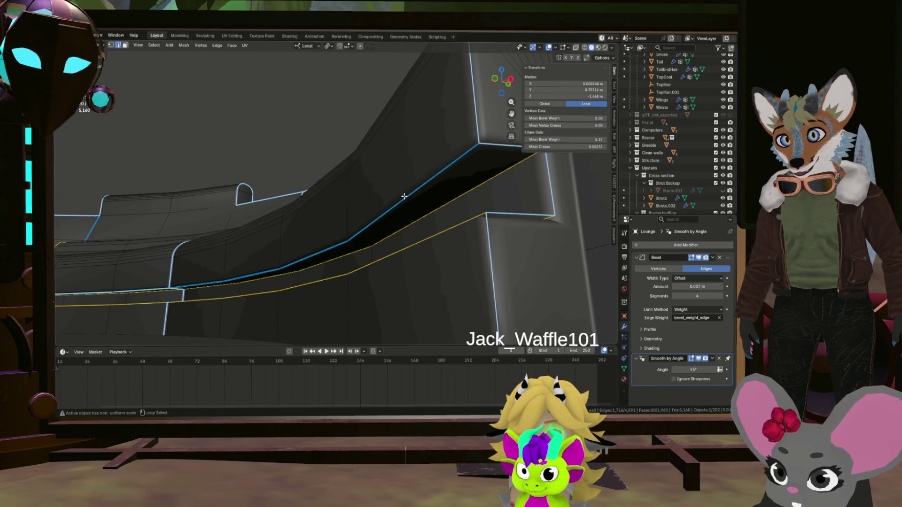
pyautogui.scroll(-3, 382, 261)
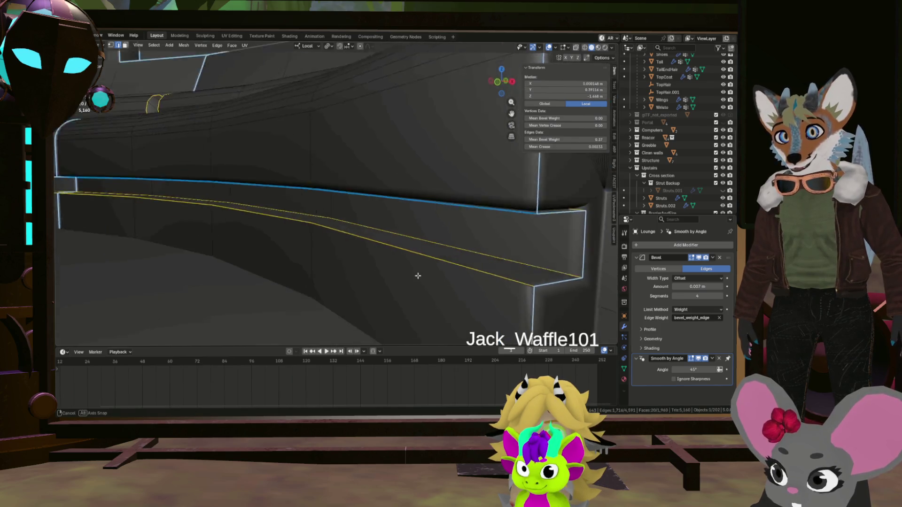
pyautogui.moveTo(382, 262); pyautogui.dragTo(359, 189, button='middle')
pyautogui.scroll(4, 374, 236)
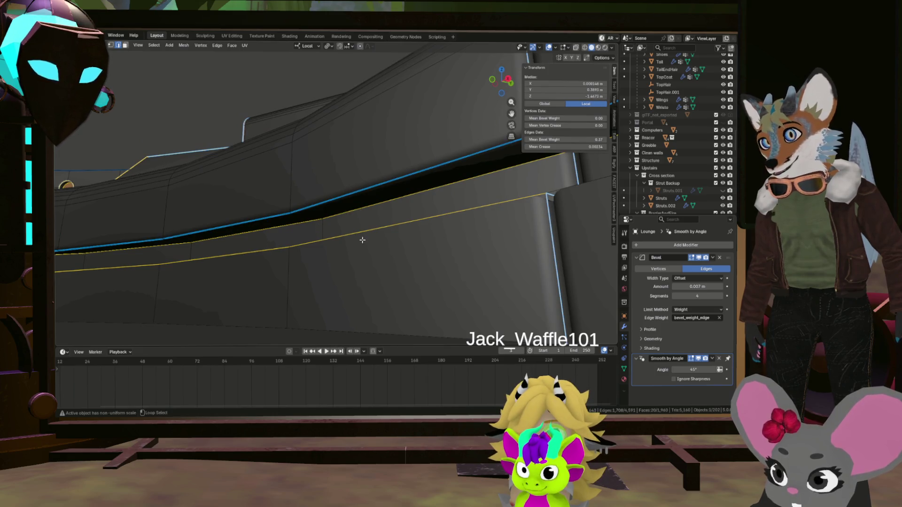
pyautogui.moveTo(363, 233)
pyautogui.mouseDown(button='middle')
pyautogui.moveTo(306, 202)
pyautogui.moveTo(317, 212)
pyautogui.moveTo(286, 222)
pyautogui.mouseUp(button='middle')
pyautogui.scroll(3, 343, 199)
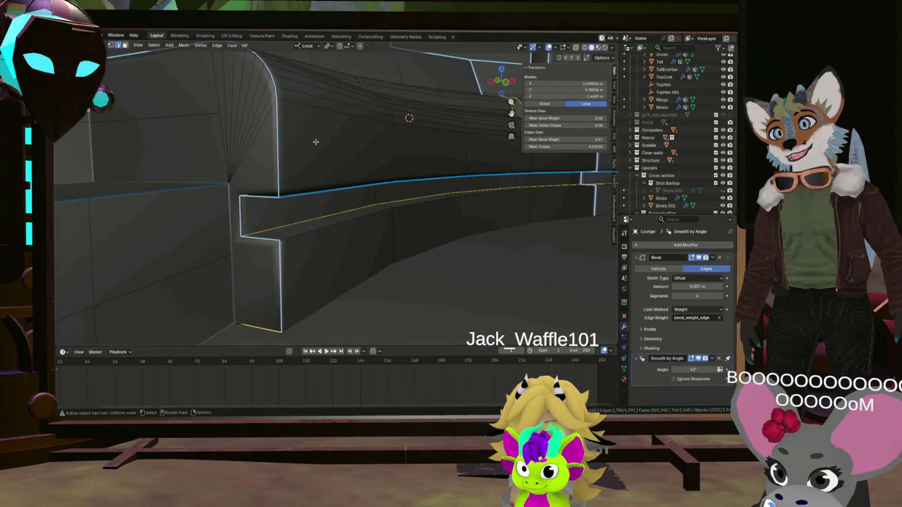
pyautogui.moveTo(270, 190); pyautogui.dragTo(280, 193, button='middle')
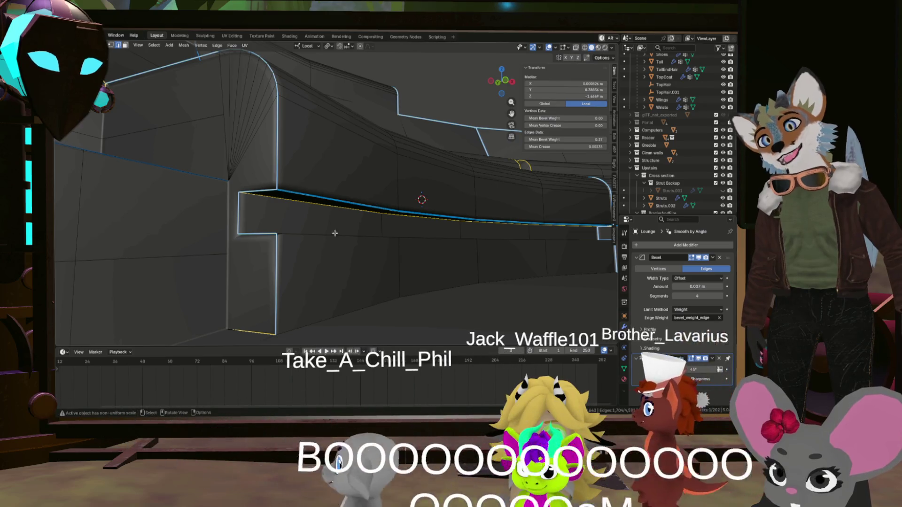
pyautogui.moveTo(320, 239)
pyautogui.mouseDown(button='middle')
pyautogui.moveTo(183, 144)
pyautogui.moveTo(264, 202)
pyautogui.moveTo(226, 271)
pyautogui.moveTo(212, 239)
pyautogui.moveTo(210, 197)
pyautogui.moveTo(205, 212)
pyautogui.moveTo(256, 225)
pyautogui.mouseUp(button='middle')
pyautogui.scroll(-3, 211, 170)
pyautogui.scroll(4, 233, 254)
pyautogui.moveTo(311, 232); pyautogui.dragTo(303, 238, button='middle')
# Step: Mark the selected section-border edges as seams, select the linked tube strips and hide everything else
pyautogui.rightClick(296, 239)
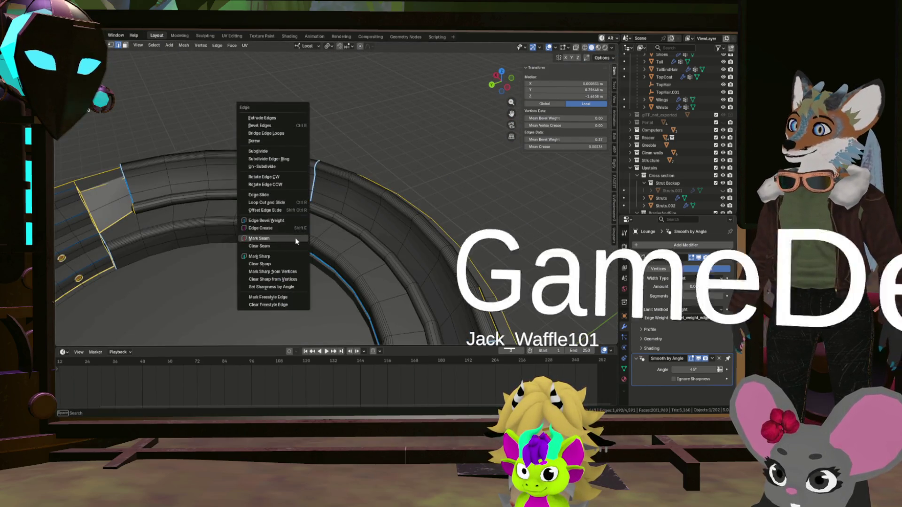
pyautogui.click(296, 238)
pyautogui.moveTo(327, 230); pyautogui.dragTo(331, 236, button='middle')
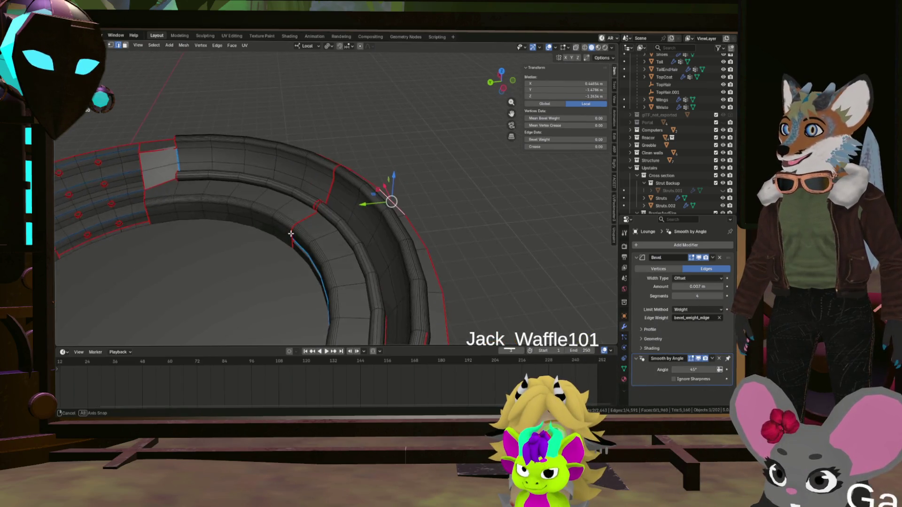
pyautogui.scroll(2, 335, 241)
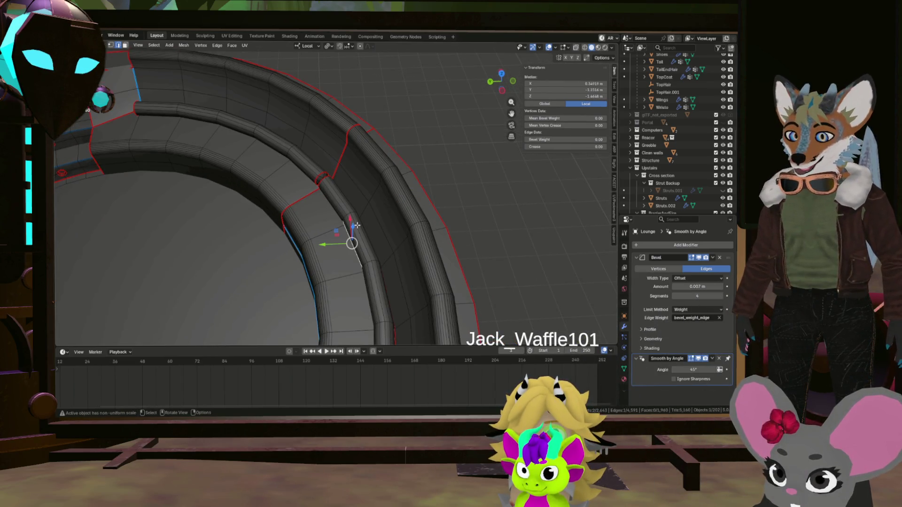
pyautogui.hotkey('ctrl', 'l')
pyautogui.scroll(-5, 307, 164)
pyautogui.moveTo(211, 232); pyautogui.dragTo(189, 242, button='middle')
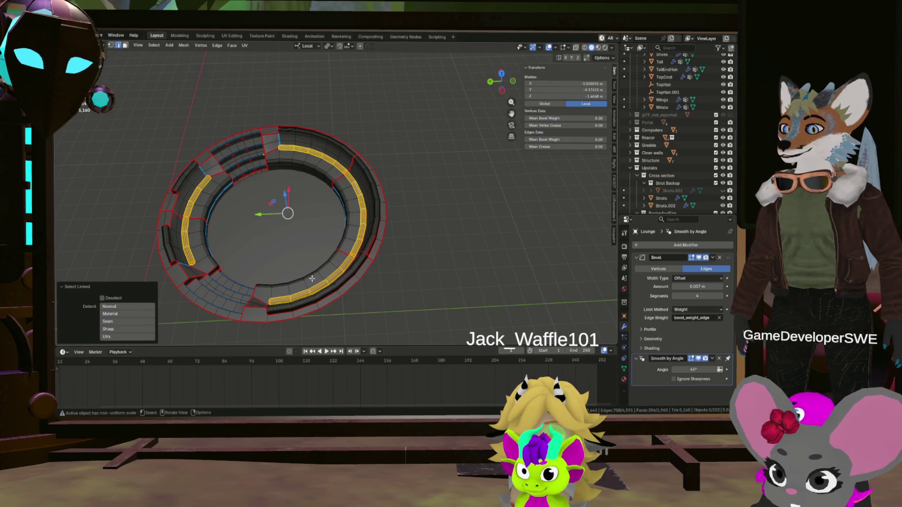
pyautogui.hotkey('shift', 'h')
pyautogui.scroll(3, 312, 278)
pyautogui.hotkey('alt', 'a')
pyautogui.moveTo(312, 278)
pyautogui.mouseDown(button='middle')
pyautogui.moveTo(335, 241)
pyautogui.moveTo(235, 276)
pyautogui.mouseUp(button='middle')
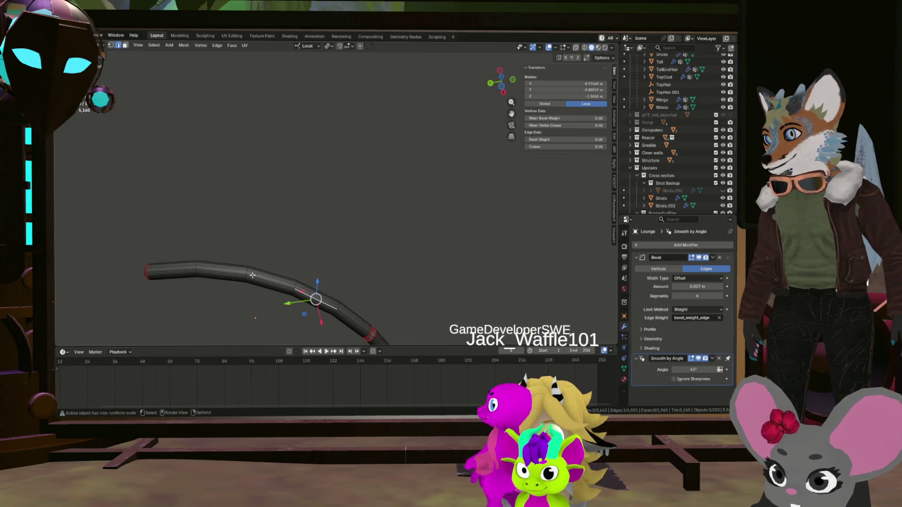
pyautogui.scroll(4, 236, 276)
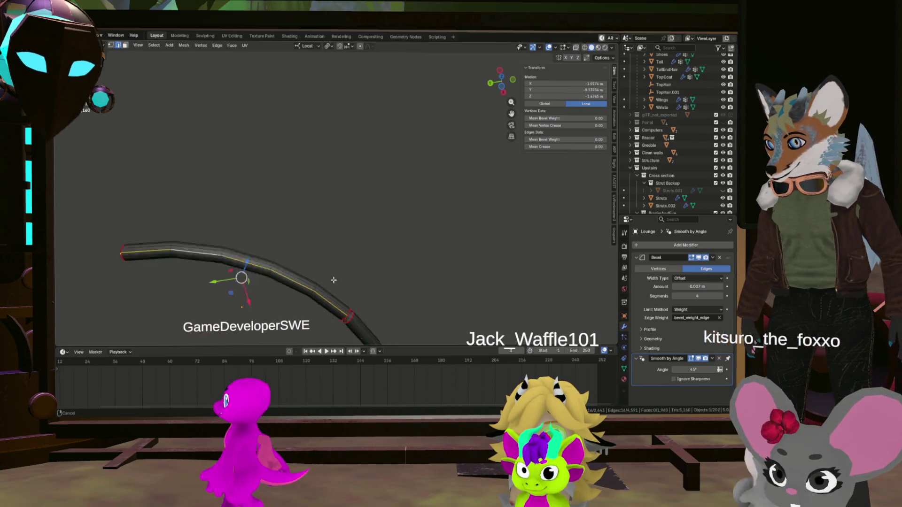
pyautogui.moveTo(236, 275); pyautogui.dragTo(277, 266, button='middle')
pyautogui.scroll(-4, 277, 266)
pyautogui.scroll(4, 269, 254)
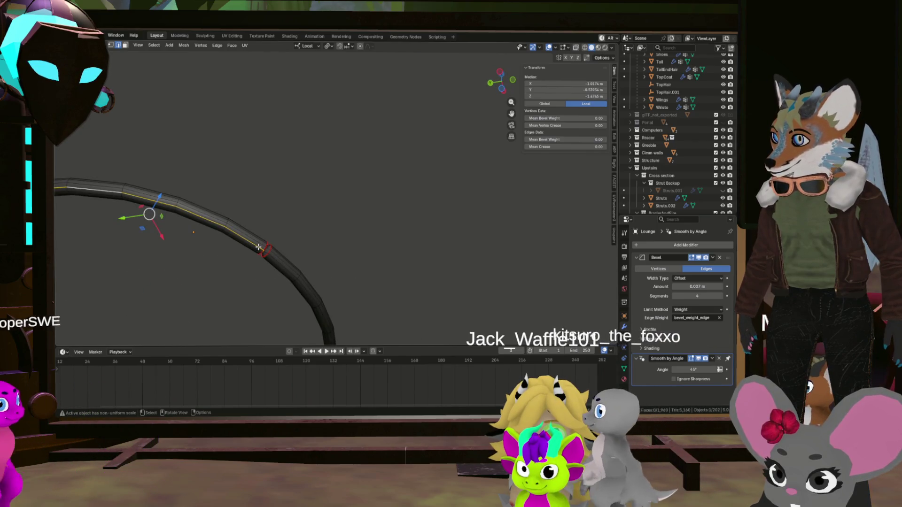
# Step: Pick a shortest edge path along the isolated tube and mark it as a seam
pyautogui.keyDown('shift'); pyautogui.moveTo(260, 245); pyautogui.dragTo(166, 215, button='middle'); pyautogui.keyUp('shift')
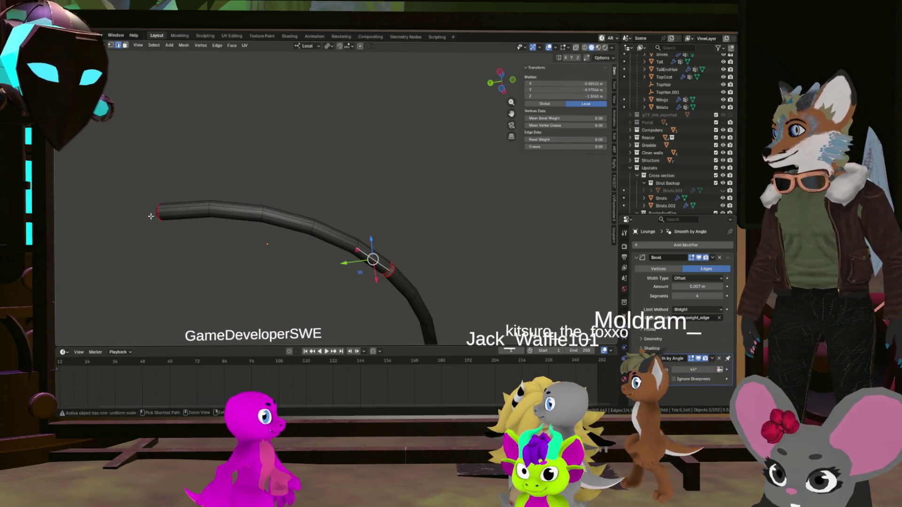
pyautogui.keyDown('ctrl'); pyautogui.click(166, 215); pyautogui.keyUp('ctrl')
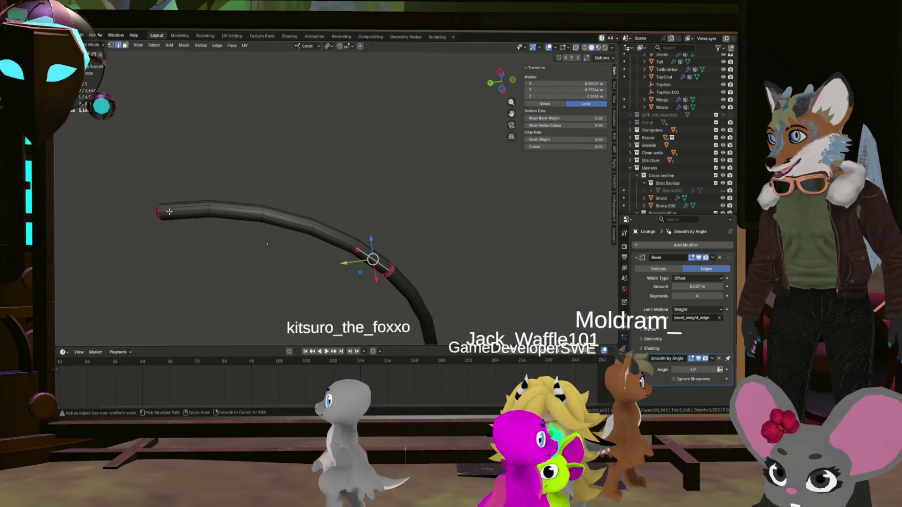
pyautogui.scroll(5, 239, 234)
pyautogui.scroll(3, 247, 197)
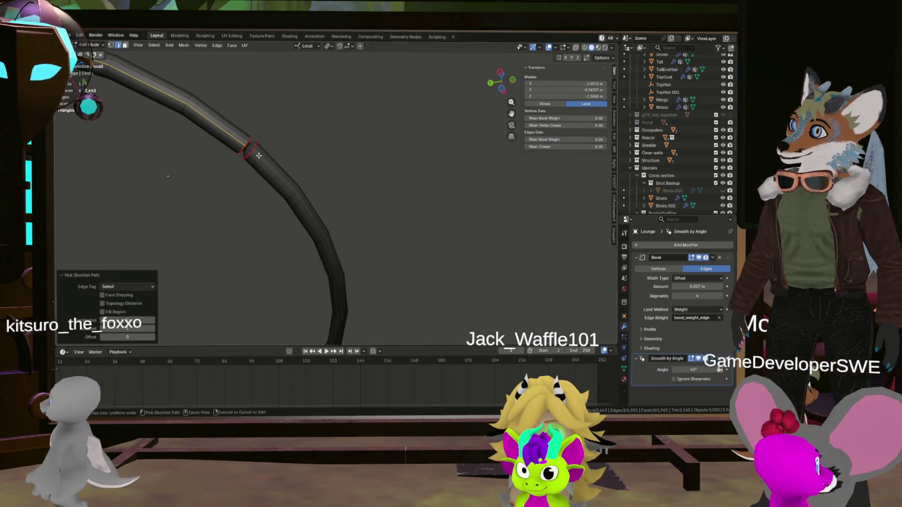
pyautogui.moveTo(260, 155)
pyautogui.mouseDown(button='middle')
pyautogui.moveTo(271, 215)
pyautogui.moveTo(255, 274)
pyautogui.moveTo(286, 172)
pyautogui.moveTo(382, 197)
pyautogui.mouseUp(button='middle')
pyautogui.keyDown('ctrl'); pyautogui.click(254, 274); pyautogui.keyUp('ctrl')
pyautogui.moveTo(329, 189)
pyautogui.mouseDown(button='middle')
pyautogui.moveTo(303, 205)
pyautogui.moveTo(410, 226)
pyautogui.moveTo(442, 255)
pyautogui.mouseUp(button='middle')
pyautogui.keyDown('ctrl'); pyautogui.click(410, 227); pyautogui.keyUp('ctrl')
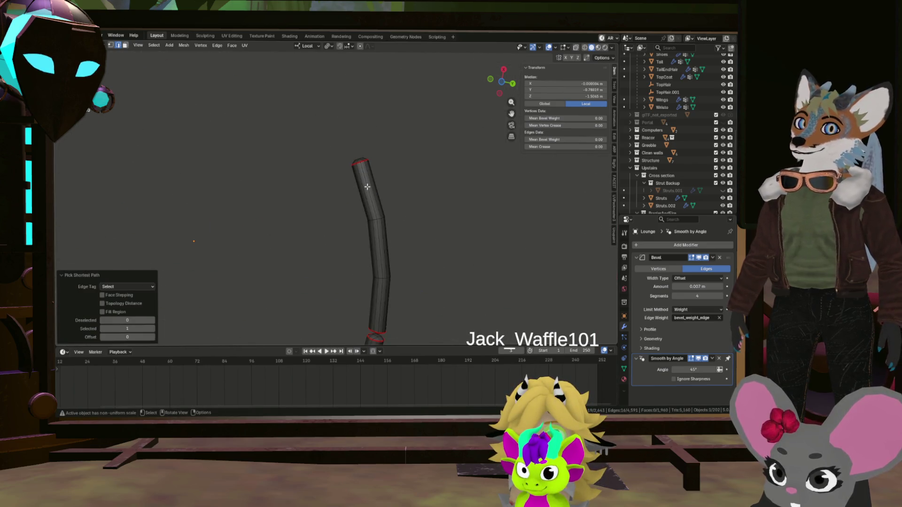
pyautogui.hotkey('ctrl', 'e')
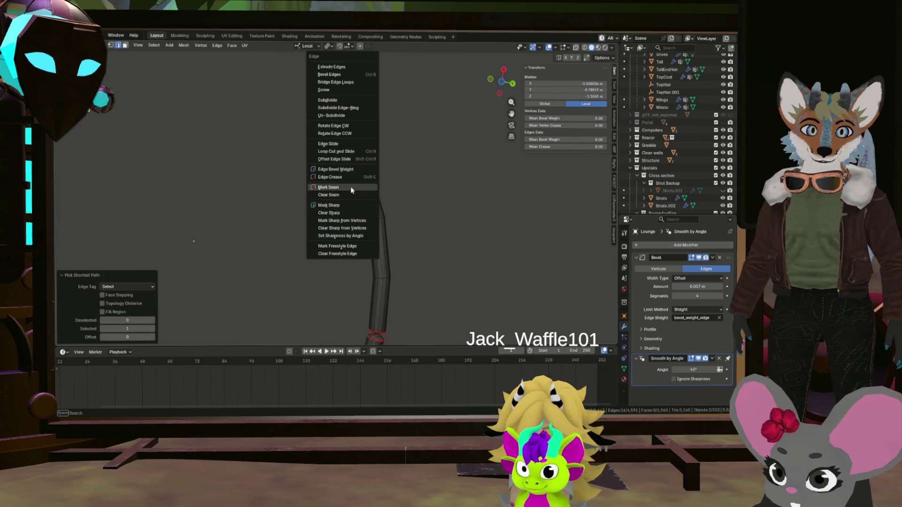
pyautogui.click(351, 187)
# Step: Select the edge path along the whole tube top and mark it as a seam
pyautogui.moveTo(350, 198); pyautogui.dragTo(318, 179, button='middle')
pyautogui.keyDown('ctrl'); pyautogui.click(352, 167); pyautogui.keyUp('ctrl')
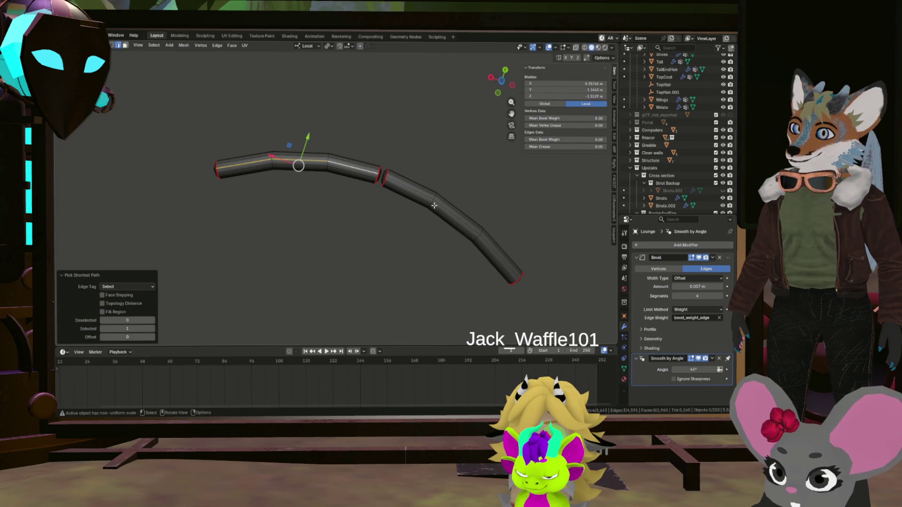
pyautogui.keyDown('ctrl'); pyautogui.click(495, 257); pyautogui.keyUp('ctrl')
pyautogui.hotkey('ctrl', 'e')
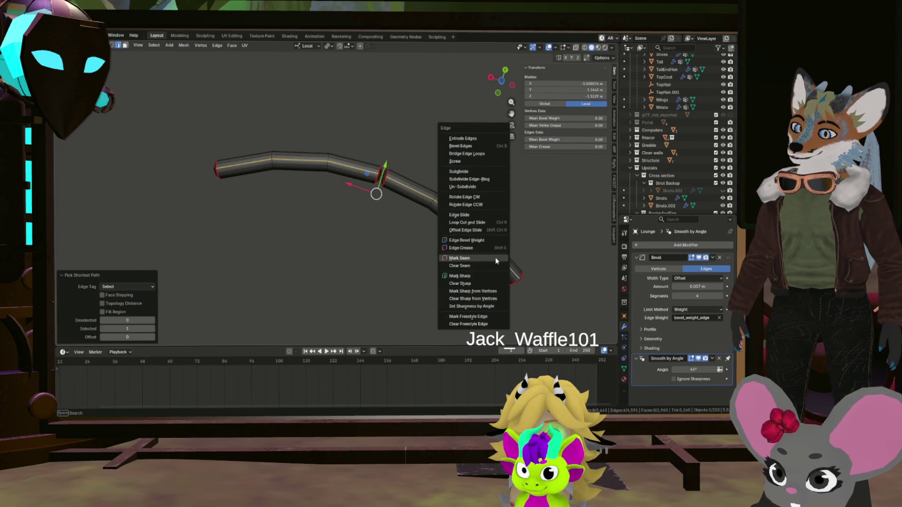
pyautogui.click(495, 257)
pyautogui.scroll(-3, 386, 245)
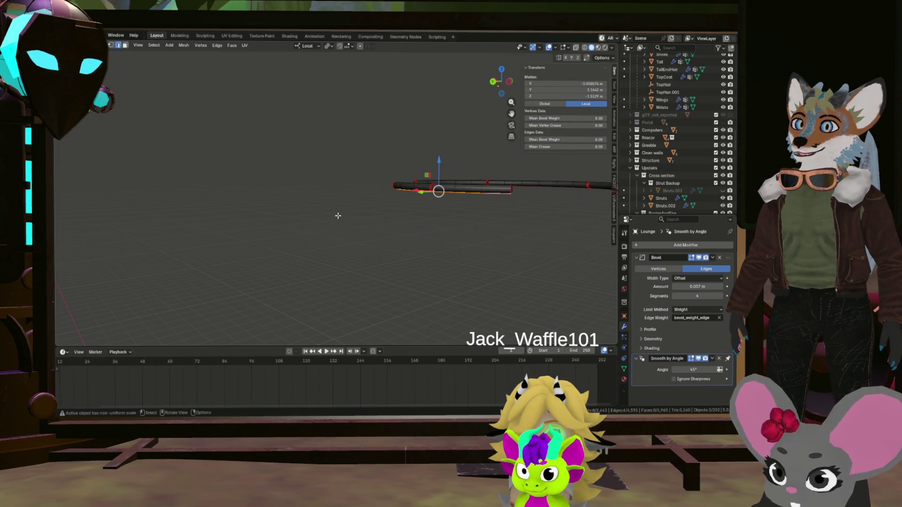
# Step: Reveal the hidden ring geometry and select the entire mesh
pyautogui.hotkey('alt', 'h')
pyautogui.moveTo(423, 198)
pyautogui.mouseDown(button='middle')
pyautogui.moveTo(400, 215)
pyautogui.moveTo(389, 191)
pyautogui.mouseUp(button='middle')
pyautogui.click(399, 214)
pyautogui.press('a')
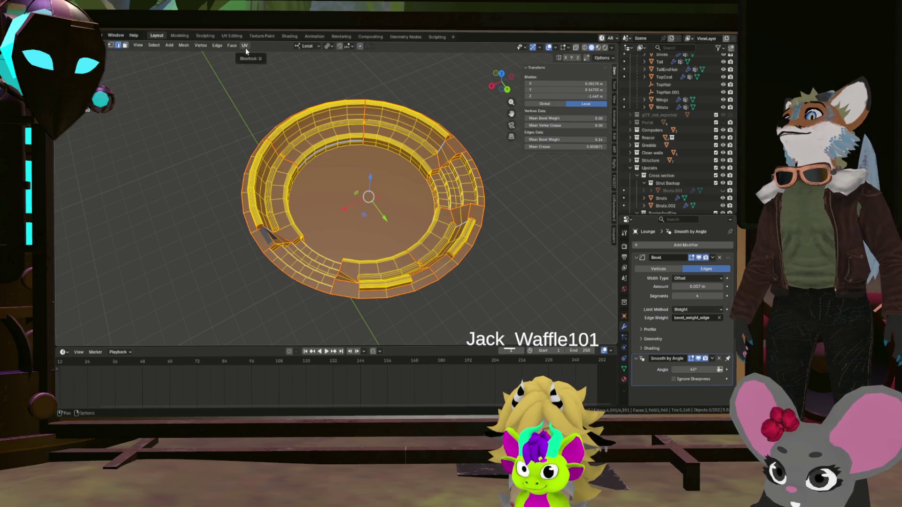
# Step: Switch to the UV Editing workspace to show the ring's UV layout
pyautogui.click(230, 36)
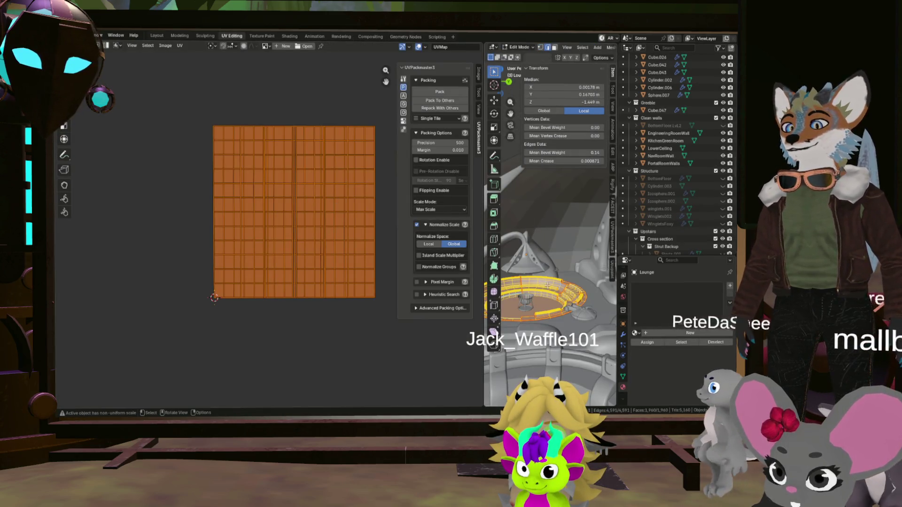
# Step: Isolate the ring, unwrap it with Minimum Stretch into UV islands, then return to object mode
pyautogui.press('/')
pyautogui.moveTo(547, 286); pyautogui.dragTo(483, 216, button='middle')
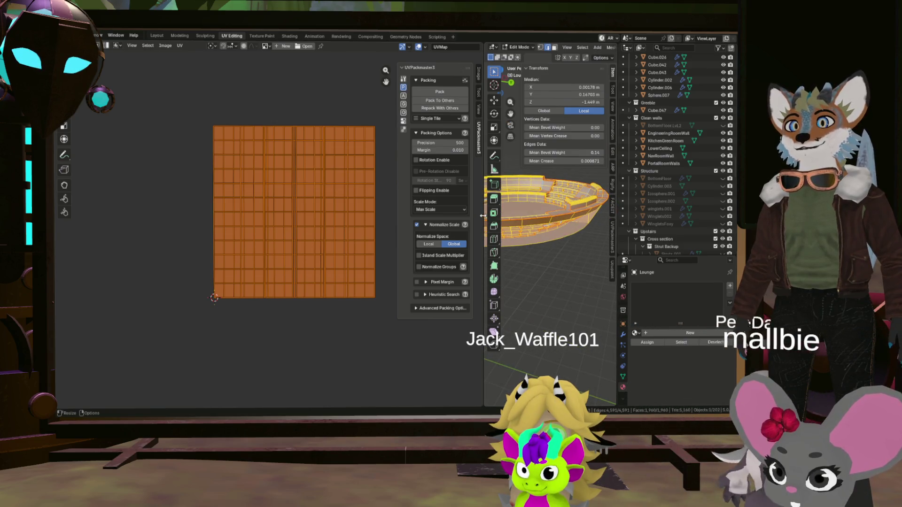
pyautogui.moveTo(483, 215); pyautogui.dragTo(328, 215)
pyautogui.scroll(-3, 197, 198)
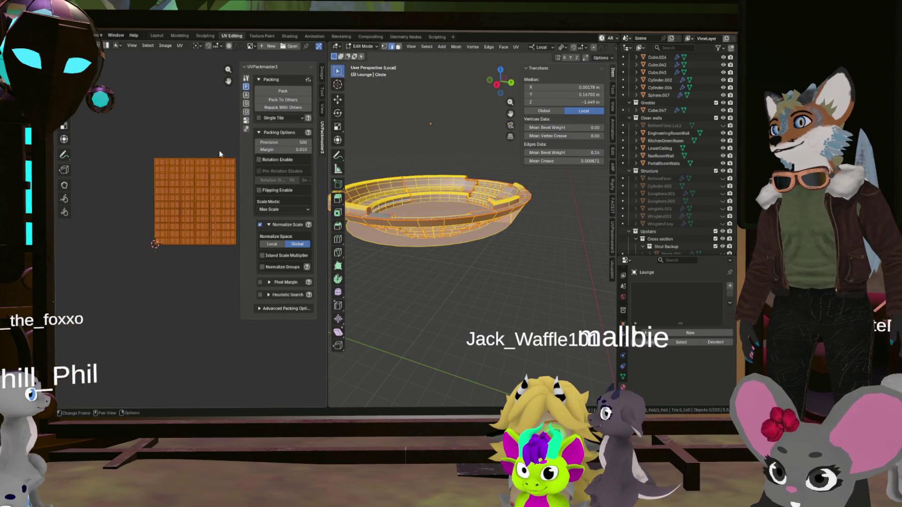
pyautogui.press('n')
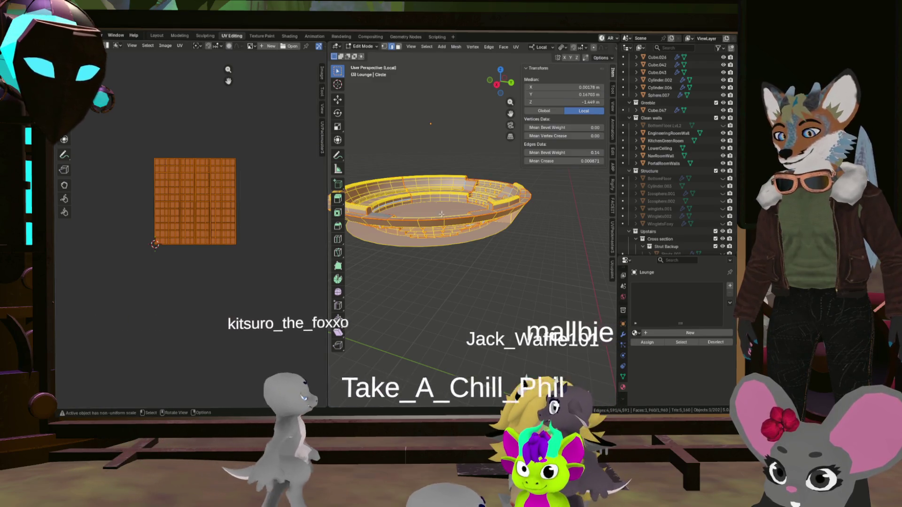
pyautogui.scroll(2, 193, 184)
pyautogui.scroll(2, 193, 183)
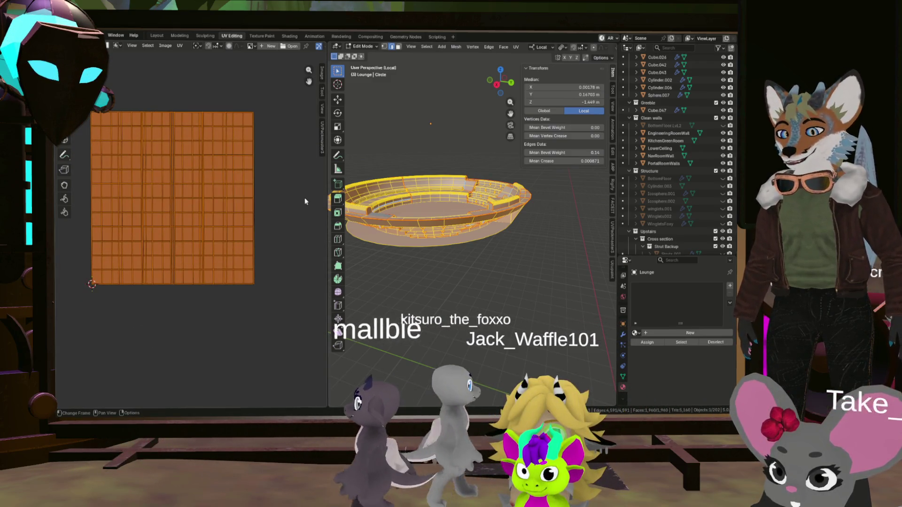
pyautogui.press('u')
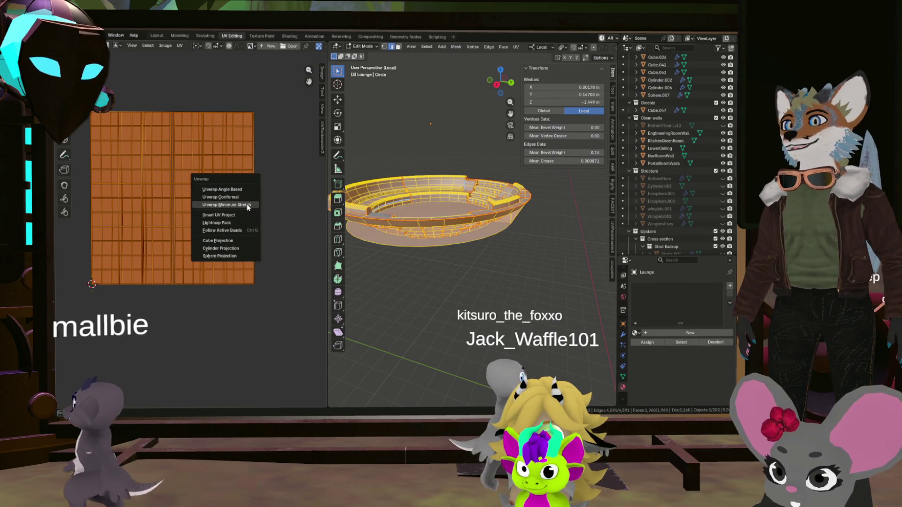
pyautogui.click(247, 206)
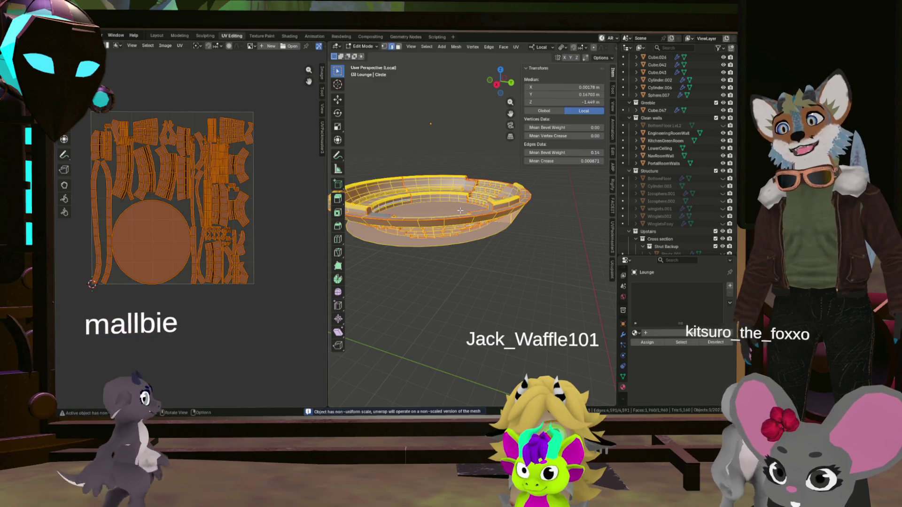
pyautogui.moveTo(446, 197); pyautogui.dragTo(471, 161, button='middle')
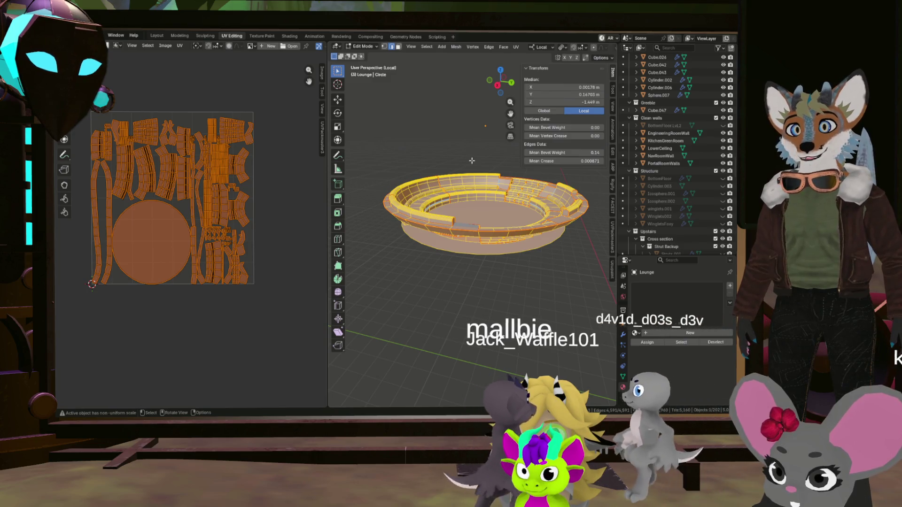
pyautogui.press('Tab')
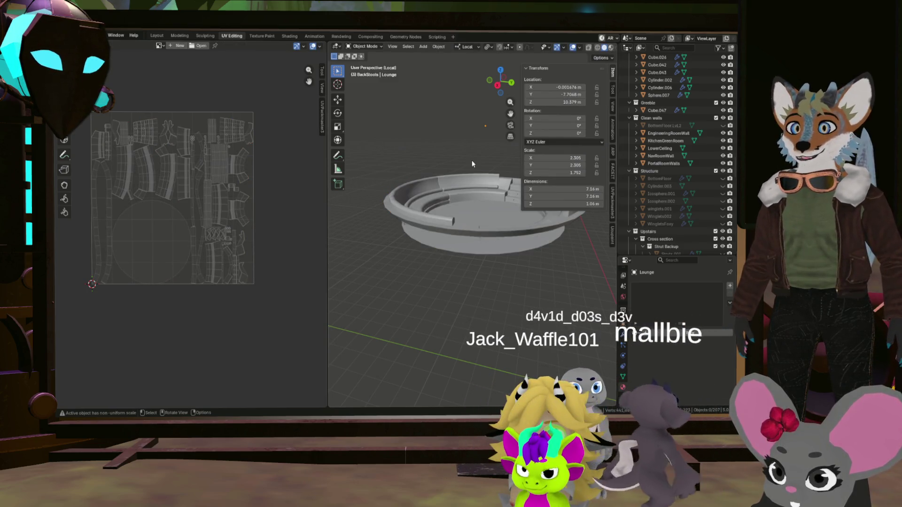
# Step: Apply Rotation & Scale to the ring via Ctrl+A, then orbit to check it
pyautogui.rightClick(475, 180)
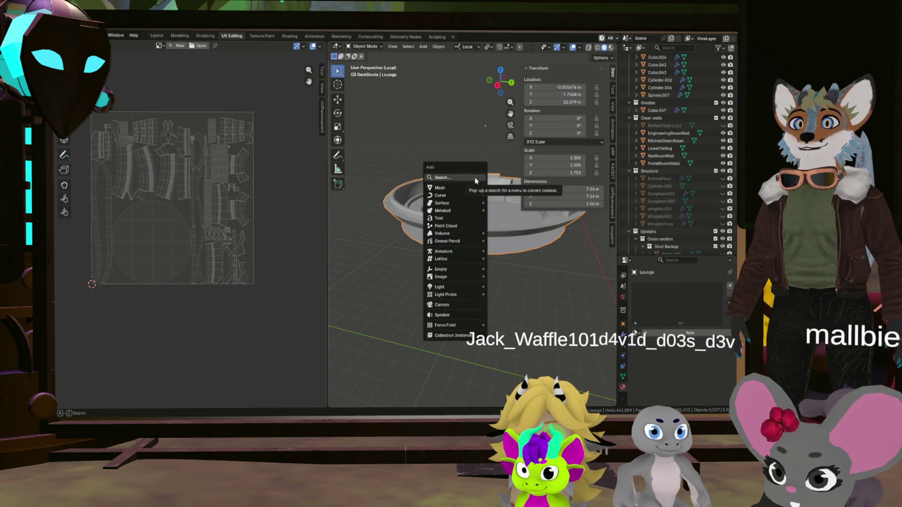
pyautogui.press('Escape')
pyautogui.hotkey('ctrl', 'a')
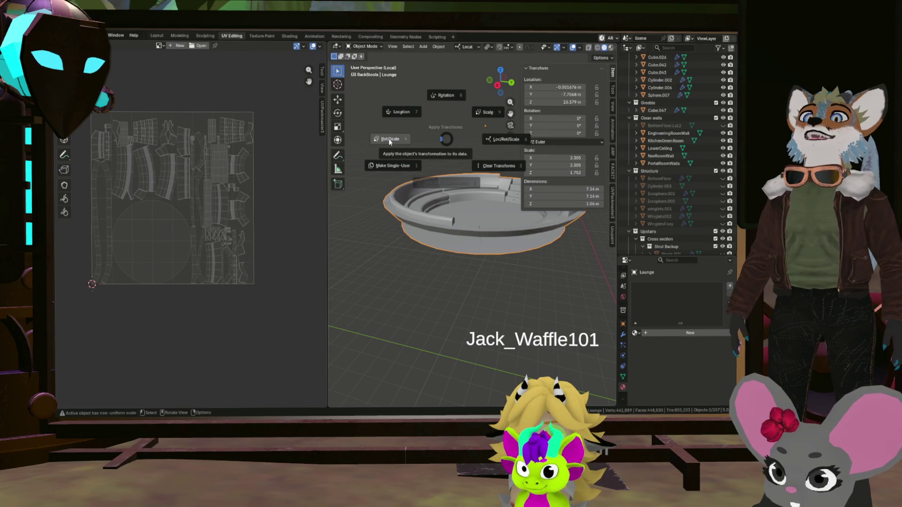
pyautogui.click(389, 139)
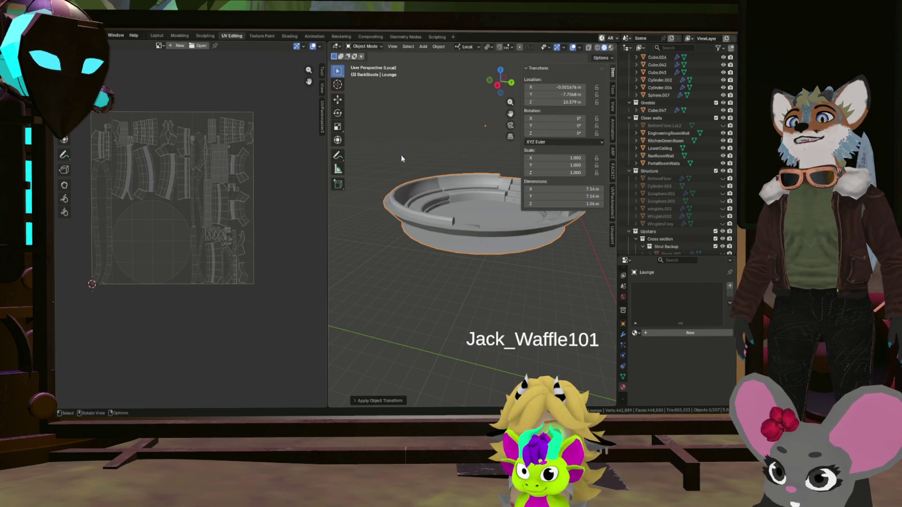
pyautogui.moveTo(451, 212); pyautogui.dragTo(437, 241, button='middle')
pyautogui.scroll(4, 444, 282)
pyautogui.moveTo(447, 297); pyautogui.dragTo(330, 250, button='middle')
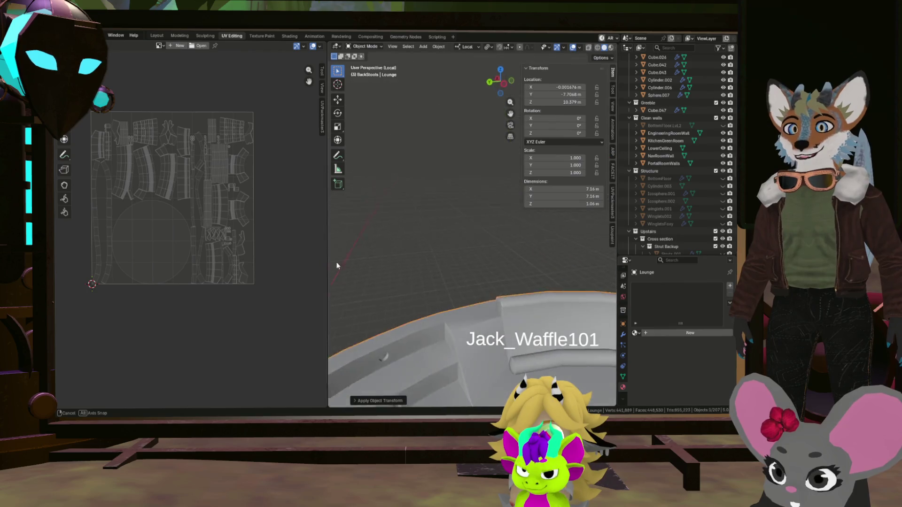
pyautogui.moveTo(450, 329); pyautogui.dragTo(446, 246, button='middle')
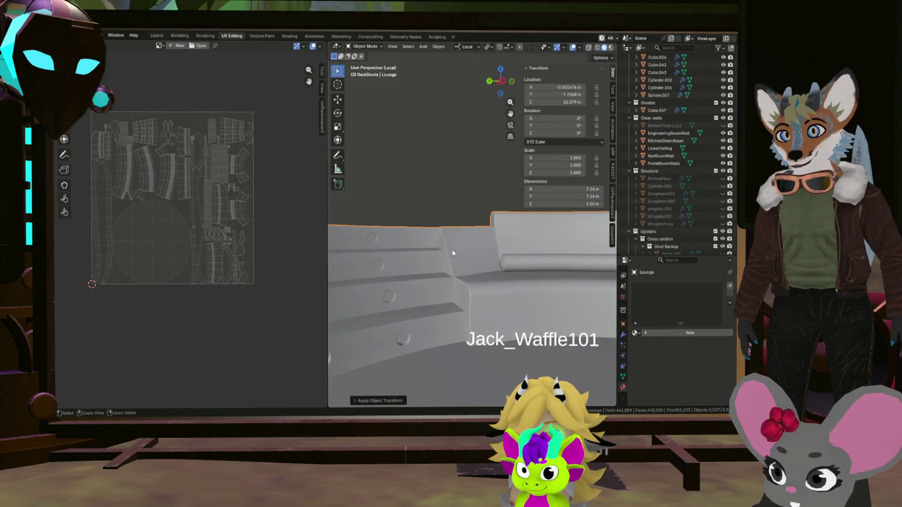
# Step: Undo, reselect the Lounge object and apply Rotation & Scale again so scale reads 1.000
pyautogui.hotkey('ctrl', 'z')
pyautogui.scroll(5, 458, 256)
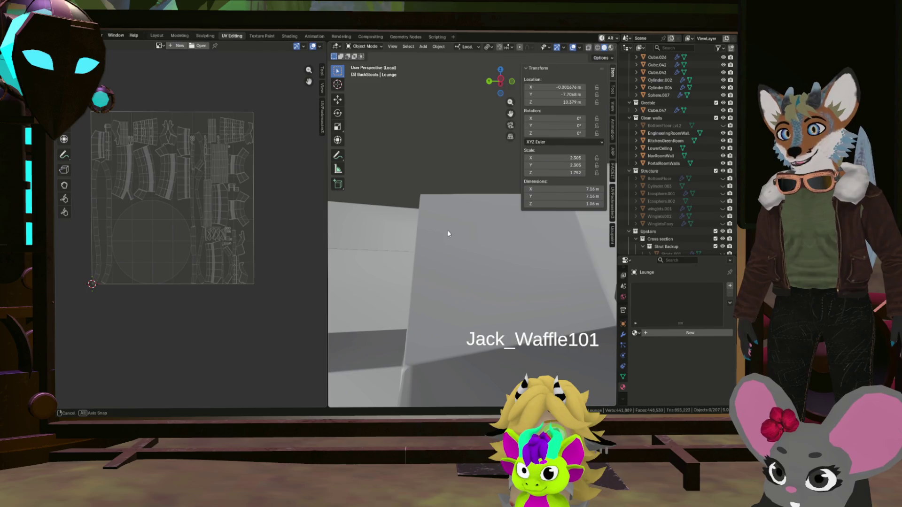
pyautogui.click(456, 246)
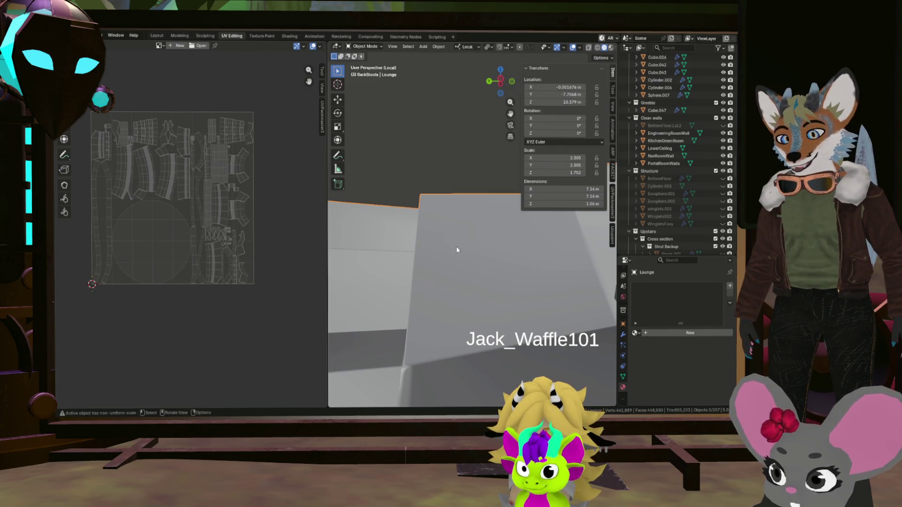
pyautogui.rightClick(456, 246)
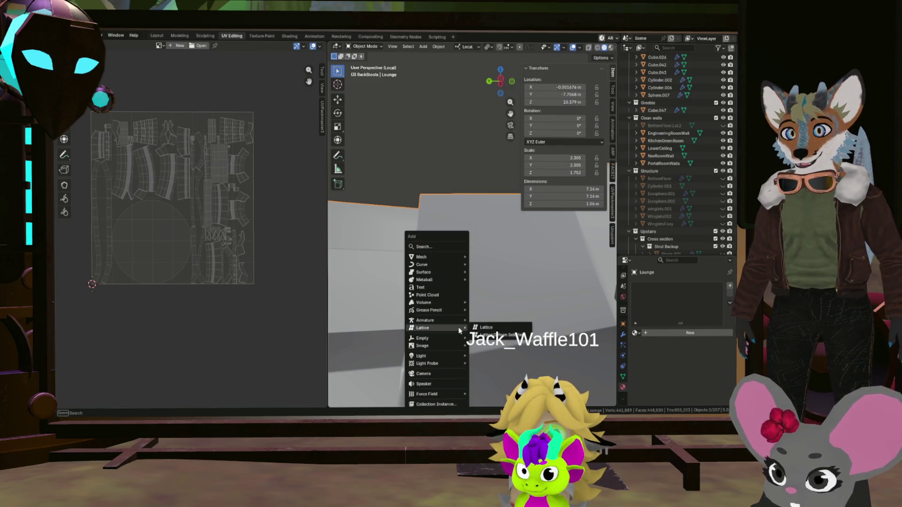
pyautogui.click(466, 211)
pyautogui.hotkey('ctrl', 'a')
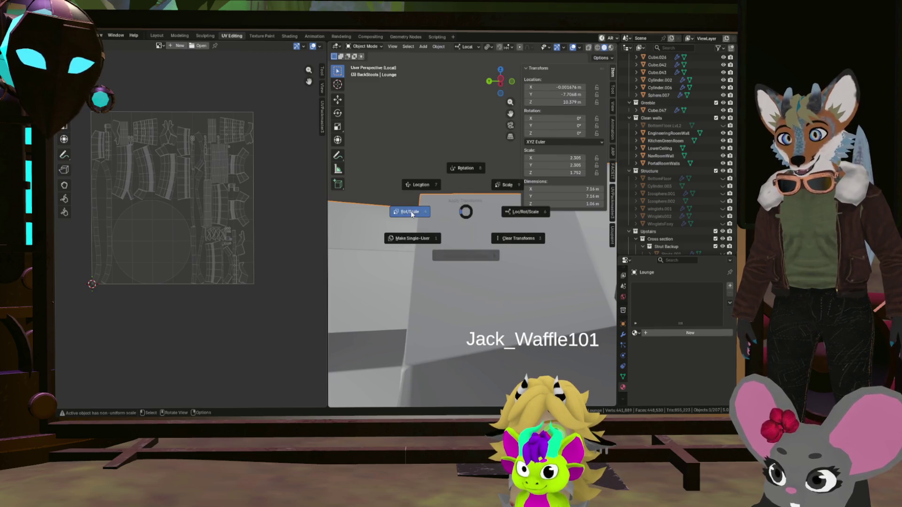
pyautogui.click(412, 213)
# Step: Orbit around the curved seating to inspect it and return to Edit Mode
pyautogui.moveTo(418, 277)
pyautogui.mouseDown(button='middle')
pyautogui.moveTo(474, 292)
pyautogui.moveTo(381, 299)
pyautogui.moveTo(482, 299)
pyautogui.moveTo(423, 352)
pyautogui.moveTo(491, 283)
pyautogui.moveTo(447, 286)
pyautogui.mouseUp(button='middle')
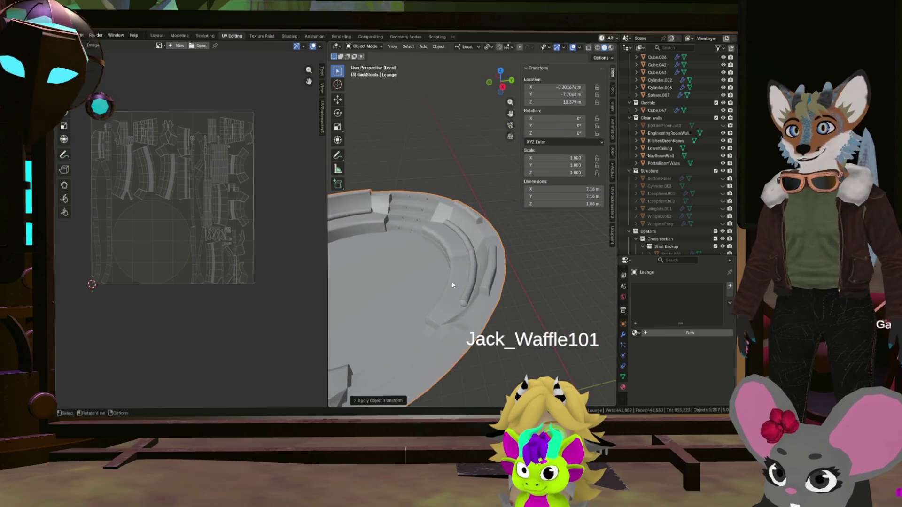
pyautogui.scroll(4, 447, 287)
pyautogui.moveTo(558, 259)
pyautogui.mouseDown(button='middle')
pyautogui.moveTo(417, 240)
pyautogui.moveTo(409, 254)
pyautogui.moveTo(451, 294)
pyautogui.moveTo(376, 285)
pyautogui.moveTo(508, 280)
pyautogui.moveTo(469, 293)
pyautogui.moveTo(481, 254)
pyautogui.moveTo(409, 273)
pyautogui.moveTo(542, 274)
pyautogui.moveTo(429, 287)
pyautogui.moveTo(450, 274)
pyautogui.mouseUp(button='middle')
pyautogui.scroll(-4, 410, 254)
pyautogui.scroll(-3, 375, 284)
pyautogui.scroll(3, 517, 269)
pyautogui.scroll(2, 494, 285)
pyautogui.scroll(-4, 482, 257)
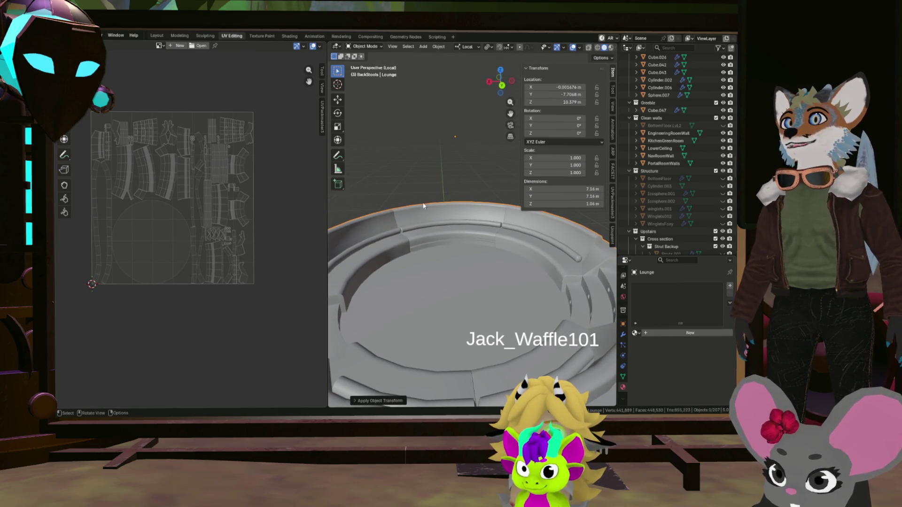
pyautogui.scroll(-3, 426, 141)
pyautogui.scroll(-3, 426, 177)
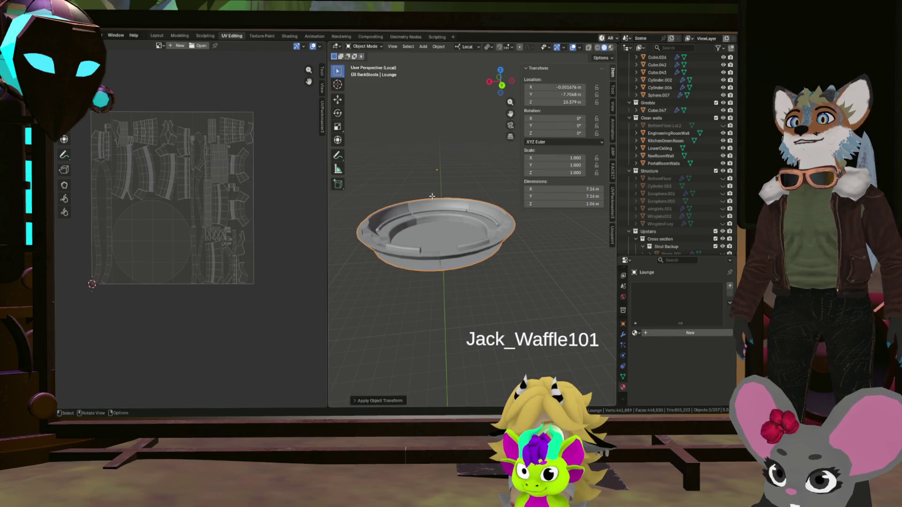
pyautogui.press('Tab')
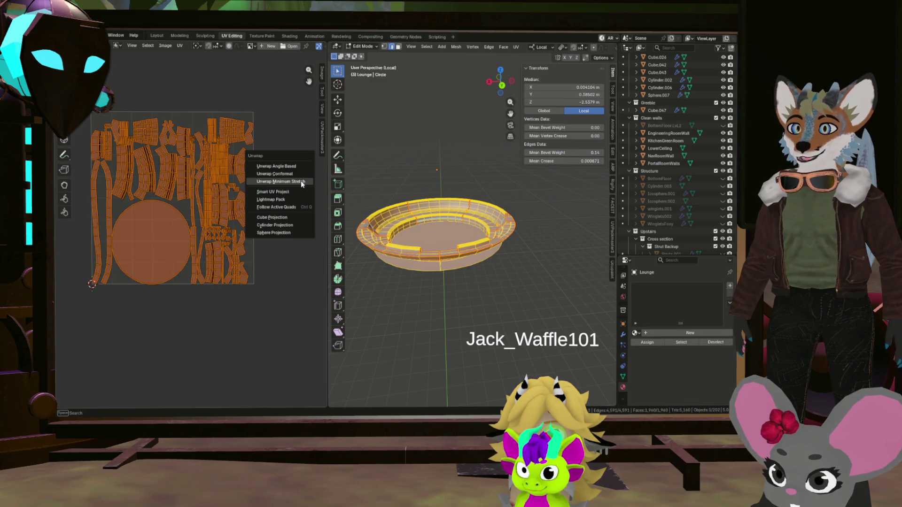
# Step: Unwrap the ring with Minimum Stretch and select one UV island to locate it on the mesh
pyautogui.click(301, 181)
pyautogui.scroll(3, 225, 197)
pyautogui.scroll(2, 219, 200)
pyautogui.scroll(-2, 215, 212)
pyautogui.scroll(1, 215, 215)
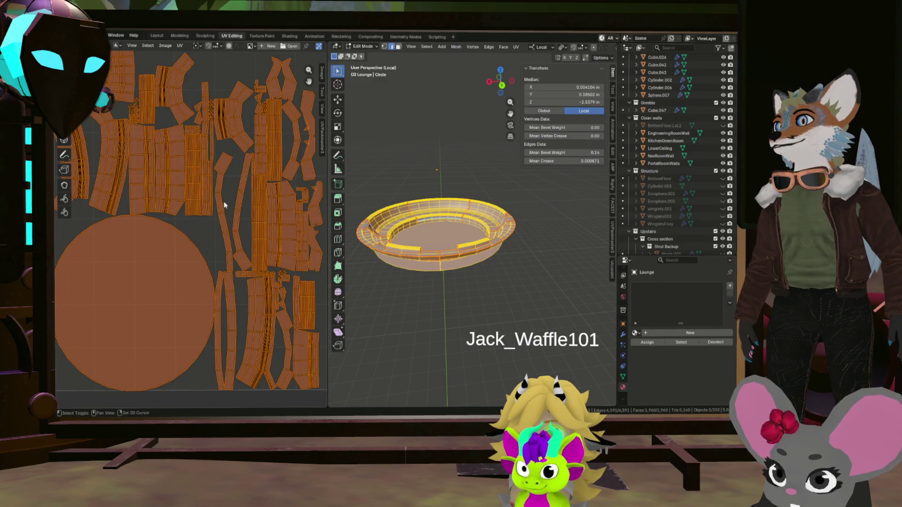
pyautogui.moveTo(222, 202); pyautogui.dragTo(254, 237, button='middle')
pyautogui.moveTo(189, 214); pyautogui.dragTo(169, 239, button='middle')
pyautogui.scroll(3, 142, 225)
pyautogui.scroll(-5, 137, 223)
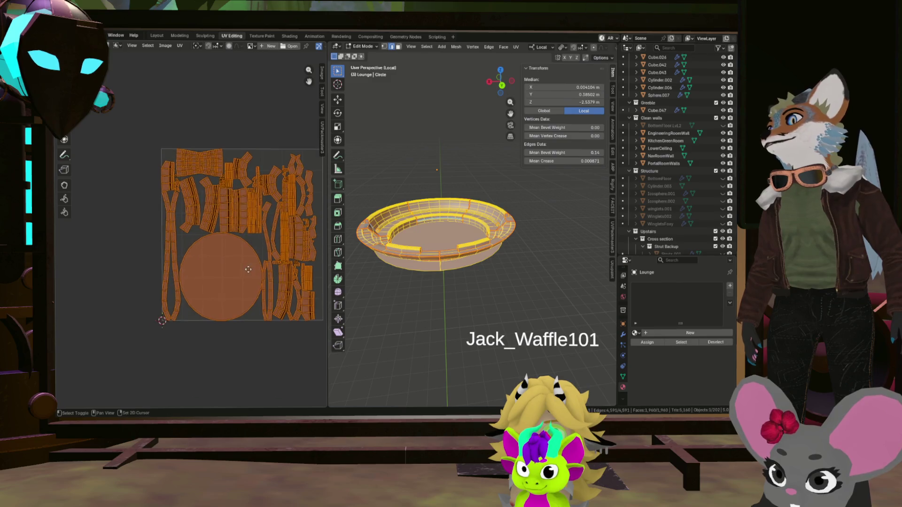
pyautogui.scroll(2, 182, 258)
pyautogui.click(201, 243)
pyautogui.scroll(5, 437, 233)
pyautogui.moveTo(437, 233)
pyautogui.mouseDown(button='middle')
pyautogui.moveTo(453, 280)
pyautogui.moveTo(444, 276)
pyautogui.mouseUp(button='middle')
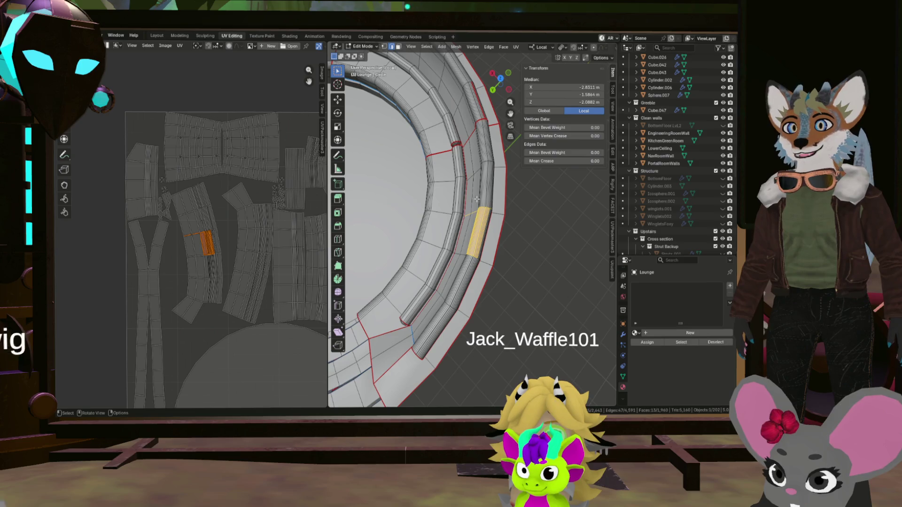
pyautogui.moveTo(477, 201)
pyautogui.mouseDown(button='middle')
pyautogui.moveTo(452, 286)
pyautogui.moveTo(466, 261)
pyautogui.mouseUp(button='middle')
pyautogui.scroll(5, 465, 254)
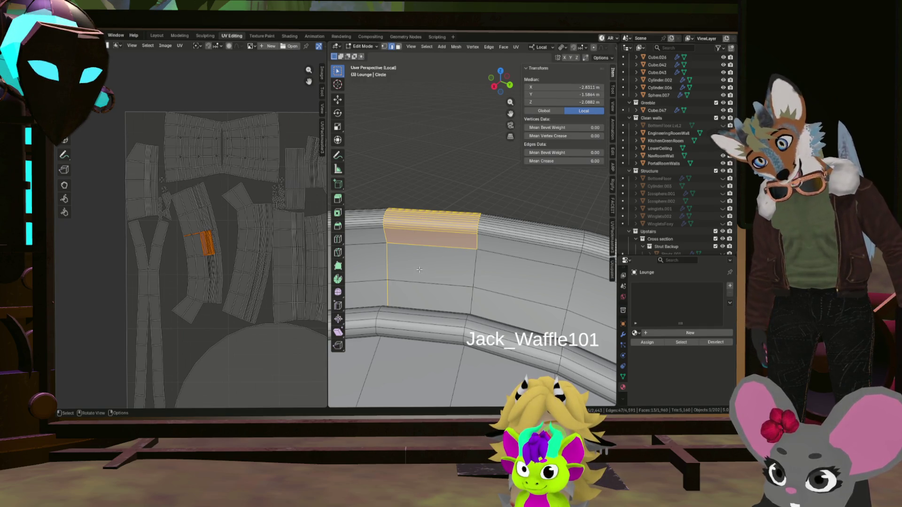
pyautogui.scroll(-2, 211, 247)
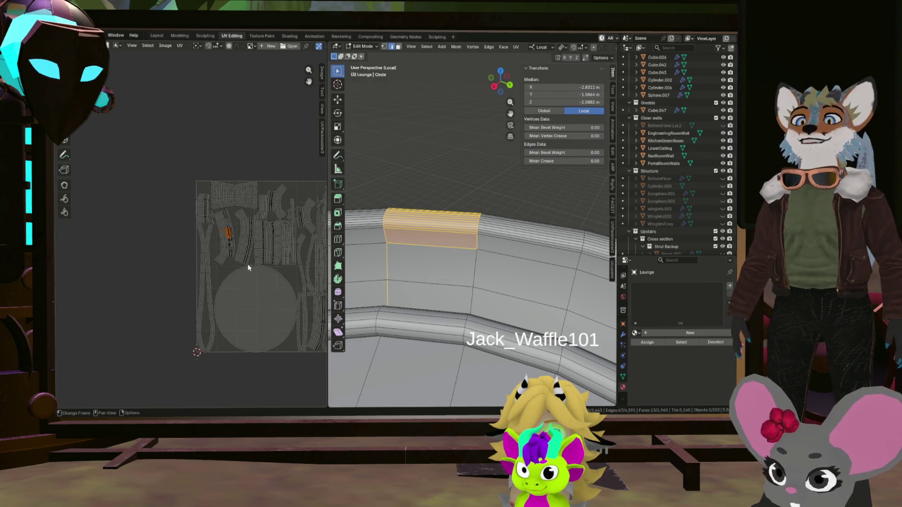
pyautogui.scroll(1, 212, 247)
pyautogui.click(185, 253)
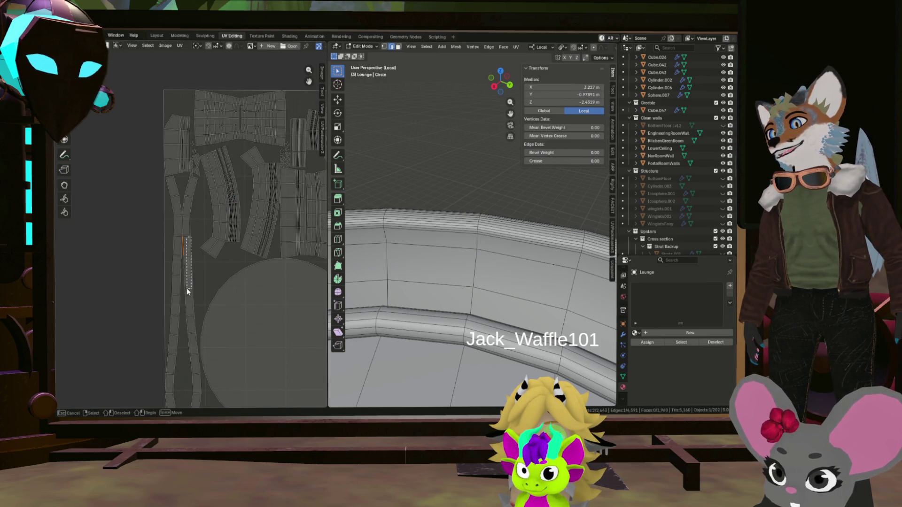
pyautogui.scroll(-4, 190, 266)
pyautogui.scroll(1, 246, 233)
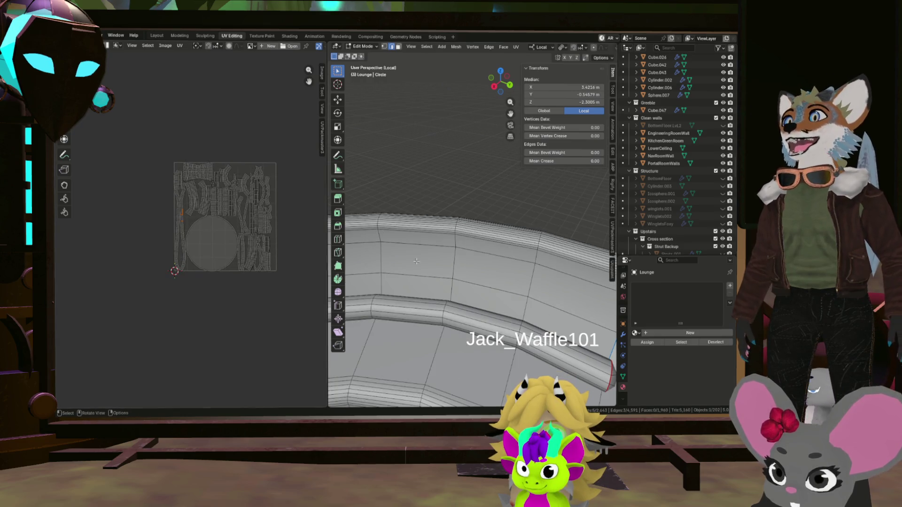
pyautogui.scroll(-4, 416, 262)
pyautogui.moveTo(423, 261)
pyautogui.mouseDown(button='middle')
pyautogui.moveTo(466, 251)
pyautogui.moveTo(452, 232)
pyautogui.mouseUp(button='middle')
pyautogui.scroll(-3, 468, 252)
pyautogui.scroll(3, 451, 232)
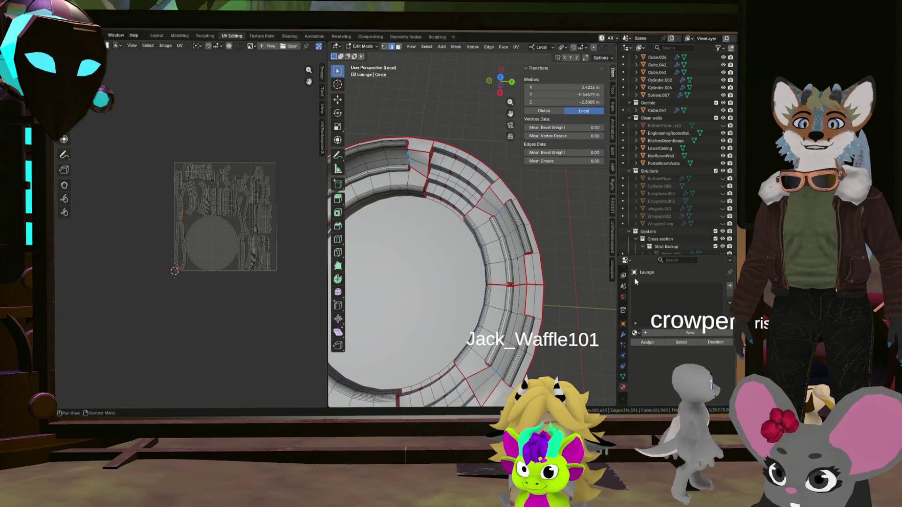
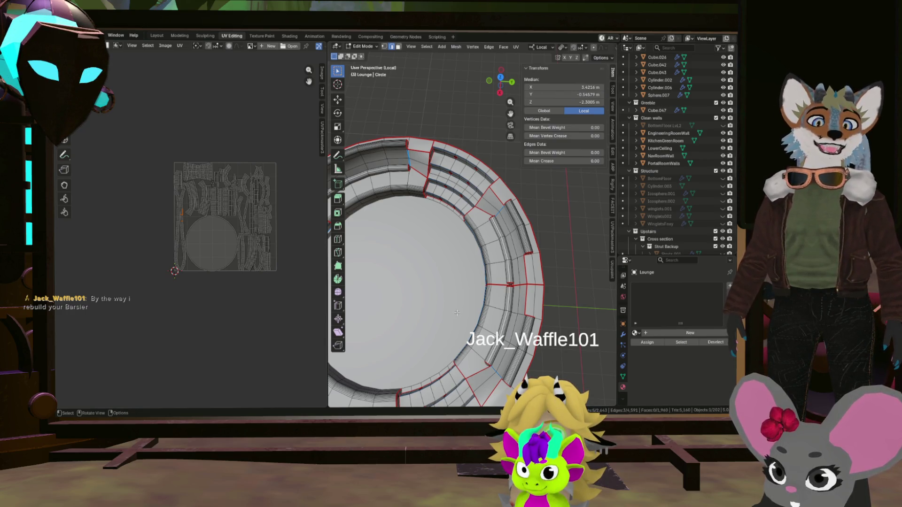
# Step: Select the round centre floor face of the ring from a near-overhead view
pyautogui.moveTo(457, 312); pyautogui.dragTo(457, 266, button='middle')
pyautogui.moveTo(372, 299)
pyautogui.mouseDown(button='middle')
pyautogui.moveTo(486, 271)
pyautogui.moveTo(380, 226)
pyautogui.moveTo(409, 244)
pyautogui.mouseUp(button='middle')
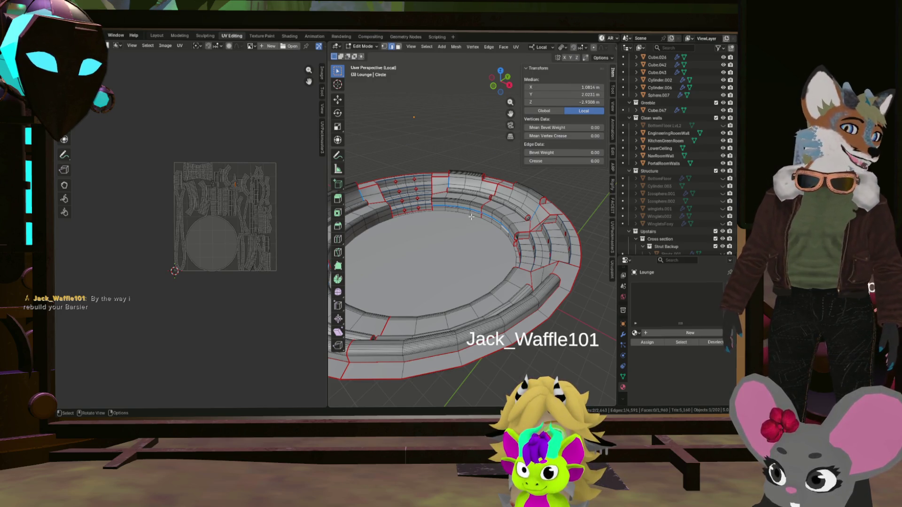
pyautogui.moveTo(471, 216); pyautogui.dragTo(486, 285, button='middle')
pyautogui.scroll(-3, 487, 285)
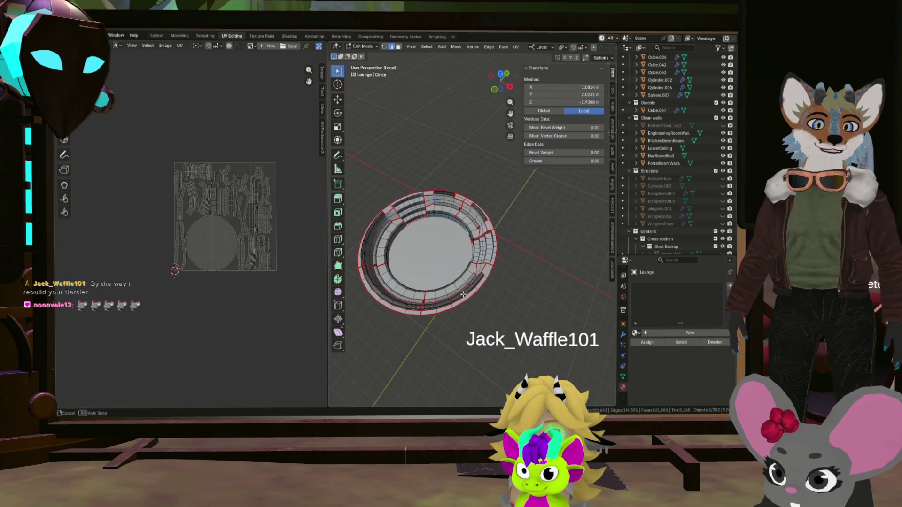
pyautogui.scroll(5, 486, 284)
pyautogui.scroll(2, 483, 275)
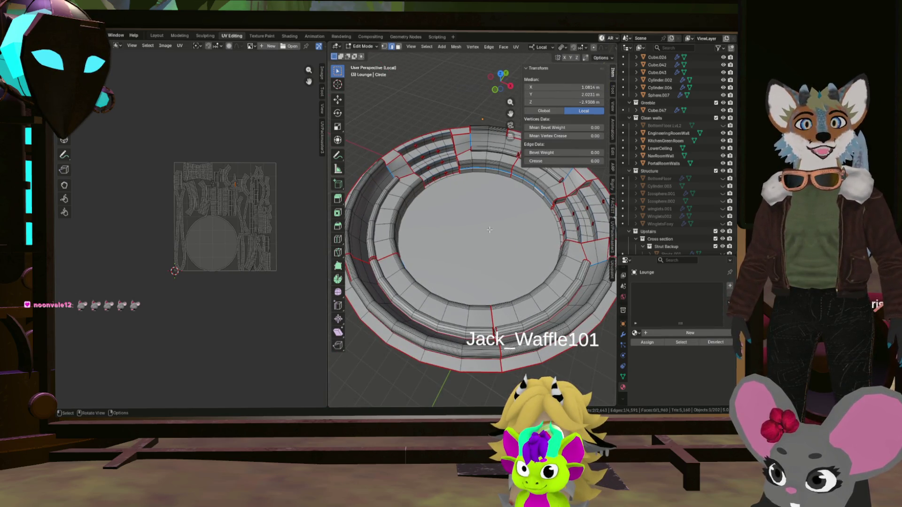
pyautogui.moveTo(489, 230); pyautogui.dragTo(492, 244, button='middle')
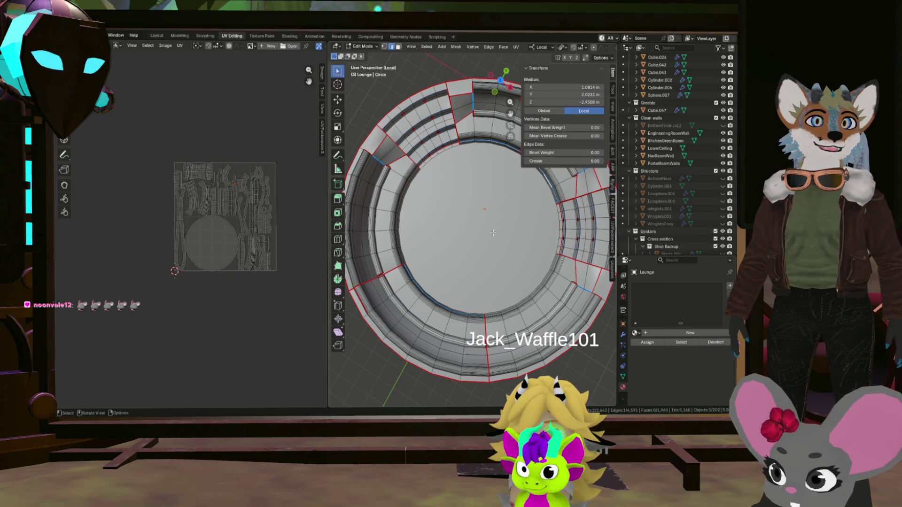
pyautogui.scroll(2, 486, 233)
pyautogui.scroll(-6, 457, 225)
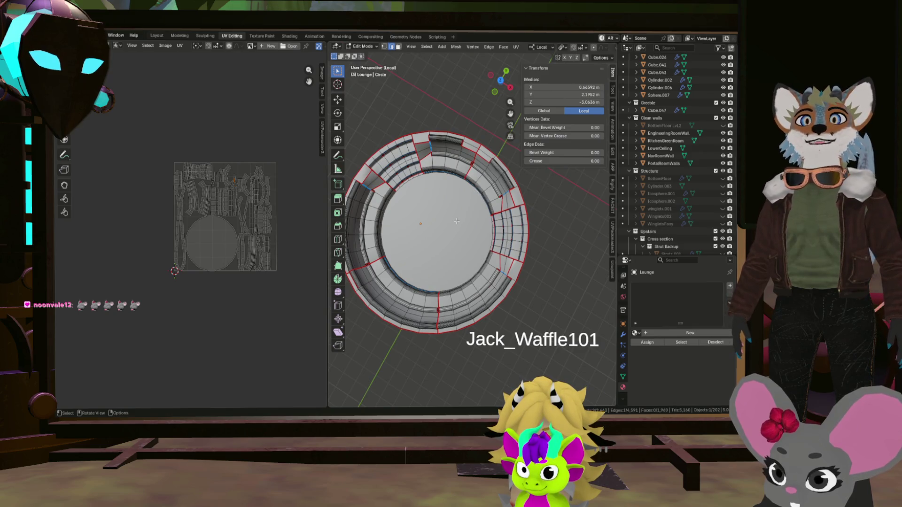
pyautogui.click(457, 219)
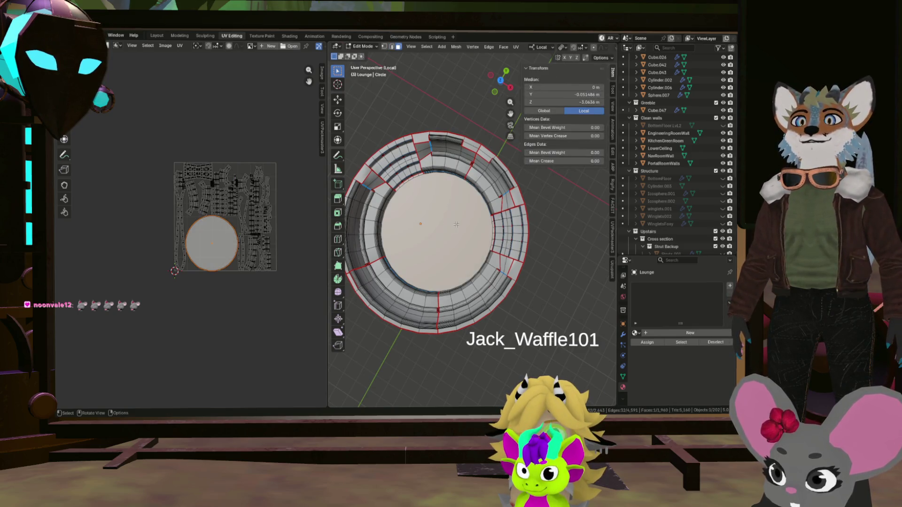
# Step: Create a first material on the lounge mesh and add two more empty material slots
pyautogui.click(665, 334)
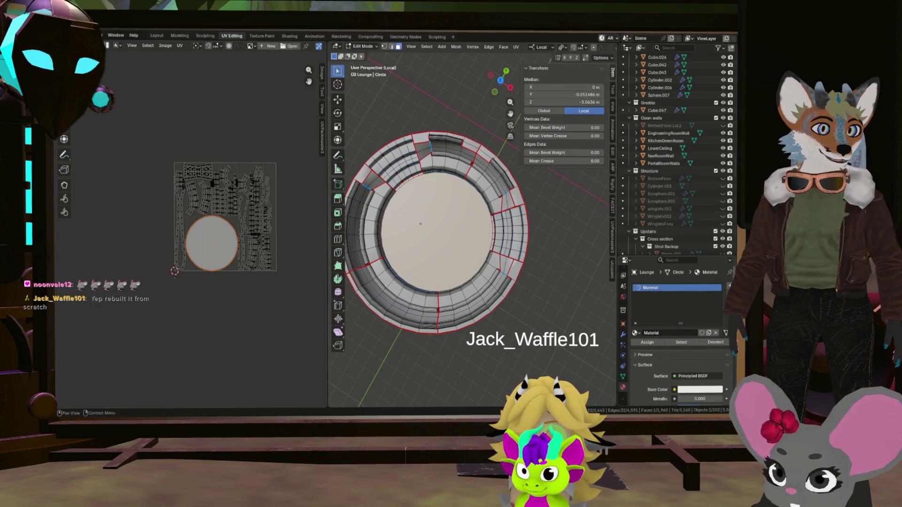
pyautogui.doubleClick(730, 287)
pyautogui.click(653, 288)
pyautogui.write('LoungeFloor')
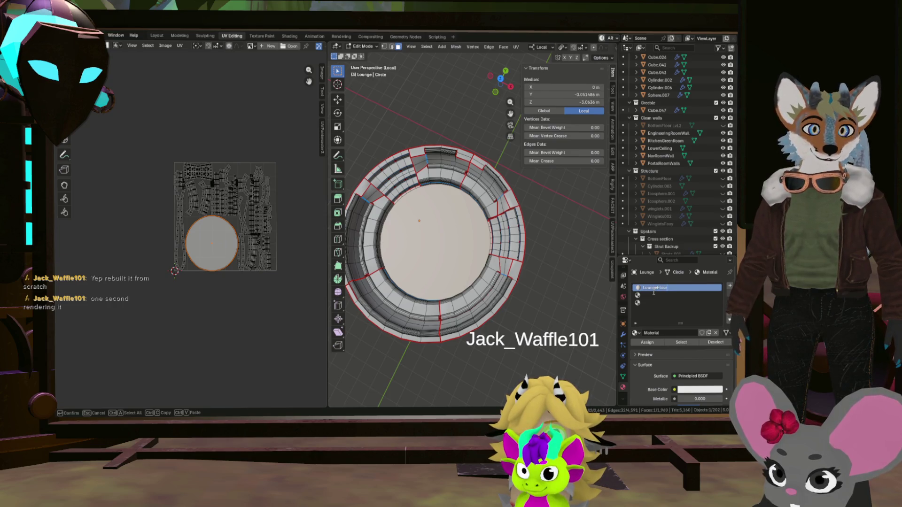
# Step: Create materials in the second and third slots and make LoungeFloor the active material
pyautogui.click(643, 296)
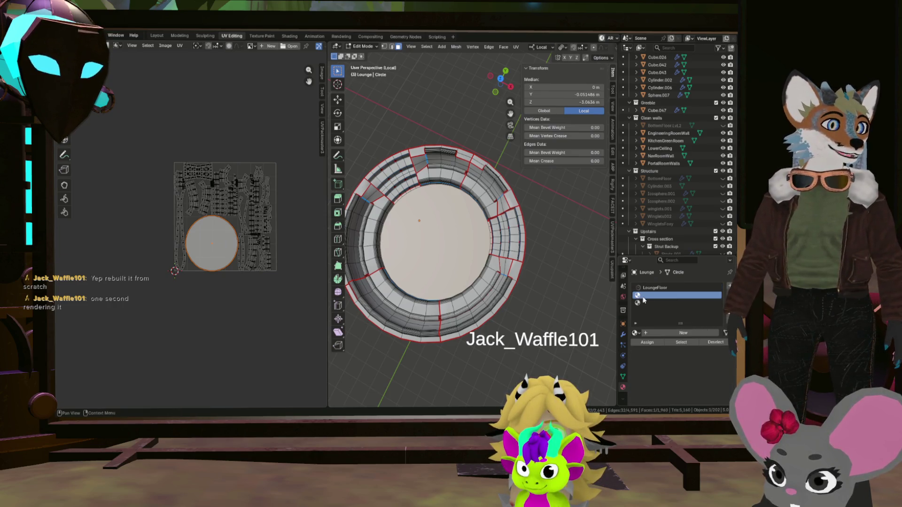
pyautogui.click(691, 333)
pyautogui.write('LoungeSeats')
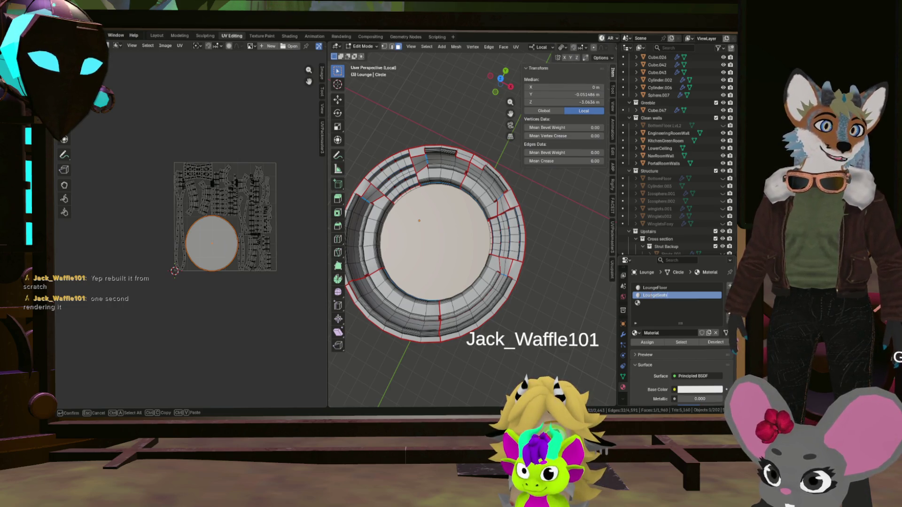
pyautogui.hotkey('ctrl', 'z')
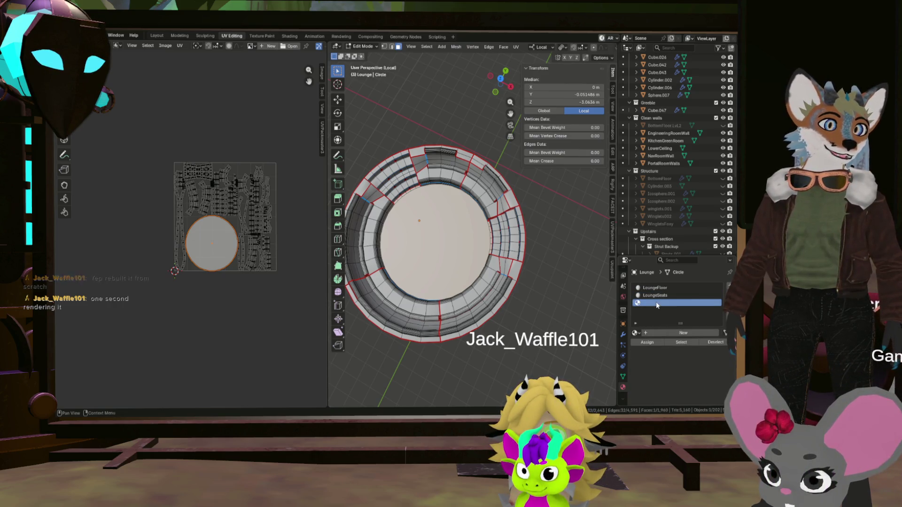
pyautogui.click(668, 333)
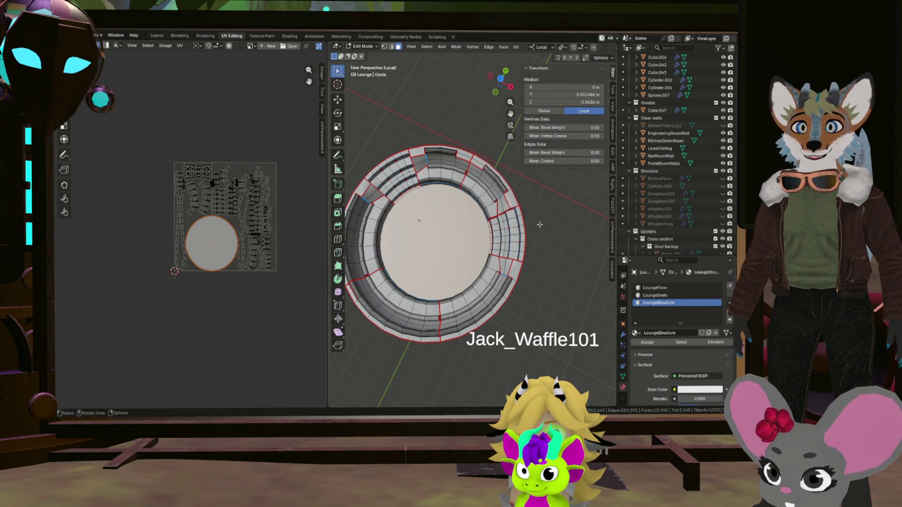
pyautogui.click(669, 288)
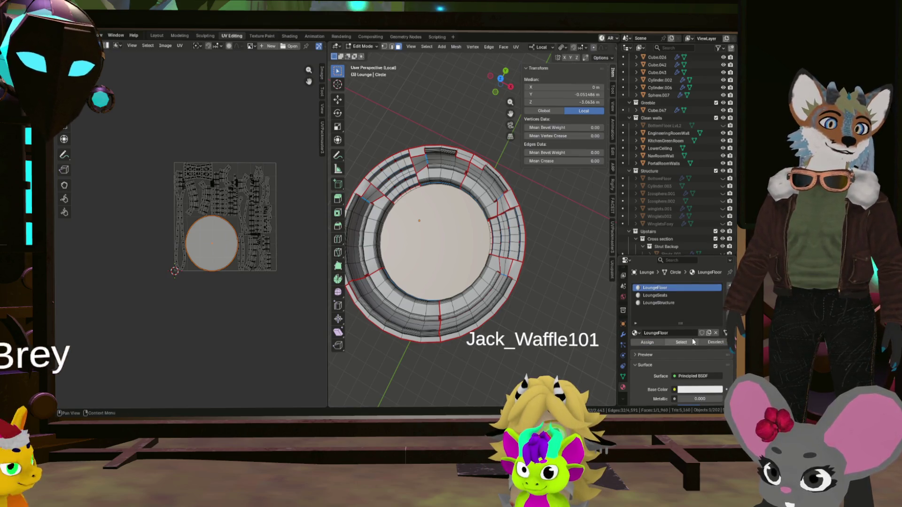
# Step: Hide the central floor disc so only the ring geometry remains visible
pyautogui.moveTo(451, 239); pyautogui.dragTo(527, 223, button='middle')
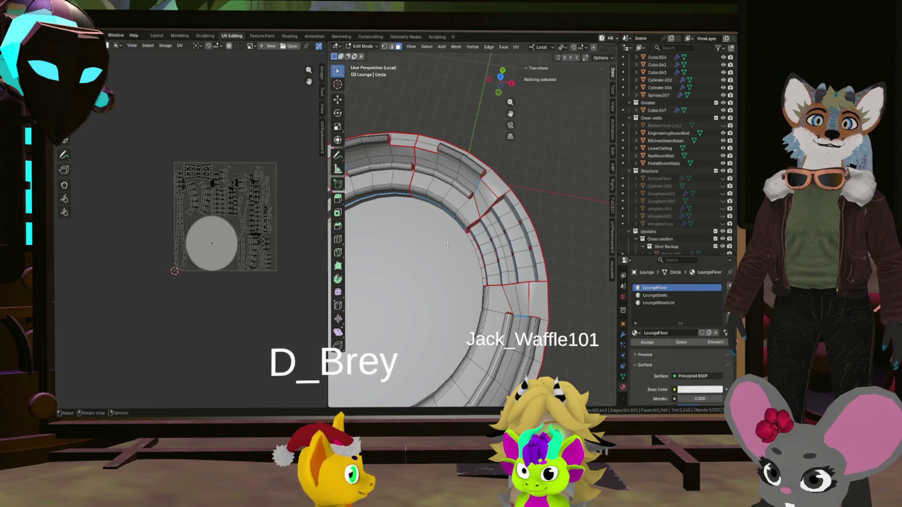
pyautogui.scroll(-4, 438, 253)
pyautogui.press('a')
pyautogui.press('h')
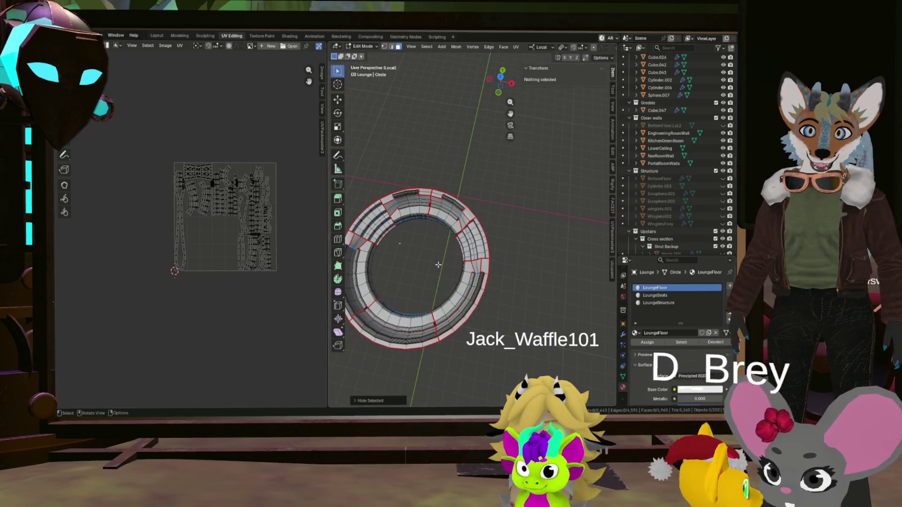
pyautogui.scroll(4, 435, 252)
# Step: Select the connected ring mesh with Ctrl+L and merge vertices by distance, removing two
pyautogui.moveTo(451, 233)
pyautogui.mouseDown(button='middle')
pyautogui.moveTo(503, 218)
pyautogui.moveTo(500, 204)
pyautogui.mouseUp(button='middle')
pyautogui.scroll(4, 504, 218)
pyautogui.click(499, 204)
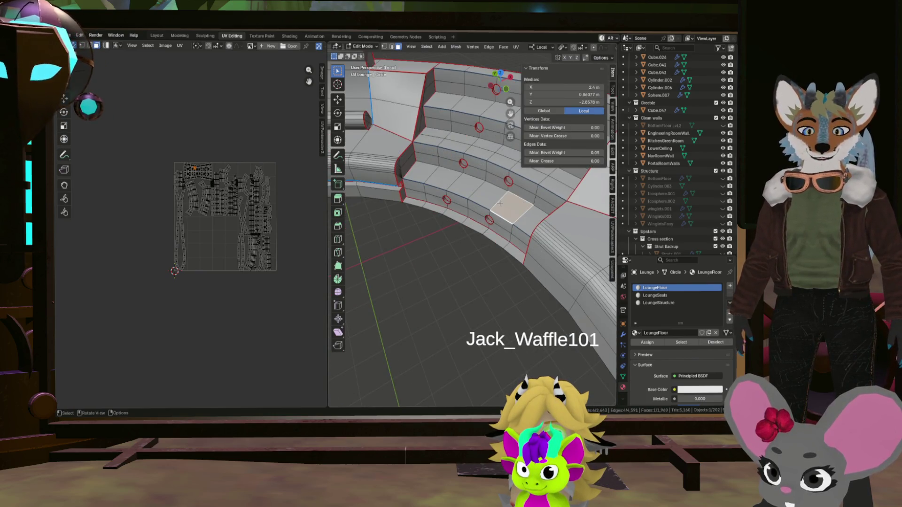
pyautogui.scroll(-5, 500, 204)
pyautogui.press('ctrl+KP_Add')
pyautogui.scroll(3, 493, 212)
pyautogui.scroll(3, 489, 216)
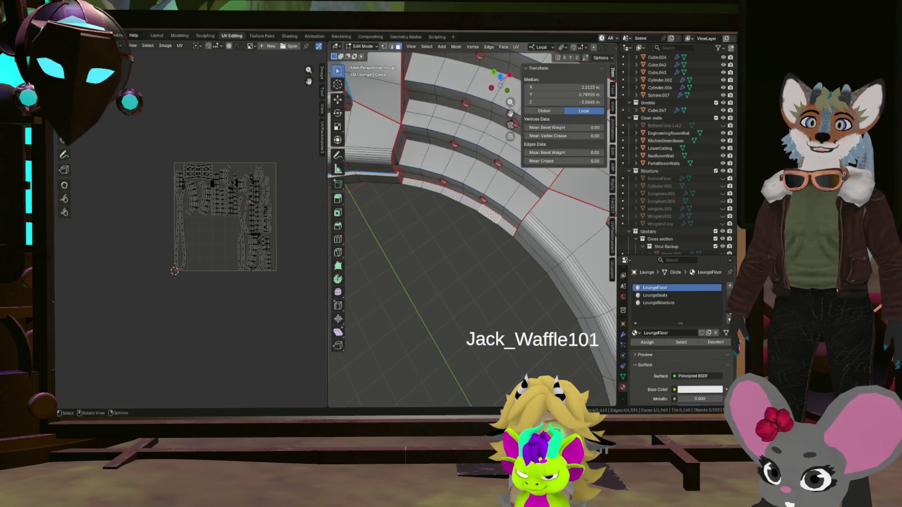
pyautogui.hotkey('ctrl', 'l')
pyautogui.moveTo(489, 217); pyautogui.dragTo(508, 180, button='middle')
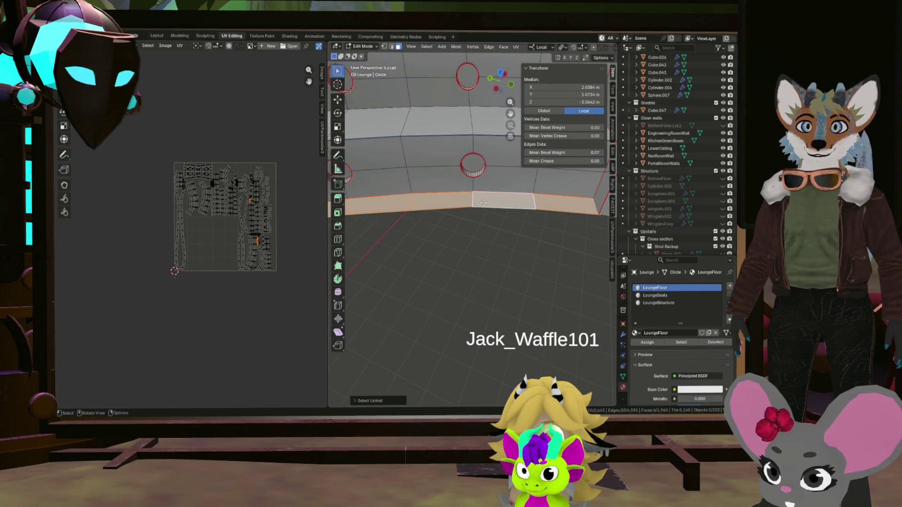
pyautogui.hotkey('alt', 'a')
pyautogui.moveTo(464, 201); pyautogui.dragTo(502, 118, button='middle')
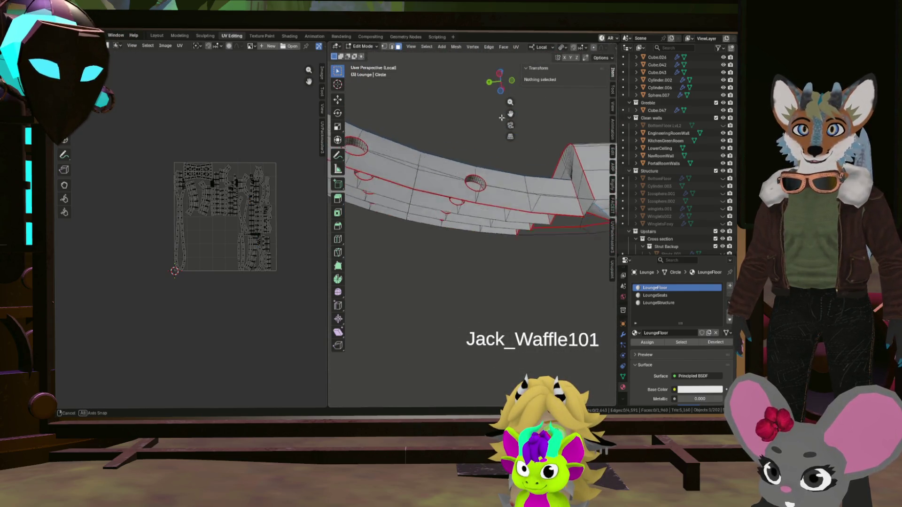
pyautogui.scroll(3, 502, 118)
pyautogui.click(500, 189)
pyautogui.hotkey('ctrl', 'l')
pyautogui.moveTo(444, 190)
pyautogui.mouseDown(button='middle')
pyautogui.moveTo(446, 171)
pyautogui.moveTo(459, 170)
pyautogui.moveTo(440, 218)
pyautogui.moveTo(526, 241)
pyautogui.moveTo(548, 219)
pyautogui.moveTo(475, 237)
pyautogui.moveTo(479, 223)
pyautogui.mouseUp(button='middle')
pyautogui.click(445, 218)
pyautogui.press('a')
pyautogui.hotkey('ctrl', 'l')
pyautogui.press('m')
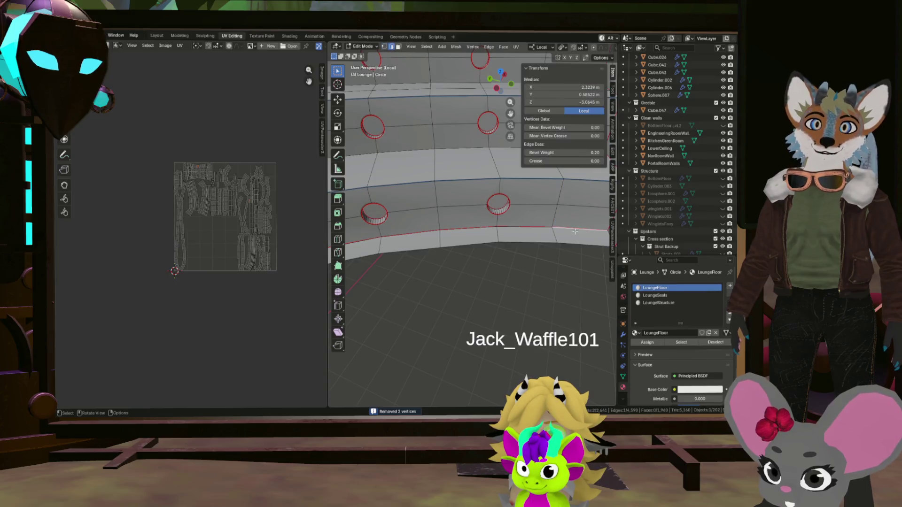
# Step: Inspect the ring's curved wall and circular cutouts, dismissing the context menu without changes
pyautogui.moveTo(474, 228); pyautogui.dragTo(489, 233, button='middle')
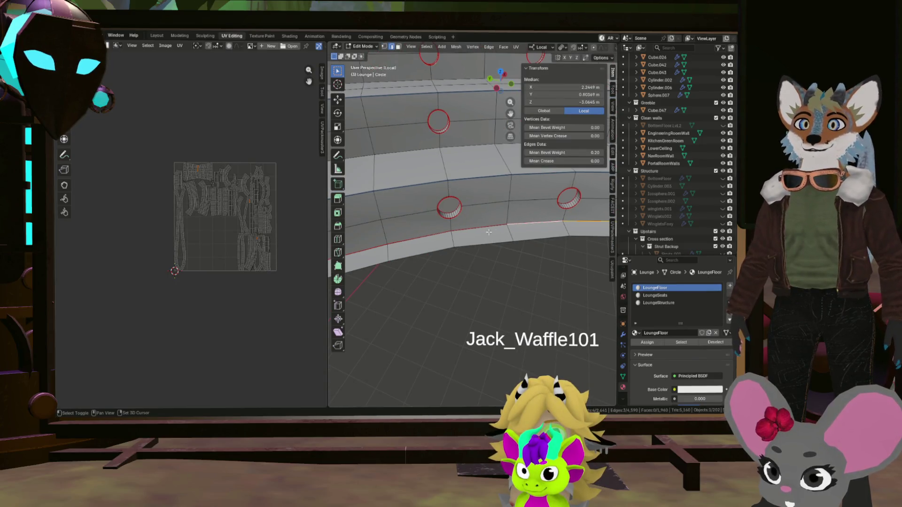
pyautogui.moveTo(430, 232)
pyautogui.mouseDown(button='middle')
pyautogui.moveTo(483, 250)
pyautogui.moveTo(575, 245)
pyautogui.mouseUp(button='middle')
pyautogui.rightClick(482, 246)
pyautogui.click(525, 259)
pyautogui.scroll(-3, 515, 247)
pyautogui.scroll(3, 493, 211)
pyautogui.scroll(3, 466, 212)
pyautogui.scroll(3, 444, 209)
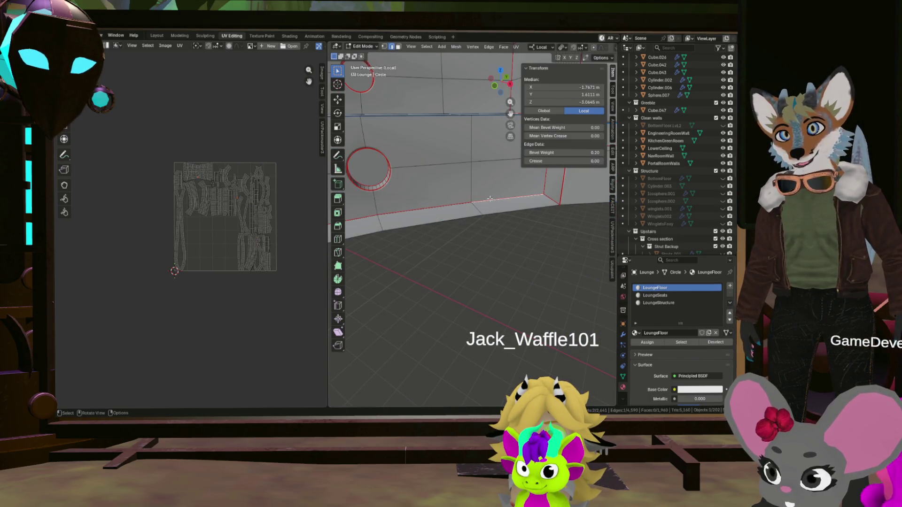
pyautogui.moveTo(441, 210)
pyautogui.mouseDown(button='middle')
pyautogui.moveTo(405, 229)
pyautogui.moveTo(430, 238)
pyautogui.mouseUp(button='middle')
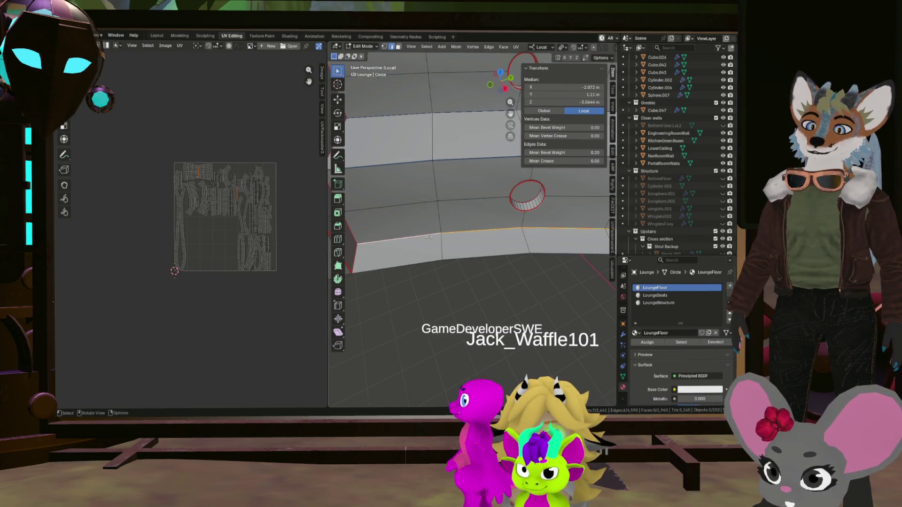
pyautogui.rightClick(429, 236)
pyautogui.press('Escape')
pyautogui.moveTo(428, 236)
pyautogui.mouseDown(button='middle')
pyautogui.moveTo(491, 301)
pyautogui.moveTo(522, 240)
pyautogui.moveTo(511, 267)
pyautogui.moveTo(552, 282)
pyautogui.moveTo(384, 205)
pyautogui.moveTo(454, 223)
pyautogui.moveTo(421, 159)
pyautogui.mouseUp(button='middle')
pyautogui.hotkey('ctrl', 'l')
pyautogui.scroll(-5, 511, 266)
pyautogui.scroll(3, 451, 232)
pyautogui.hotkey('alt', 'a')
pyautogui.scroll(3, 383, 205)
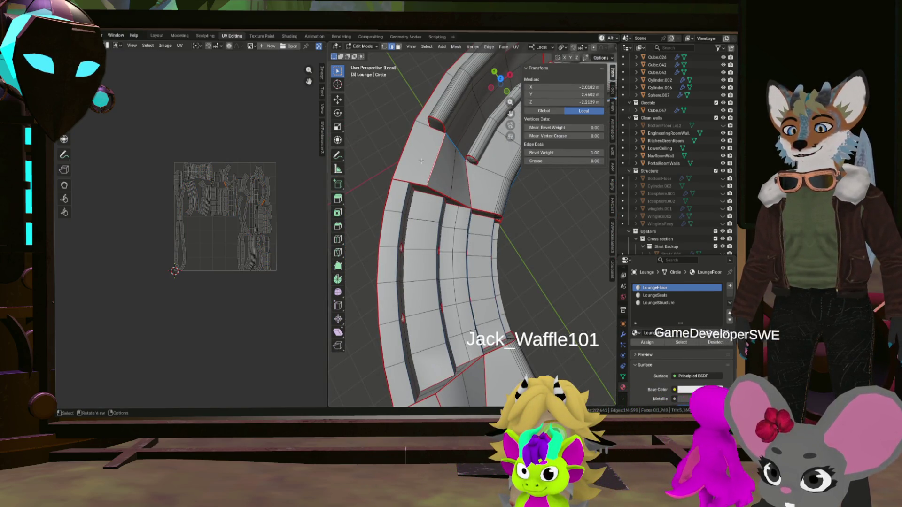
# Step: Select one seat face and extend to all connected seat faces with Select Linked
pyautogui.hotkey('alt', 'a')
pyautogui.click(420, 161)
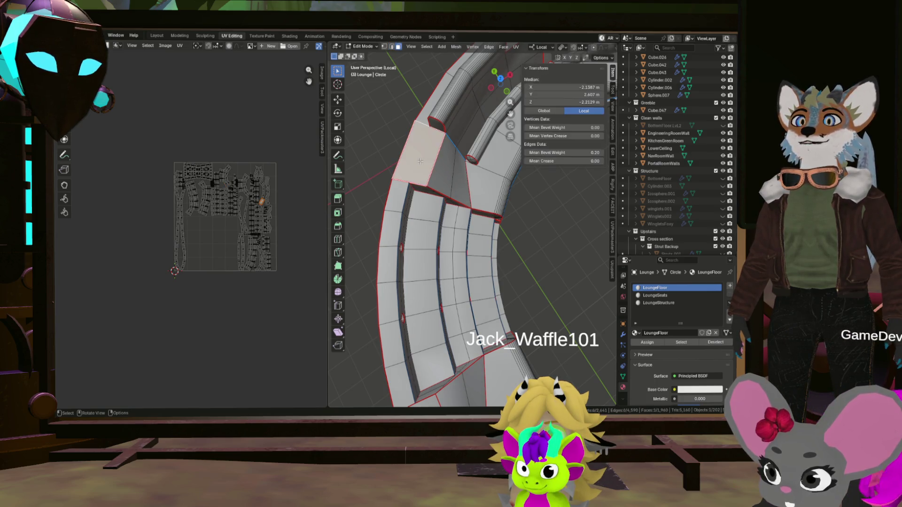
pyautogui.keyDown('ctrl'); pyautogui.click(437, 216); pyautogui.keyUp('ctrl')
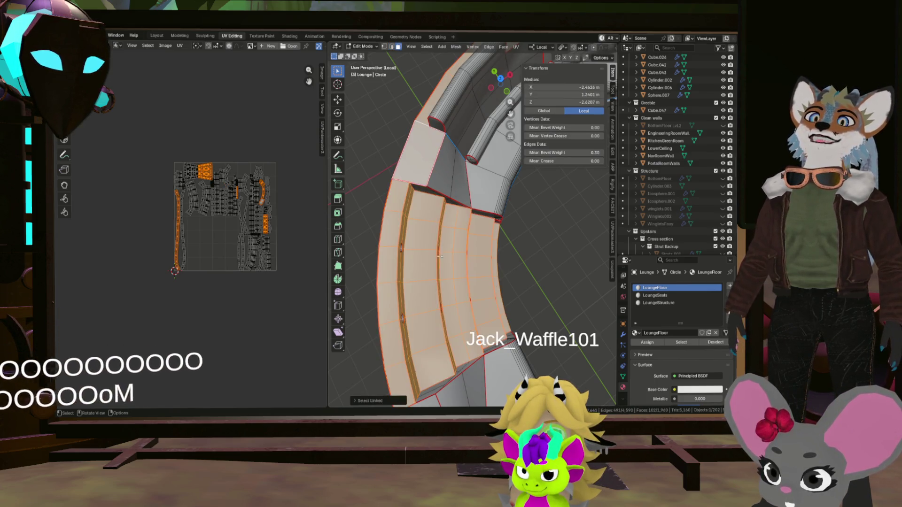
pyautogui.moveTo(437, 212)
pyautogui.mouseDown(button='middle')
pyautogui.moveTo(482, 225)
pyautogui.moveTo(486, 207)
pyautogui.moveTo(474, 244)
pyautogui.moveTo(506, 216)
pyautogui.moveTo(478, 206)
pyautogui.moveTo(543, 190)
pyautogui.mouseUp(button='middle')
pyautogui.click(487, 207)
pyautogui.hotkey('ctrl', 'l')
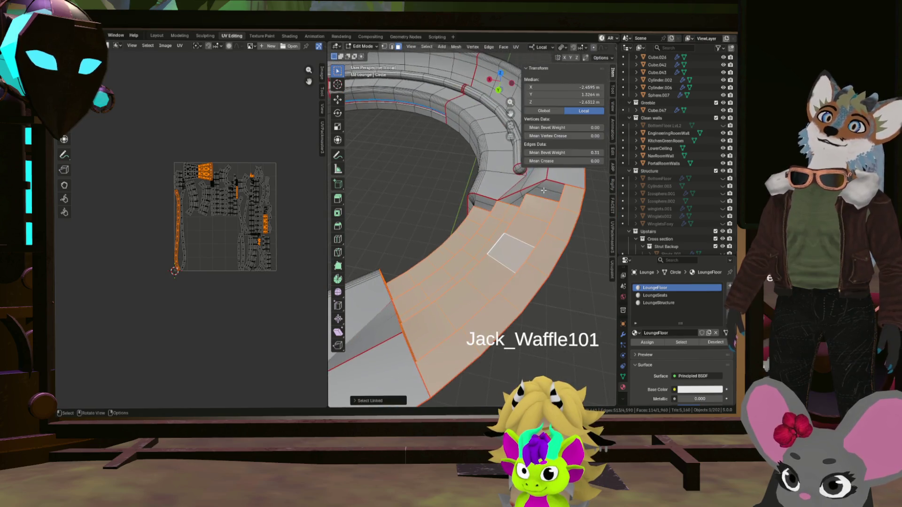
pyautogui.scroll(-4, 488, 203)
pyautogui.scroll(5, 494, 204)
pyautogui.scroll(2, 497, 204)
pyautogui.scroll(-4, 500, 206)
pyautogui.moveTo(498, 206)
pyautogui.mouseDown(button='middle')
pyautogui.moveTo(527, 211)
pyautogui.moveTo(493, 233)
pyautogui.moveTo(446, 225)
pyautogui.moveTo(408, 146)
pyautogui.moveTo(423, 183)
pyautogui.moveTo(371, 163)
pyautogui.moveTo(380, 140)
pyautogui.moveTo(459, 152)
pyautogui.moveTo(382, 167)
pyautogui.moveTo(461, 139)
pyautogui.moveTo(468, 195)
pyautogui.moveTo(457, 252)
pyautogui.moveTo(465, 241)
pyautogui.moveTo(469, 270)
pyautogui.moveTo(451, 314)
pyautogui.moveTo(575, 336)
pyautogui.moveTo(523, 262)
pyautogui.moveTo(567, 276)
pyautogui.mouseUp(button='middle')
pyautogui.hotkey('ctrl', 'z')
pyautogui.hotkey('ctrl', 'shift', 'z')
pyautogui.scroll(3, 434, 161)
pyautogui.scroll(-4, 381, 141)
pyautogui.scroll(3, 395, 162)
pyautogui.scroll(3, 466, 180)
# Step: Deselect the middle faces, keep the side columns and select the whole connected step section
pyautogui.moveTo(447, 247); pyautogui.dragTo(448, 294, button='middle')
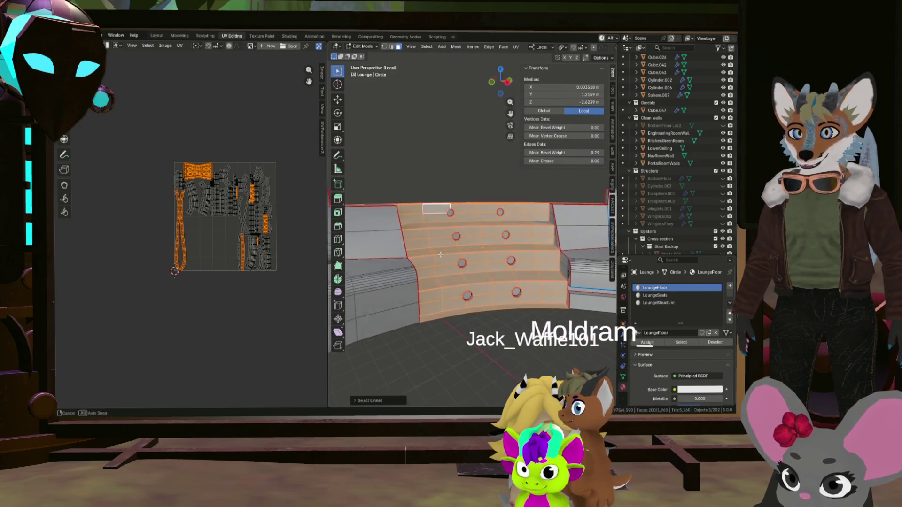
pyautogui.keyDown('ctrl'); pyautogui.moveTo(531, 223); pyautogui.dragTo(537, 201); pyautogui.keyUp('ctrl')
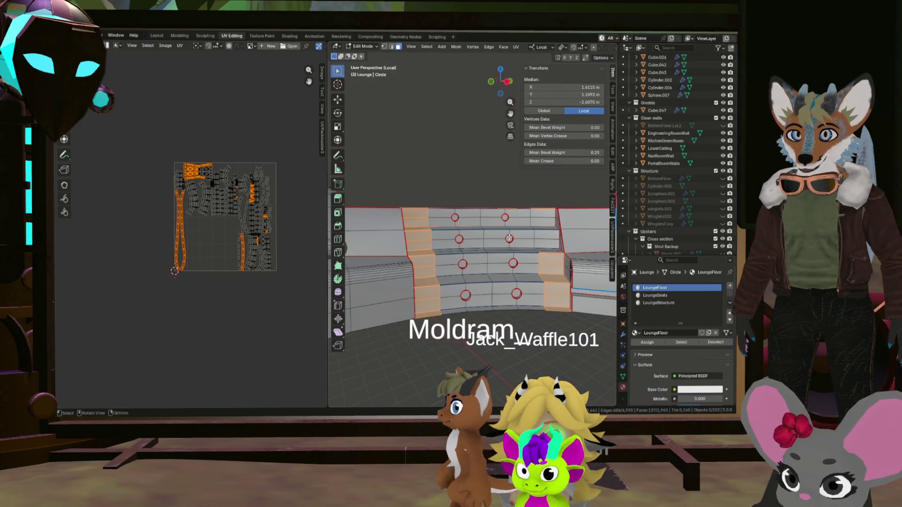
pyautogui.press('a')
pyautogui.scroll(3, 513, 270)
pyautogui.moveTo(513, 270); pyautogui.dragTo(549, 315, button='middle')
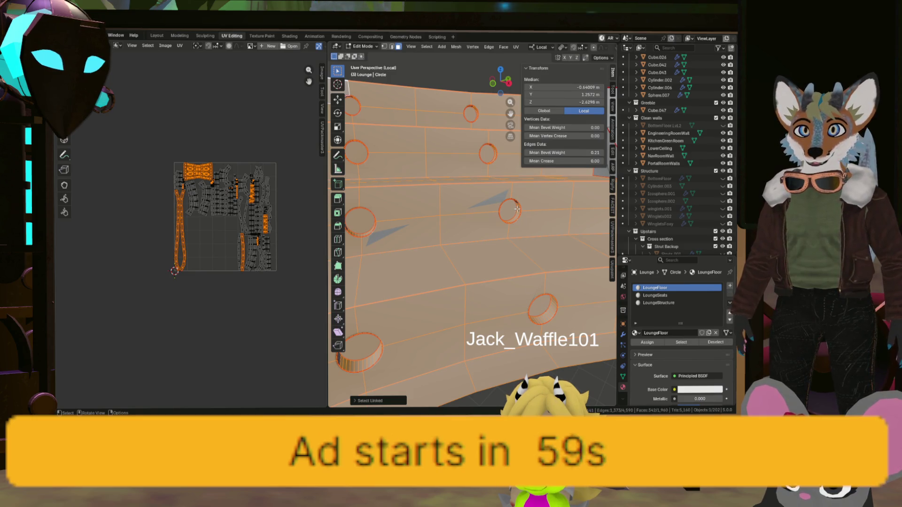
pyautogui.scroll(4, 212, 211)
pyautogui.scroll(4, 159, 99)
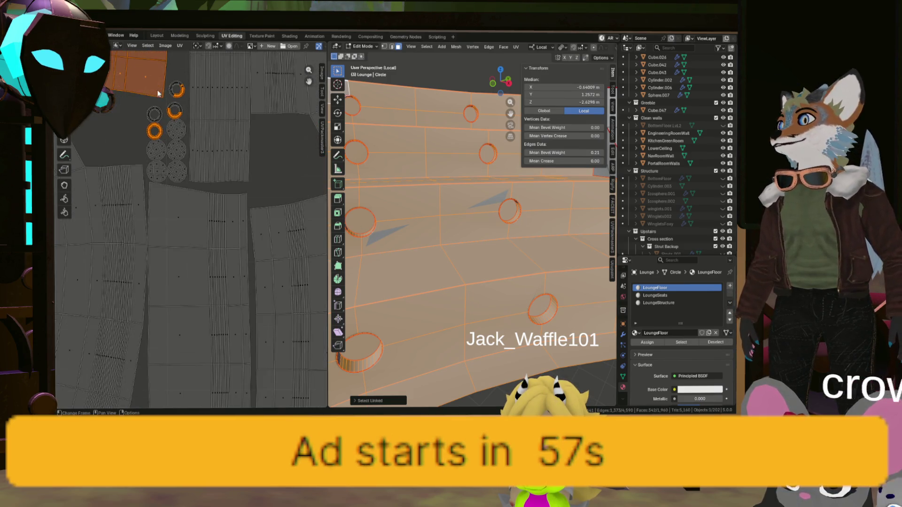
pyautogui.scroll(-4, 180, 106)
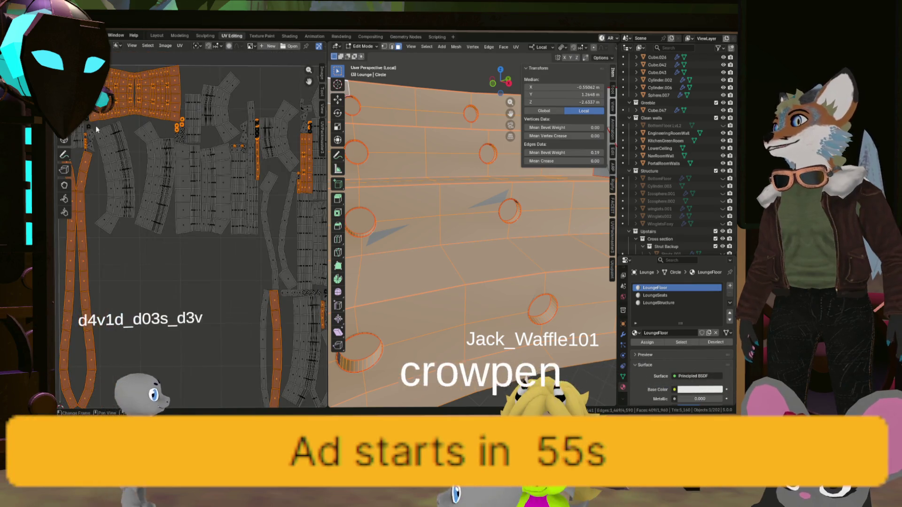
pyautogui.scroll(4, 117, 154)
pyautogui.scroll(-3, 117, 155)
pyautogui.scroll(-2, 143, 154)
pyautogui.scroll(-4, 129, 134)
pyautogui.scroll(3, 106, 123)
pyautogui.scroll(3, 101, 121)
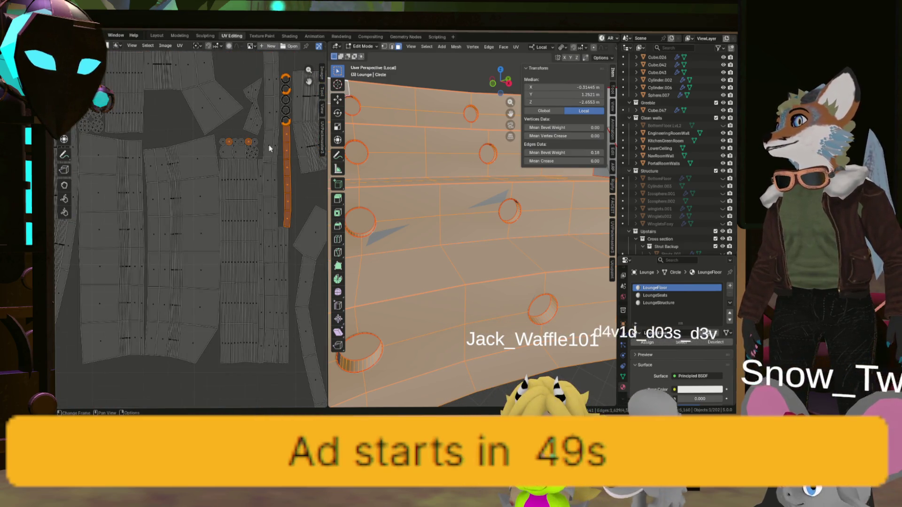
# Step: Examine UV strips in the UV Editor and isolate the pointed panel's UV island
pyautogui.moveTo(256, 142); pyautogui.dragTo(225, 143)
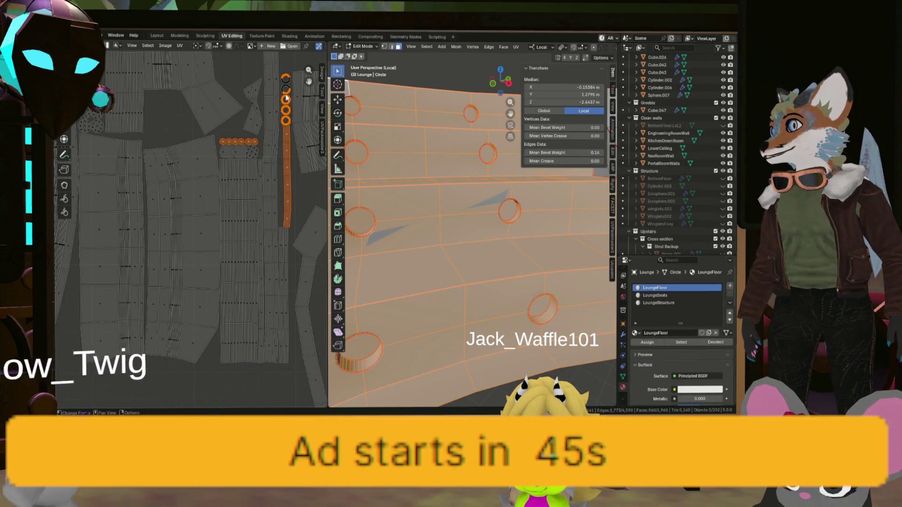
pyautogui.scroll(-2, 286, 88)
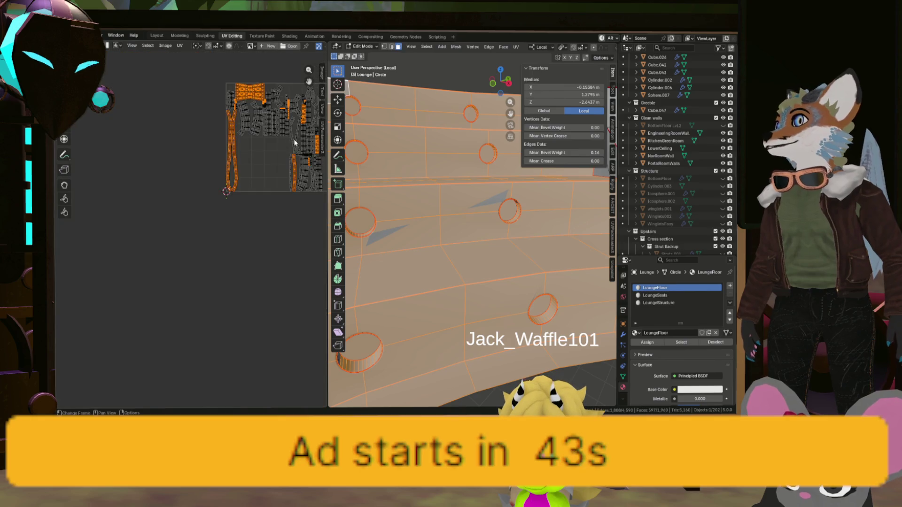
pyautogui.scroll(2, 290, 139)
pyautogui.scroll(3, 281, 67)
pyautogui.scroll(3, 261, 282)
pyautogui.scroll(2, 253, 297)
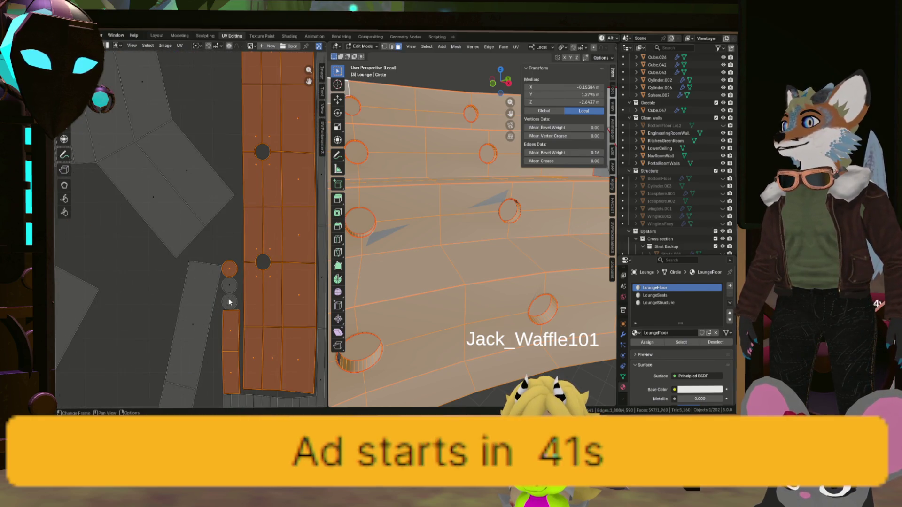
pyautogui.scroll(-4, 234, 230)
pyautogui.scroll(4, 263, 154)
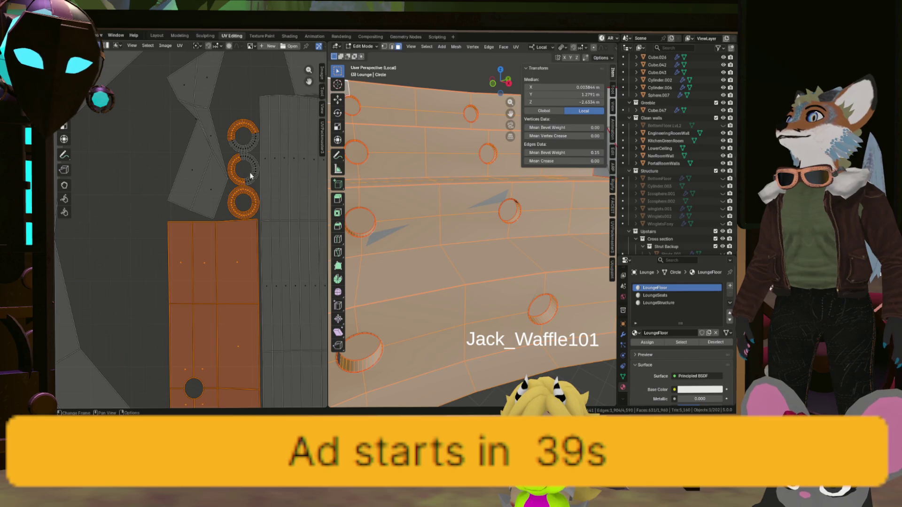
pyautogui.scroll(-4, 240, 182)
pyautogui.scroll(4, 240, 182)
pyautogui.scroll(3, 235, 159)
pyautogui.scroll(3, 235, 159)
pyautogui.scroll(2, 224, 215)
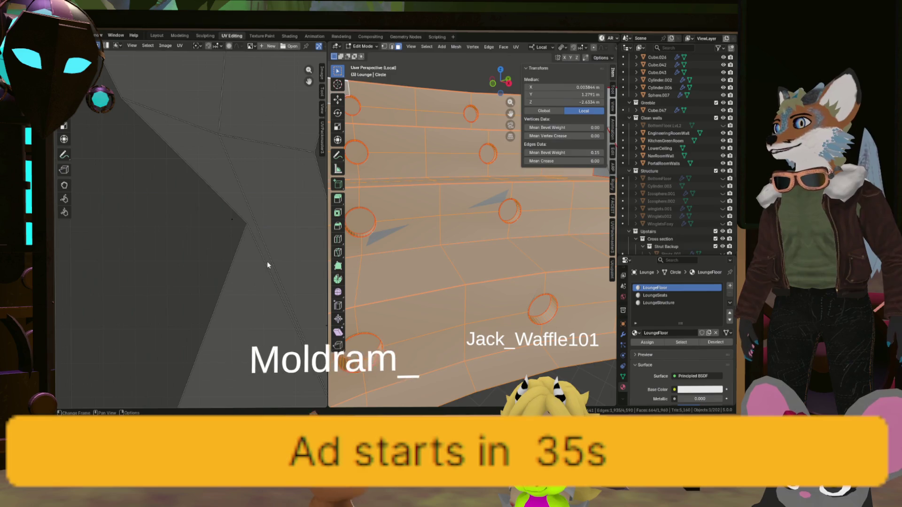
pyautogui.scroll(-4, 212, 184)
pyautogui.scroll(-3, 237, 158)
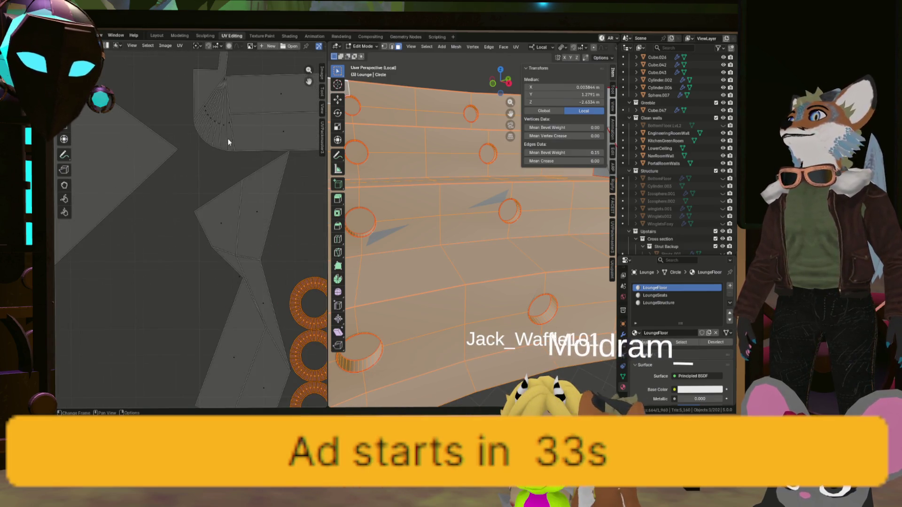
pyautogui.scroll(2, 228, 140)
pyautogui.moveTo(231, 152); pyautogui.dragTo(110, 65, button='middle')
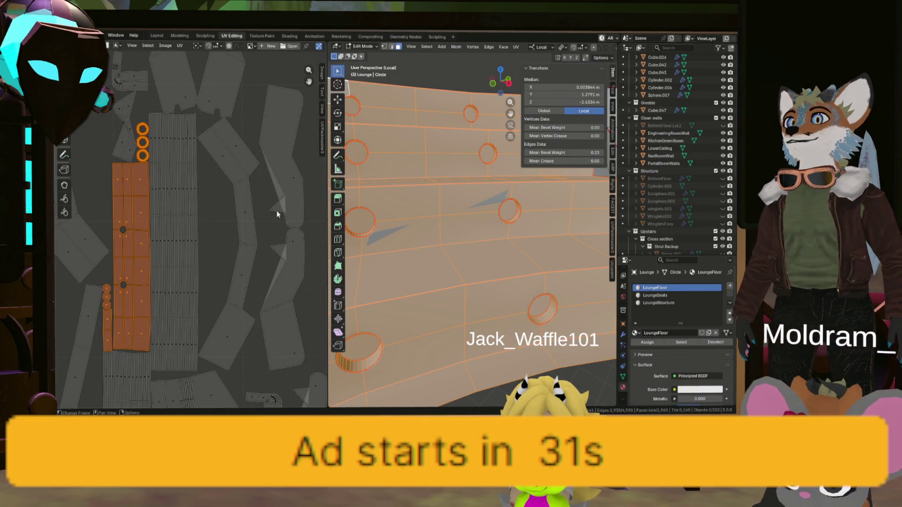
pyautogui.scroll(3, 273, 212)
pyautogui.hotkey('alt', 'a')
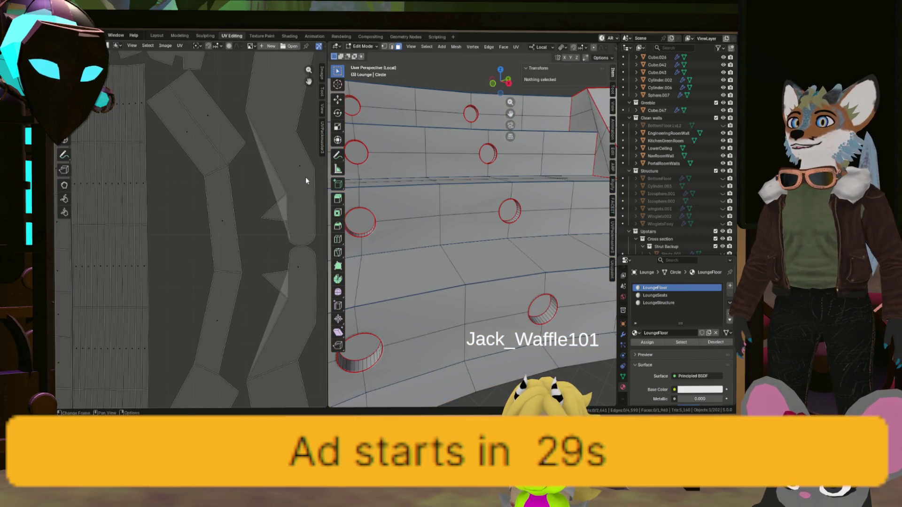
pyautogui.click(295, 185)
pyautogui.scroll(-3, 295, 185)
pyautogui.scroll(-4, 414, 192)
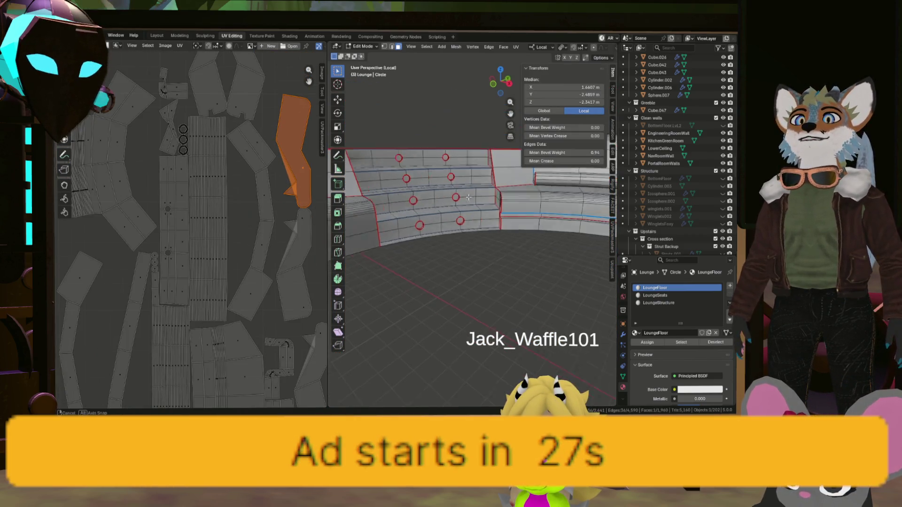
# Step: Clear the selection and pick the edge of the stray triangular flap on the pointed panel
pyautogui.moveTo(414, 193); pyautogui.dragTo(370, 213, button='middle')
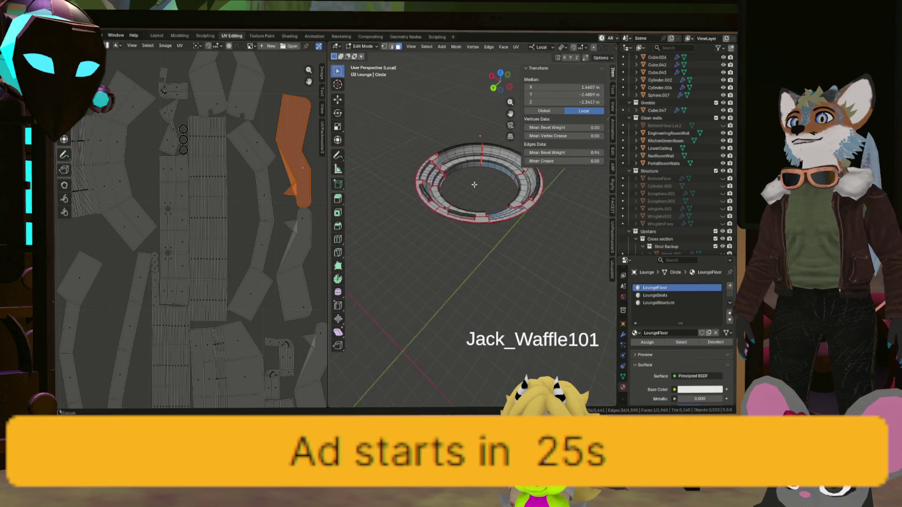
pyautogui.scroll(5, 458, 181)
pyautogui.moveTo(459, 212); pyautogui.dragTo(536, 142, button='middle')
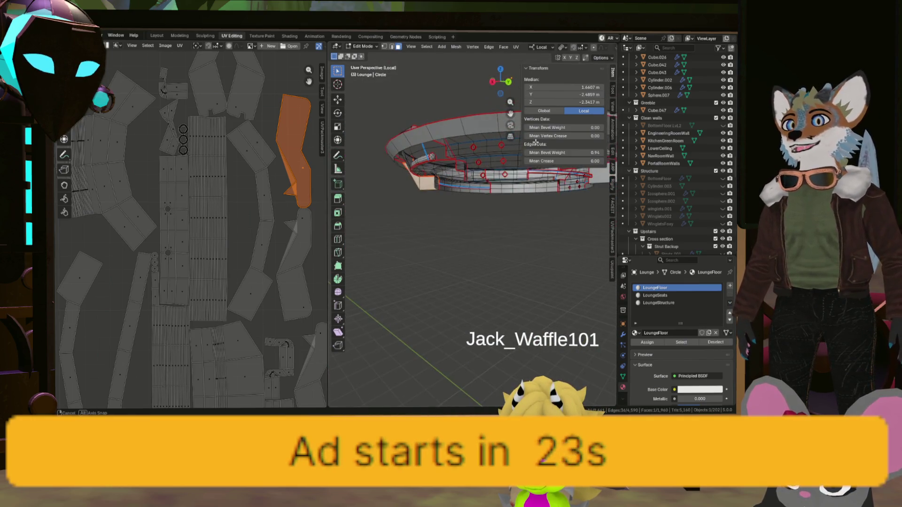
pyautogui.scroll(5, 494, 162)
pyautogui.moveTo(493, 163)
pyautogui.mouseDown(button='middle')
pyautogui.moveTo(461, 206)
pyautogui.moveTo(388, 209)
pyautogui.moveTo(520, 209)
pyautogui.moveTo(349, 213)
pyautogui.moveTo(437, 219)
pyautogui.moveTo(464, 233)
pyautogui.moveTo(444, 215)
pyautogui.moveTo(411, 221)
pyautogui.mouseUp(button='middle')
pyautogui.scroll(5, 461, 206)
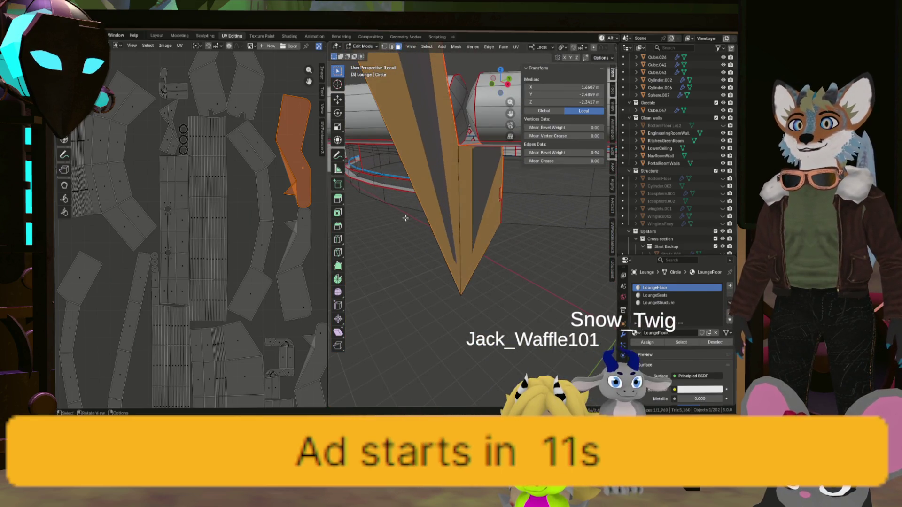
pyautogui.hotkey('alt', 'a')
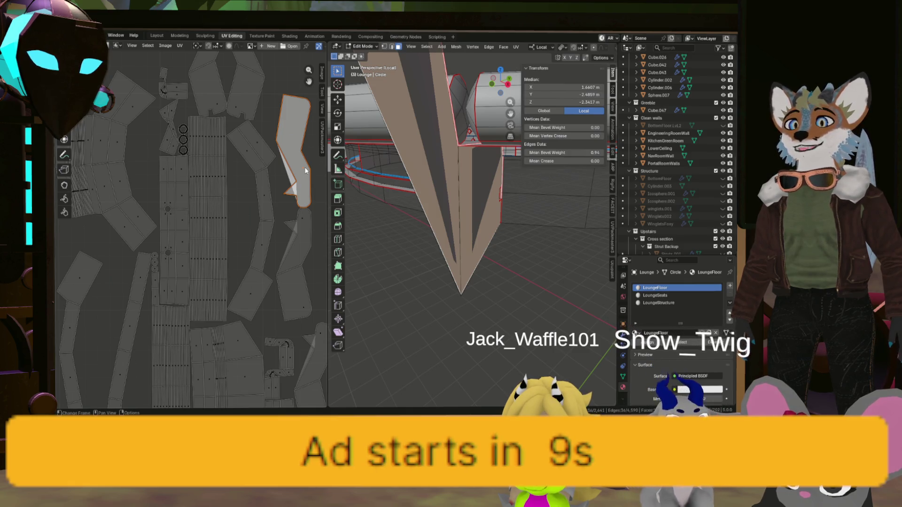
pyautogui.scroll(3, 305, 168)
pyautogui.scroll(3, 306, 168)
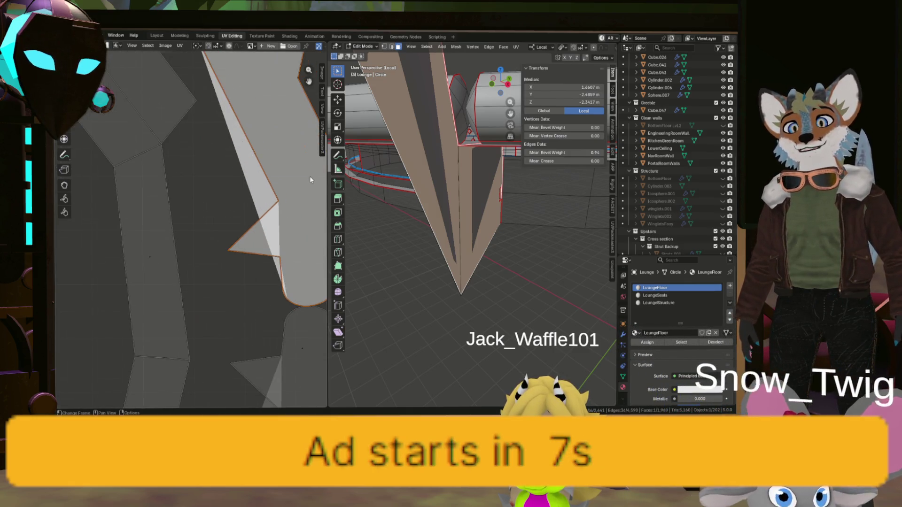
pyautogui.hotkey('alt', 'a')
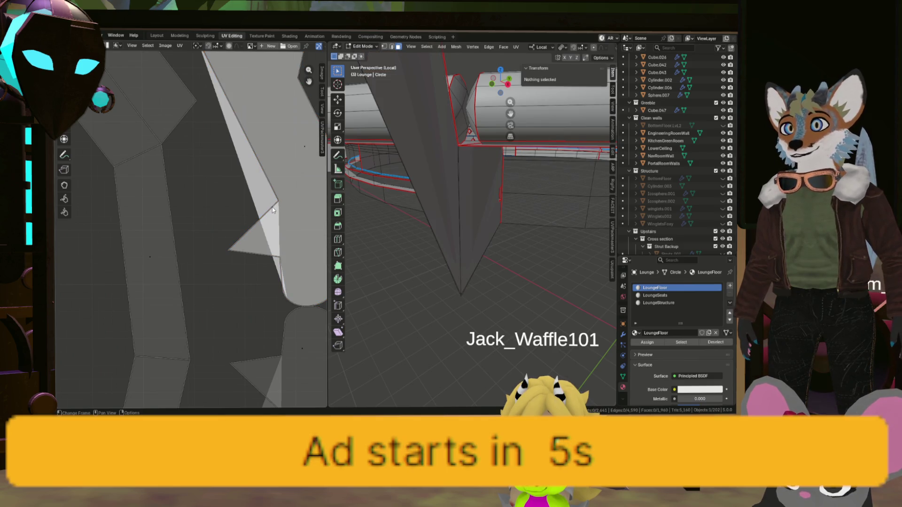
pyautogui.moveTo(466, 199)
pyautogui.mouseDown(button='middle')
pyautogui.moveTo(385, 189)
pyautogui.moveTo(413, 147)
pyautogui.mouseUp(button='middle')
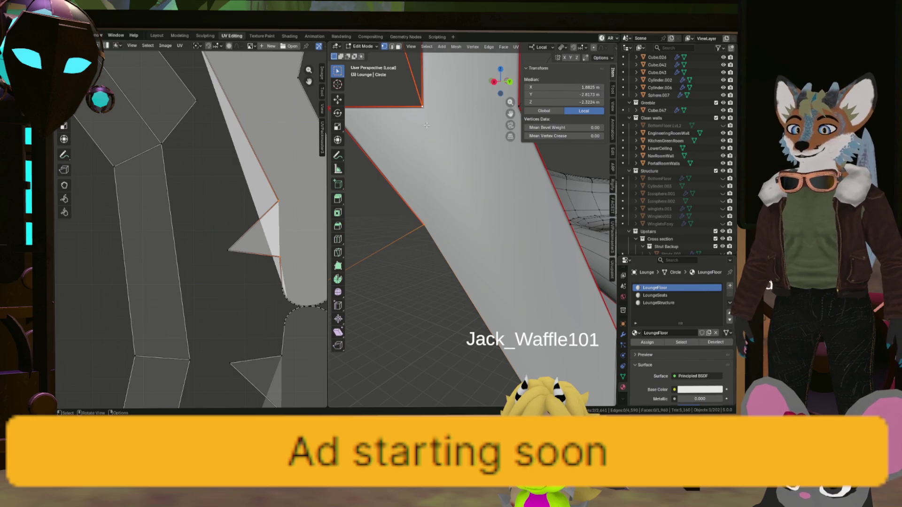
pyautogui.keyDown('shift'); pyautogui.click(427, 126); pyautogui.keyUp('shift')
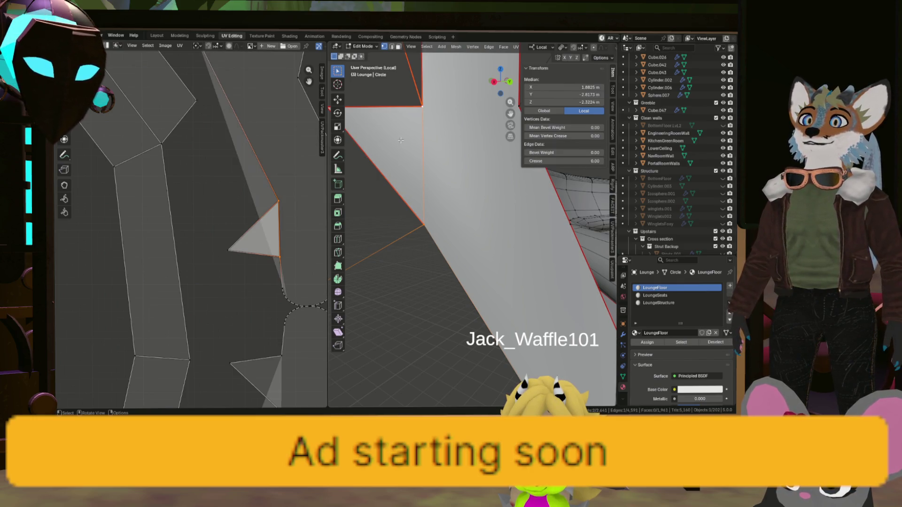
pyautogui.scroll(-2, 392, 143)
pyautogui.scroll(-3, 282, 190)
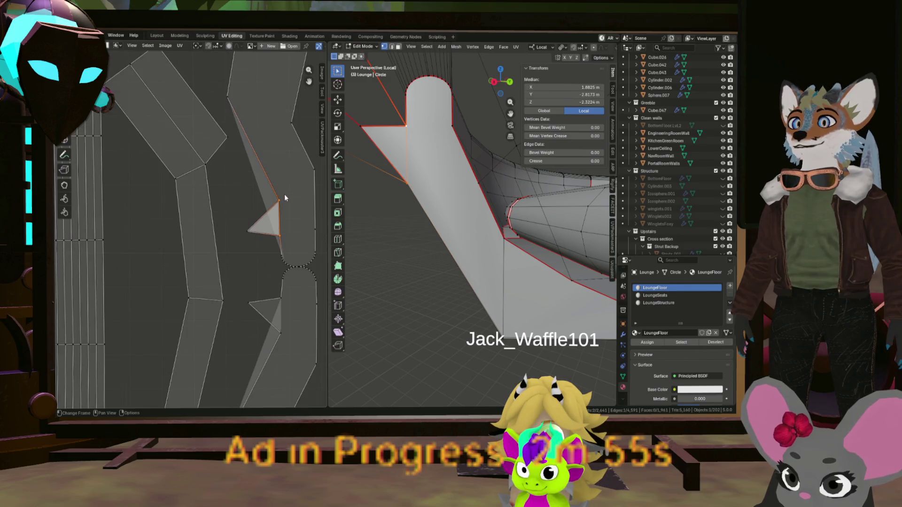
# Step: Hide the selected faces around the pointed panel to expose the flap
pyautogui.moveTo(388, 162)
pyautogui.mouseDown(button='middle')
pyautogui.moveTo(400, 175)
pyautogui.moveTo(603, 142)
pyautogui.mouseUp(button='middle')
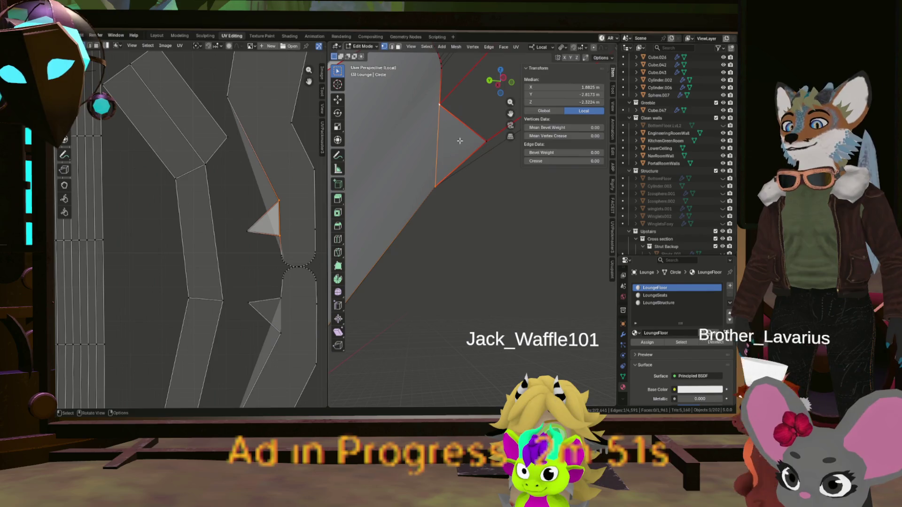
pyautogui.press('h')
pyautogui.click(437, 182)
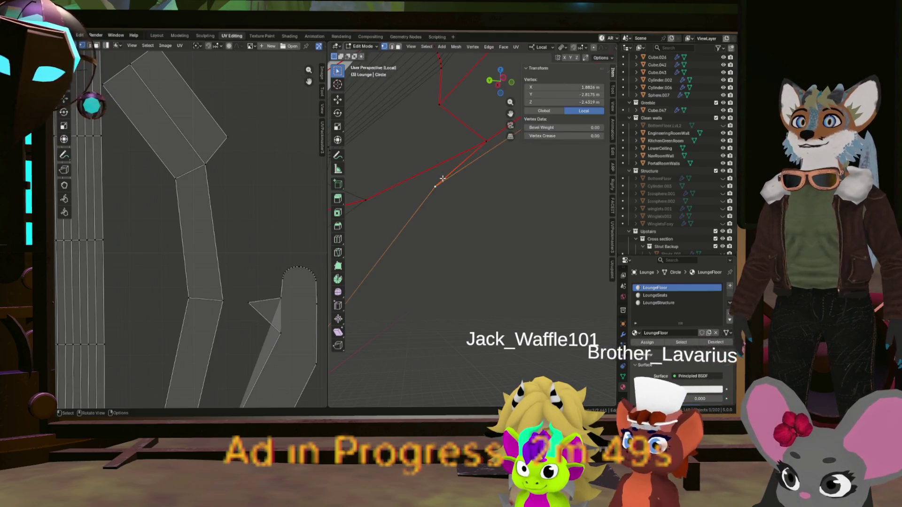
# Step: Select an edge and the two vertices along the triangular flap's edge
pyautogui.moveTo(437, 182); pyautogui.dragTo(540, 181, button='middle')
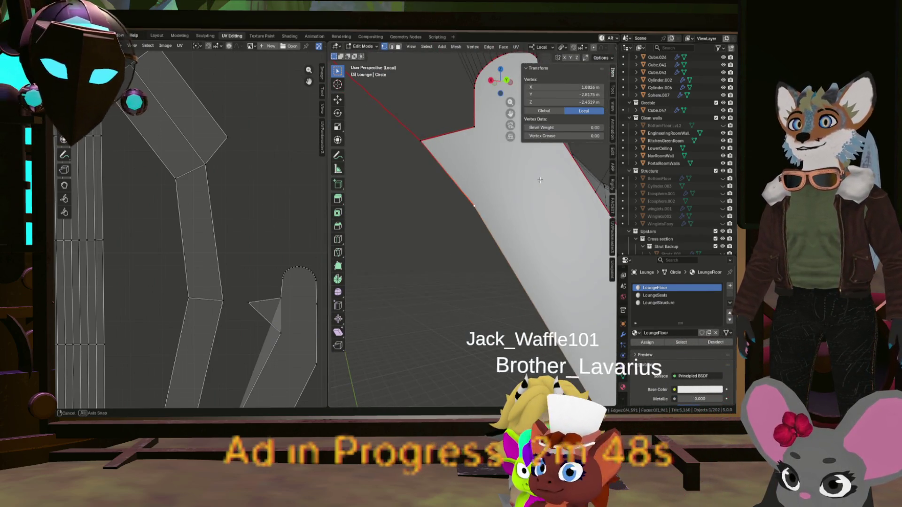
pyautogui.keyDown('shift'); pyautogui.click(478, 129); pyautogui.keyUp('shift')
pyautogui.moveTo(498, 157)
pyautogui.mouseDown(button='middle')
pyautogui.moveTo(525, 241)
pyautogui.moveTo(385, 212)
pyautogui.mouseUp(button='middle')
pyautogui.scroll(-5, 498, 167)
pyautogui.click(515, 258)
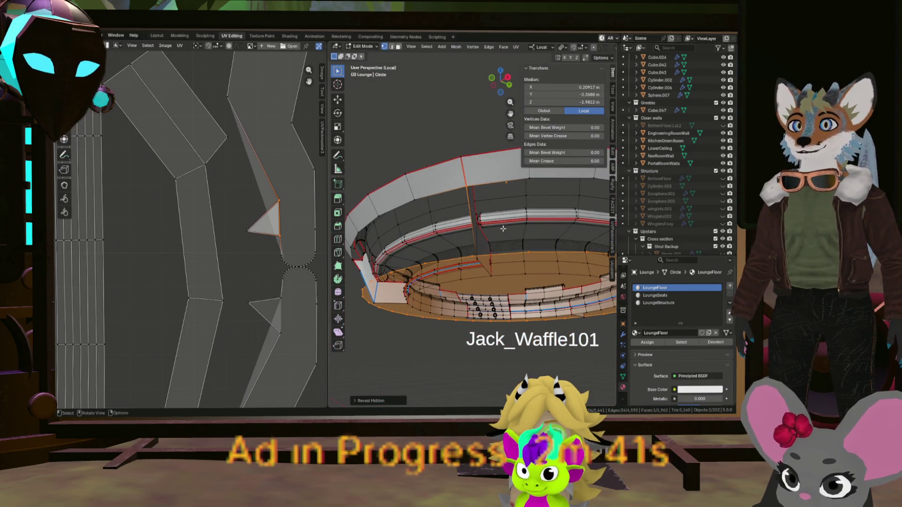
pyautogui.keyDown('shift'); pyautogui.click(282, 300); pyautogui.keyUp('shift')
pyautogui.scroll(2, 282, 300)
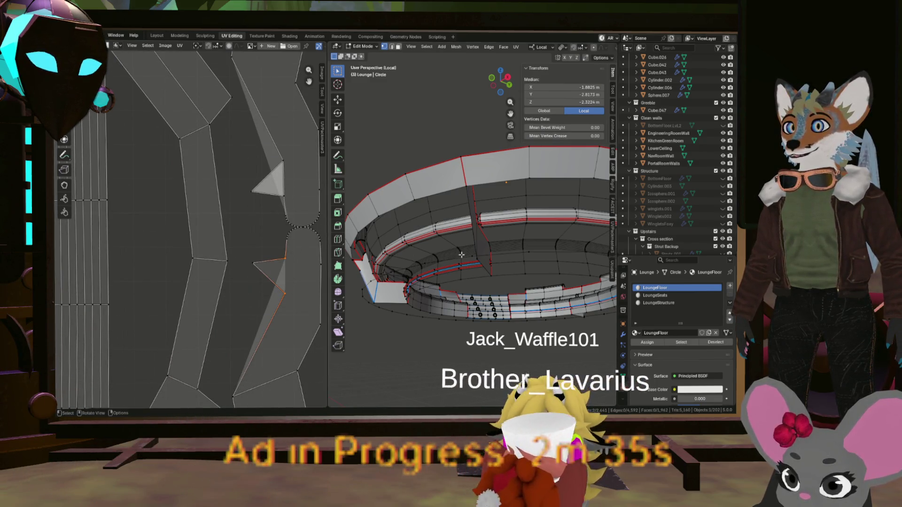
pyautogui.scroll(-4, 292, 250)
pyautogui.scroll(-3, 292, 250)
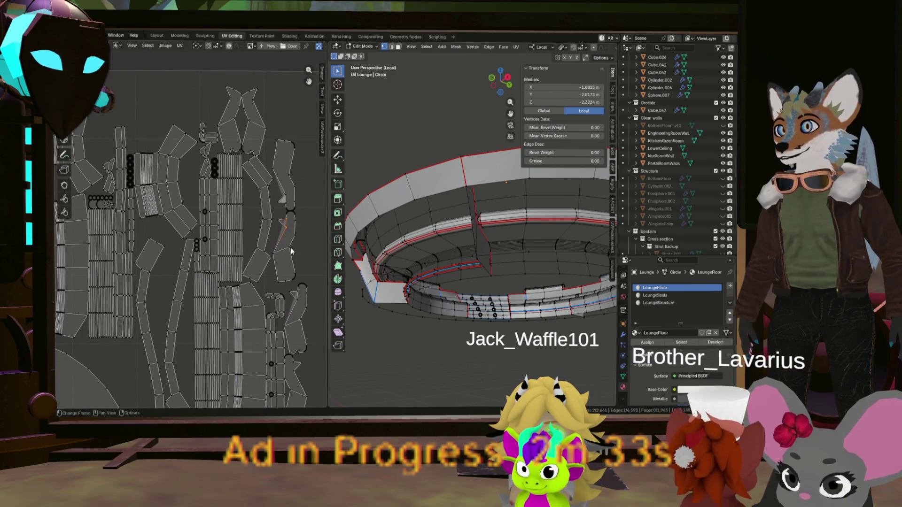
pyautogui.scroll(4, 295, 256)
pyautogui.scroll(3, 282, 261)
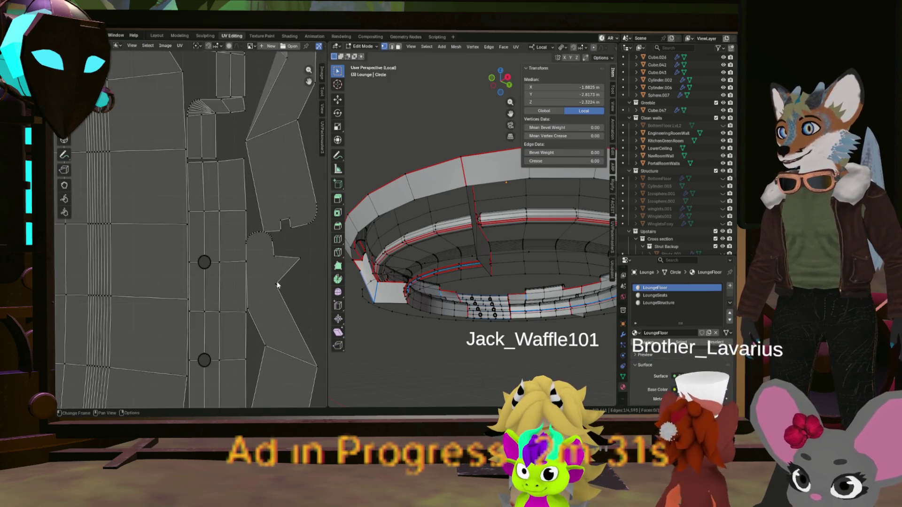
pyautogui.click(457, 364)
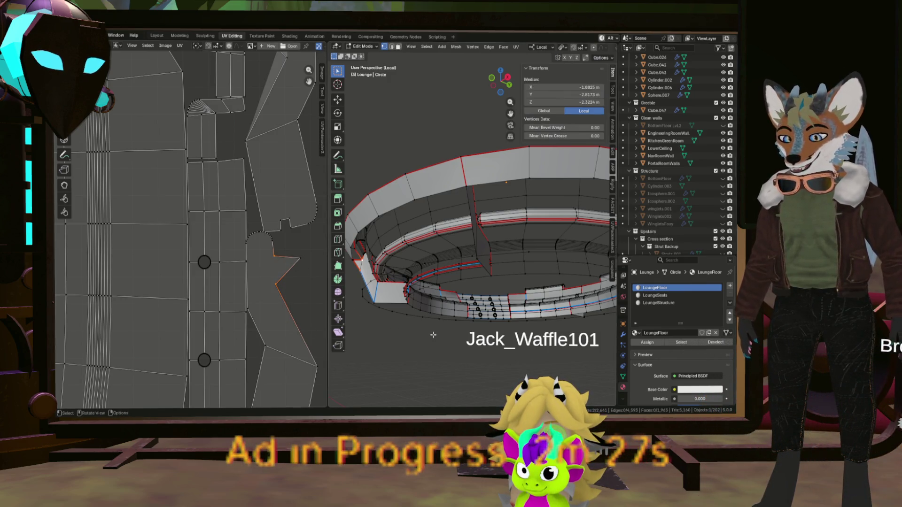
pyautogui.scroll(-4, 298, 268)
pyautogui.scroll(-3, 298, 268)
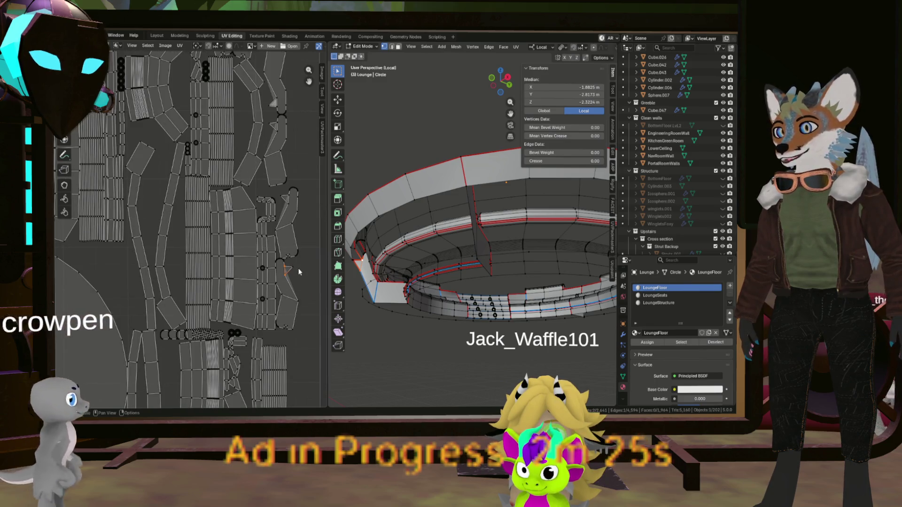
pyautogui.moveTo(298, 268)
pyautogui.mouseDown(button='middle')
pyautogui.moveTo(263, 378)
pyautogui.moveTo(208, 292)
pyautogui.moveTo(237, 187)
pyautogui.mouseUp(button='middle')
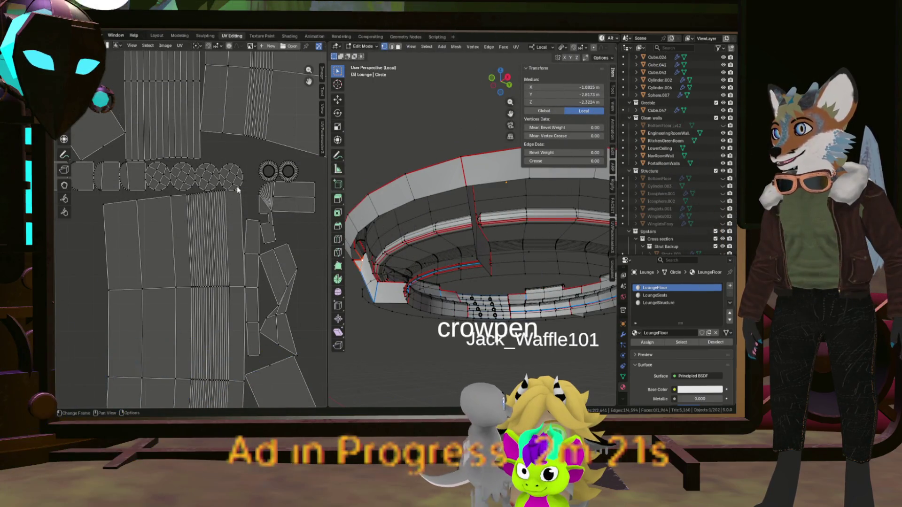
pyautogui.moveTo(422, 211); pyautogui.dragTo(458, 176, button='middle')
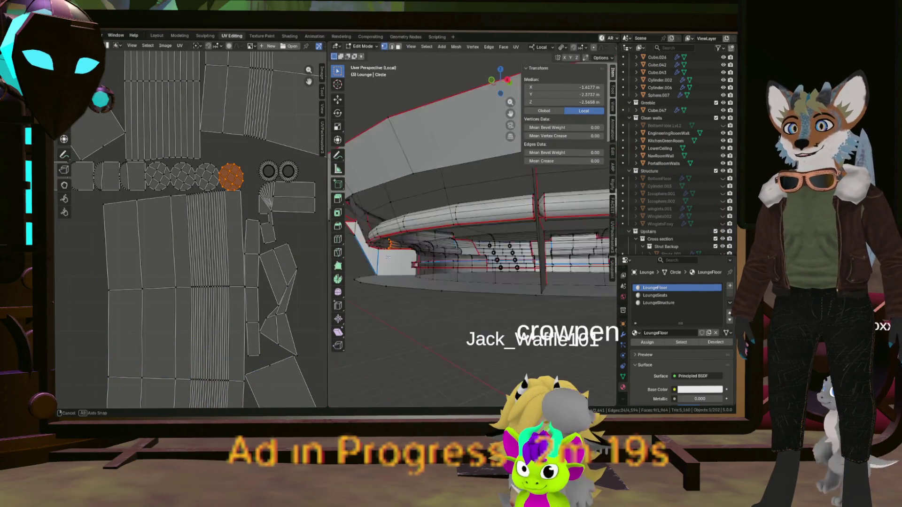
pyautogui.scroll(-4, 215, 213)
pyautogui.scroll(3, 219, 211)
pyautogui.scroll(3, 233, 184)
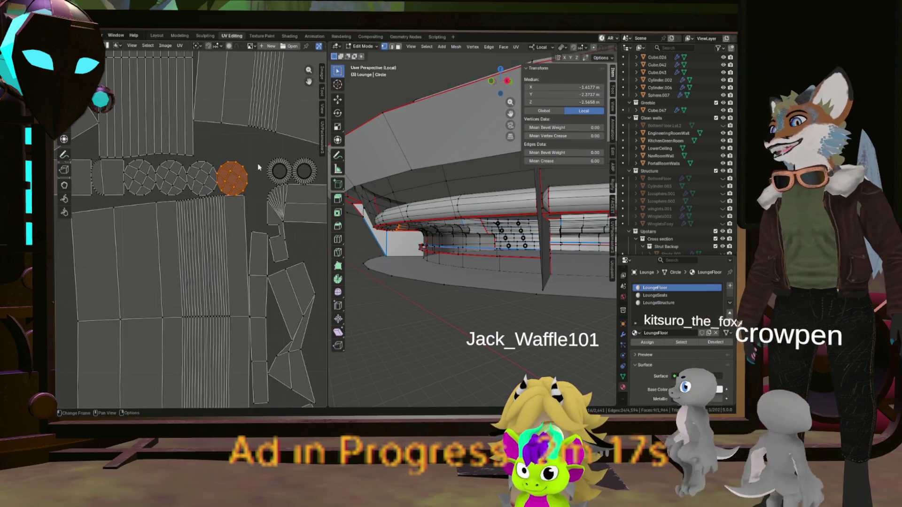
pyautogui.scroll(2, 240, 176)
pyautogui.moveTo(122, 199); pyautogui.dragTo(212, 225, button='middle')
pyautogui.scroll(-3, 247, 232)
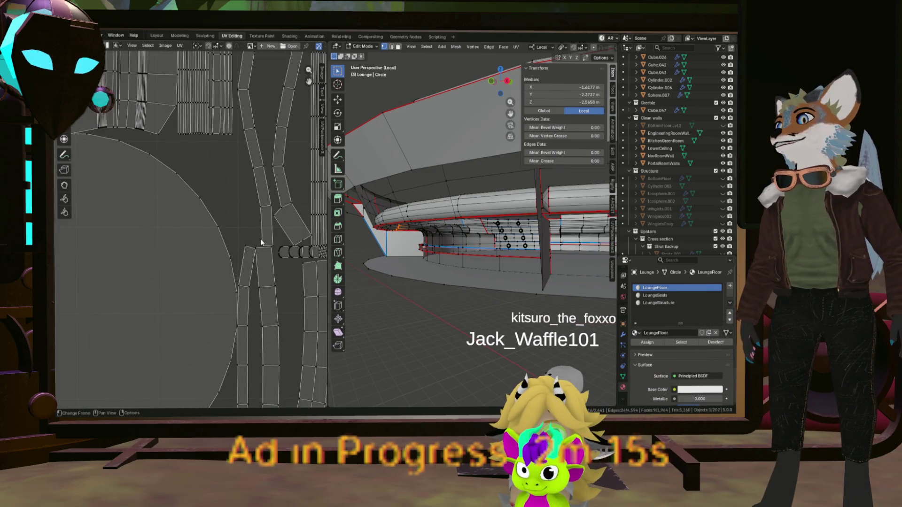
pyautogui.moveTo(268, 240); pyautogui.dragTo(310, 250, button='middle')
pyautogui.scroll(-2, 310, 251)
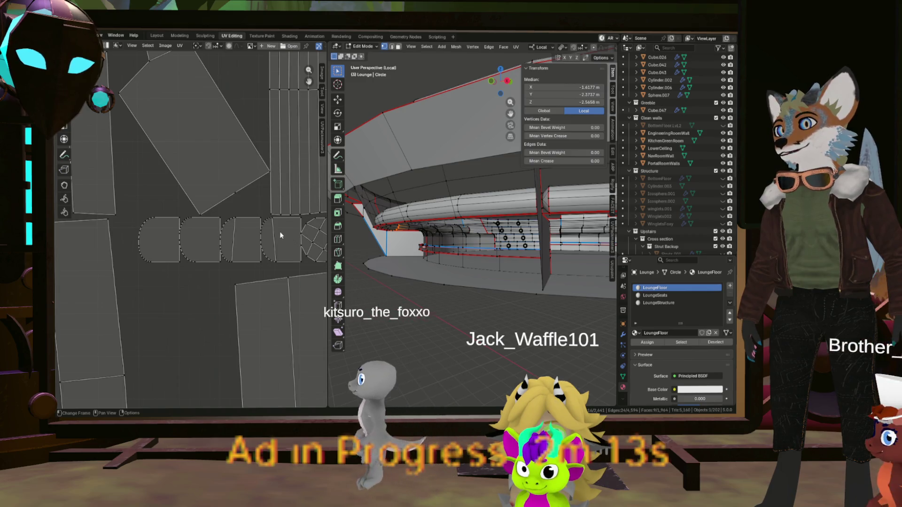
pyautogui.scroll(-2, 280, 232)
pyautogui.scroll(-4, 280, 236)
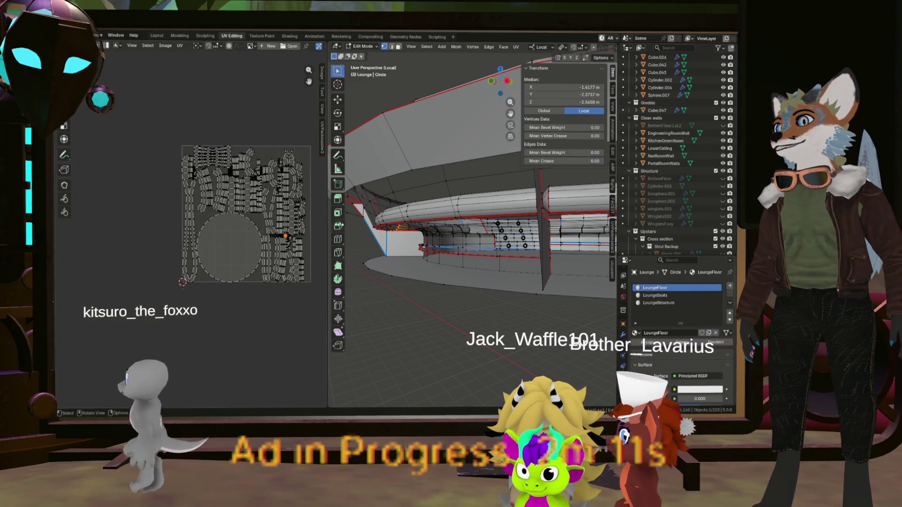
pyautogui.scroll(2, 295, 179)
# Step: Select the whole mesh, unwrap it with Minimum Stretch and repack the UV islands
pyautogui.press('a')
pyautogui.scroll(-3, 294, 190)
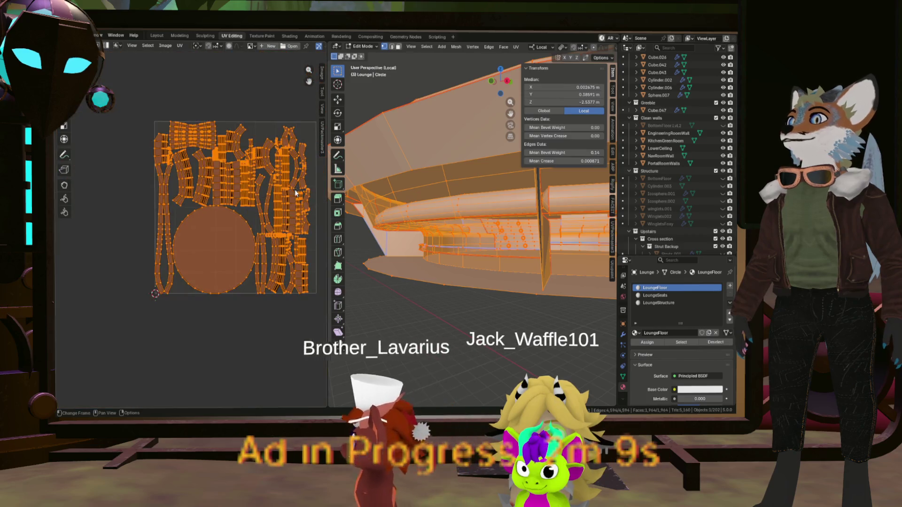
pyautogui.press('u')
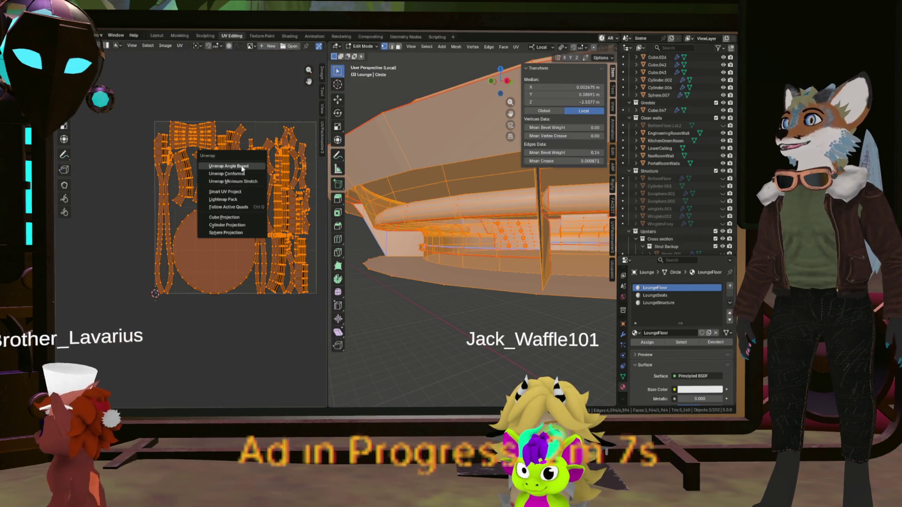
pyautogui.click(255, 184)
pyautogui.scroll(2, 249, 195)
pyautogui.scroll(2, 250, 162)
pyautogui.scroll(1, 211, 155)
pyautogui.scroll(2, 182, 155)
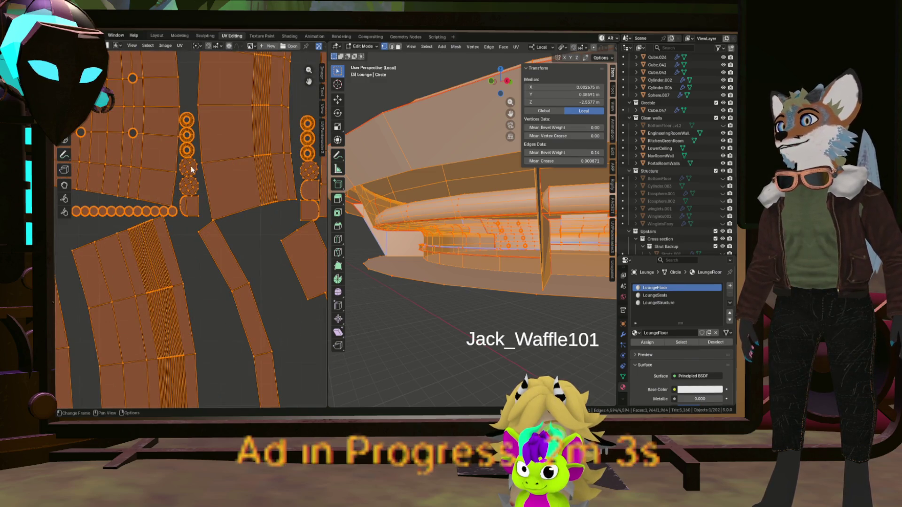
pyautogui.scroll(3, 192, 165)
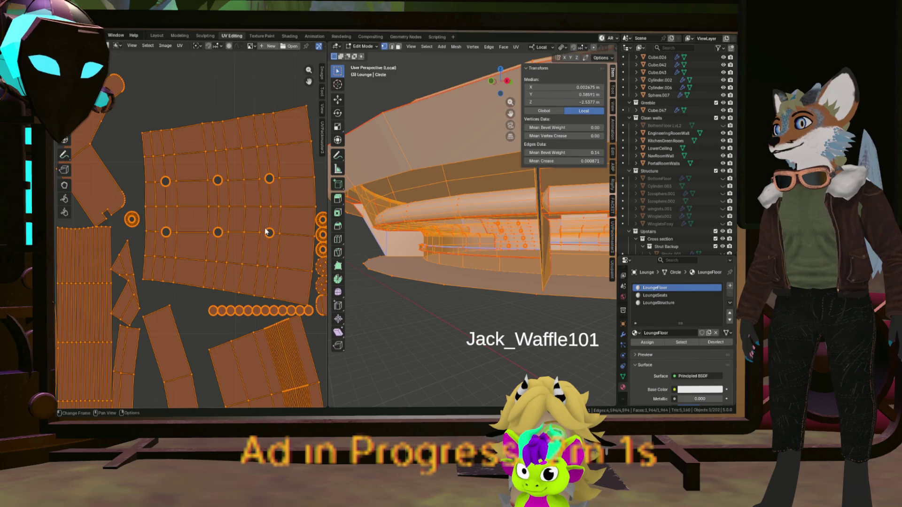
pyautogui.press('Home')
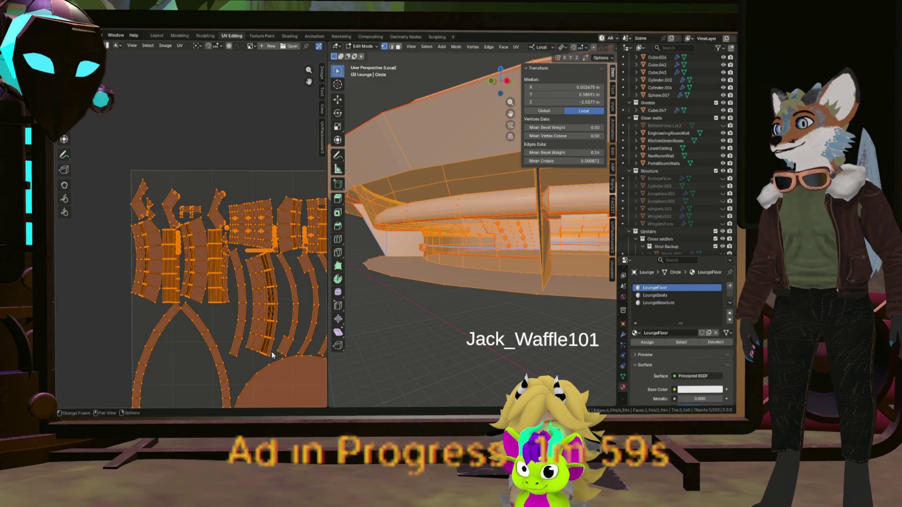
pyautogui.rightClick(259, 257)
pyautogui.click(258, 259)
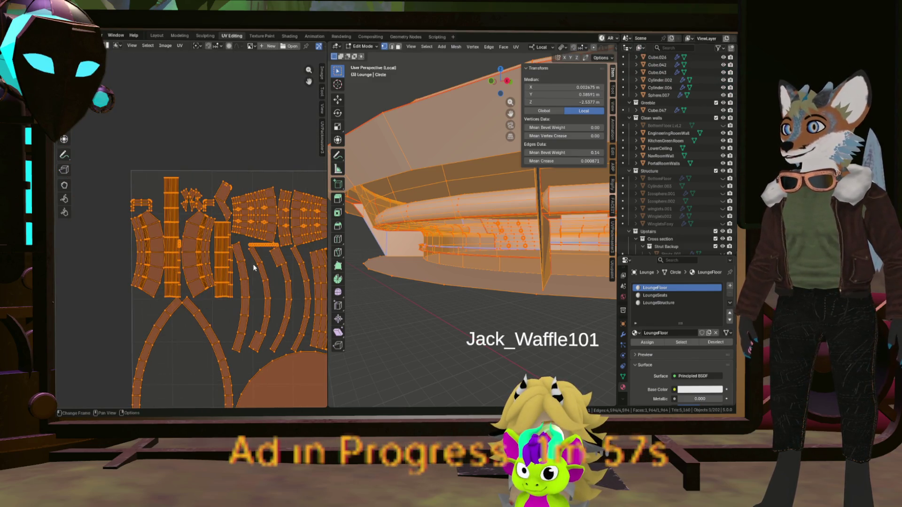
pyautogui.scroll(-3, 296, 264)
pyautogui.scroll(3, 296, 264)
pyautogui.scroll(-4, 212, 233)
# Step: Try Smart UV Project, repack the islands, then unwrap again with Minimum Stretch
pyautogui.press('u')
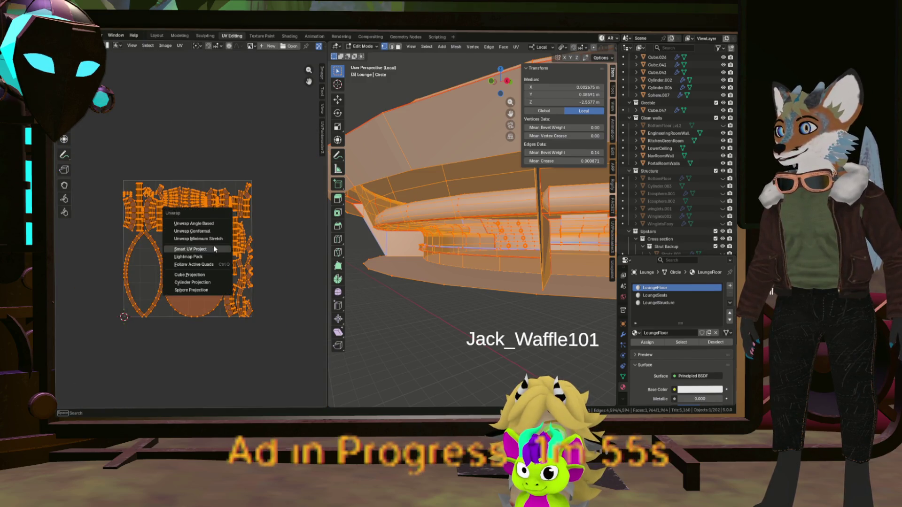
pyautogui.click(213, 248)
pyautogui.press('Home')
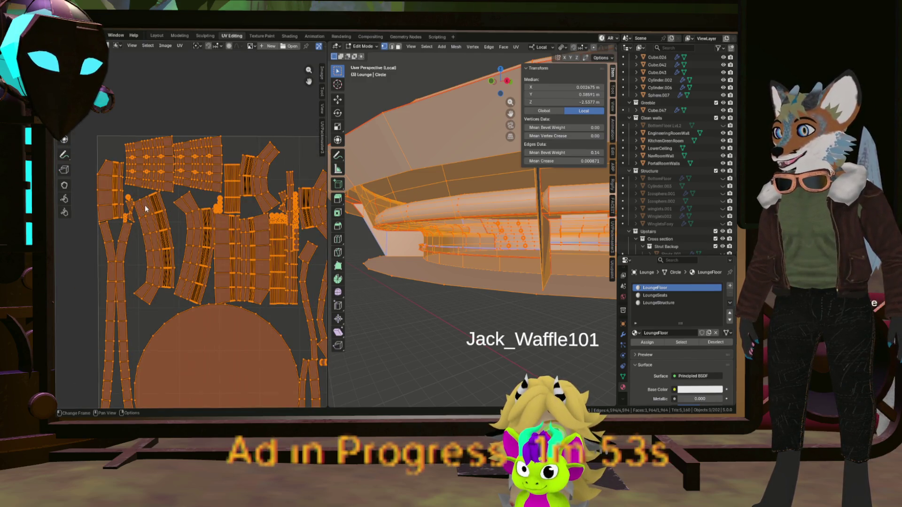
pyautogui.rightClick(144, 205)
pyautogui.click(113, 194)
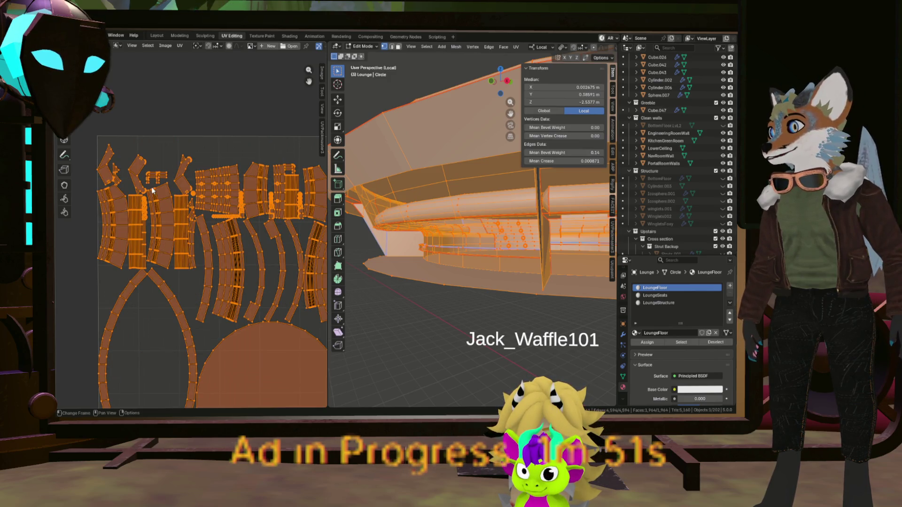
pyautogui.click(131, 203)
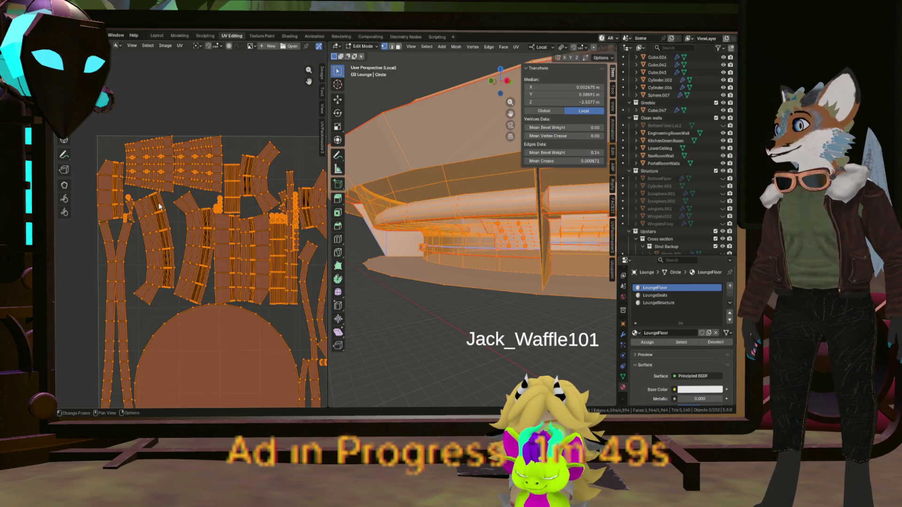
pyautogui.scroll(-3, 281, 217)
pyautogui.scroll(3, 295, 236)
pyautogui.scroll(3, 212, 218)
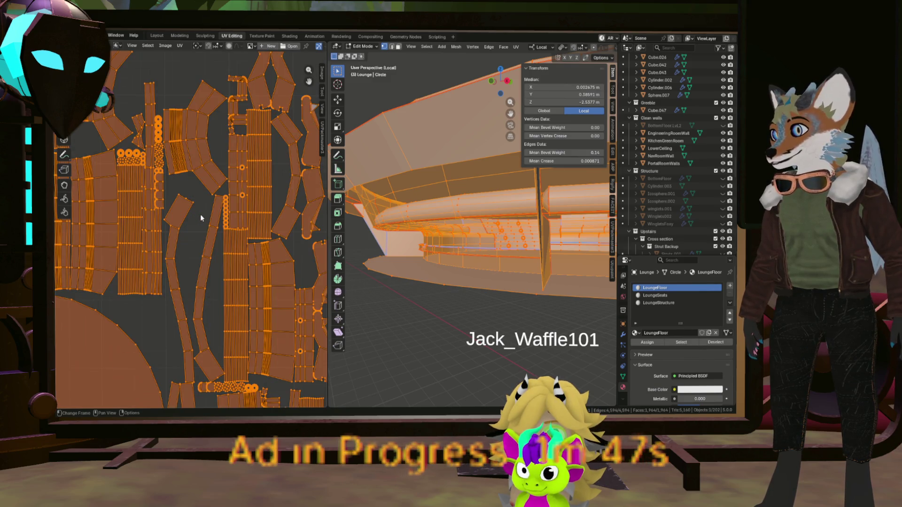
pyautogui.scroll(-8, 535, 242)
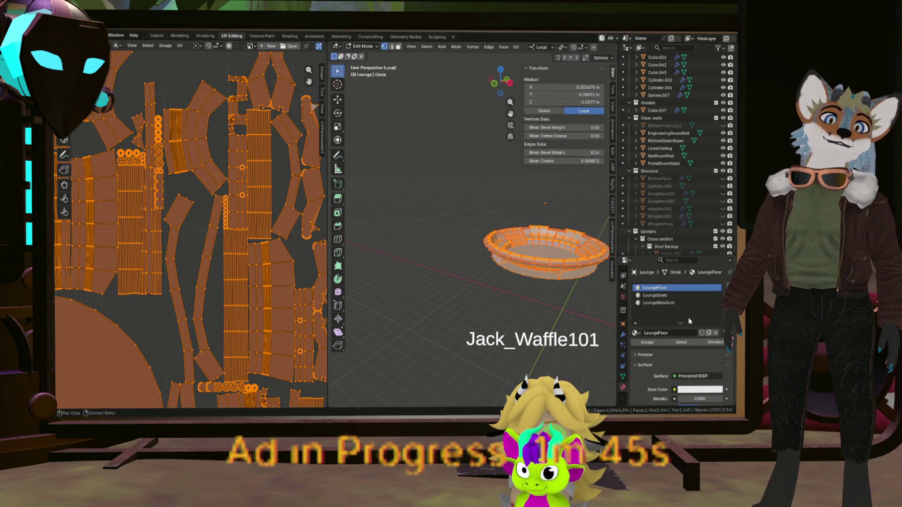
# Step: From top view in face select mode, select the faces using the LoungeFloor material
pyautogui.click(714, 343)
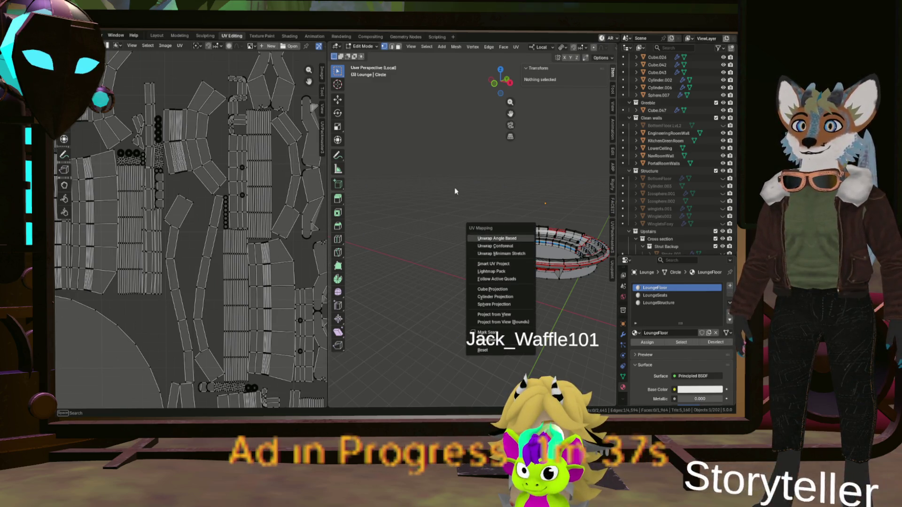
pyautogui.press('Escape')
pyautogui.press('a')
pyautogui.scroll(-3, 388, 282)
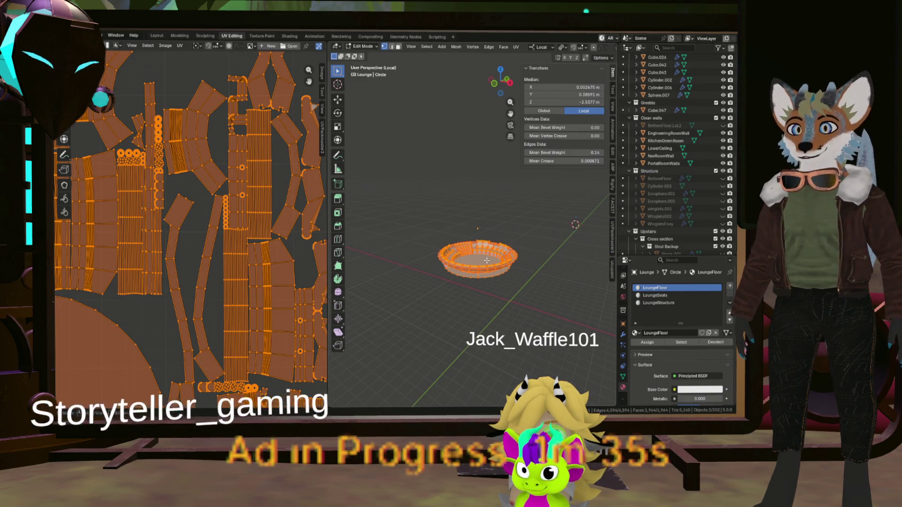
pyautogui.hotkey('alt', 'a')
pyautogui.press('KP_7')
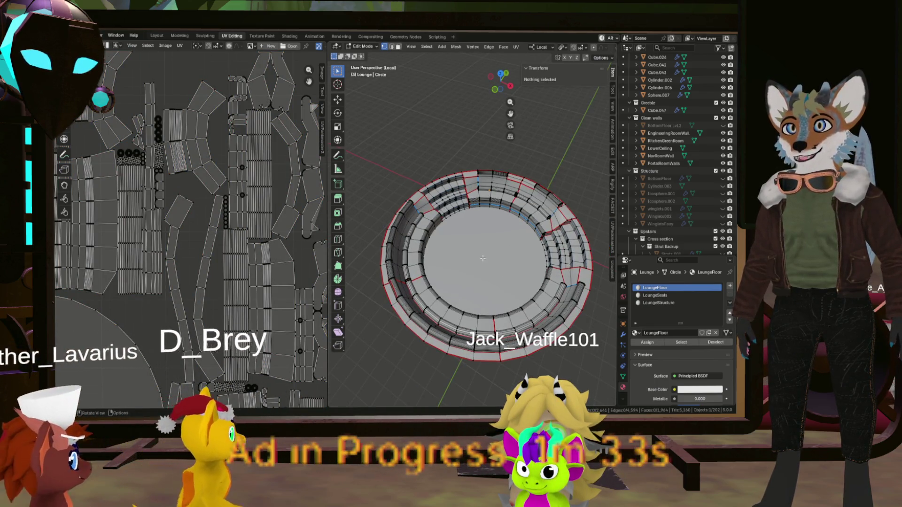
pyautogui.press('3')
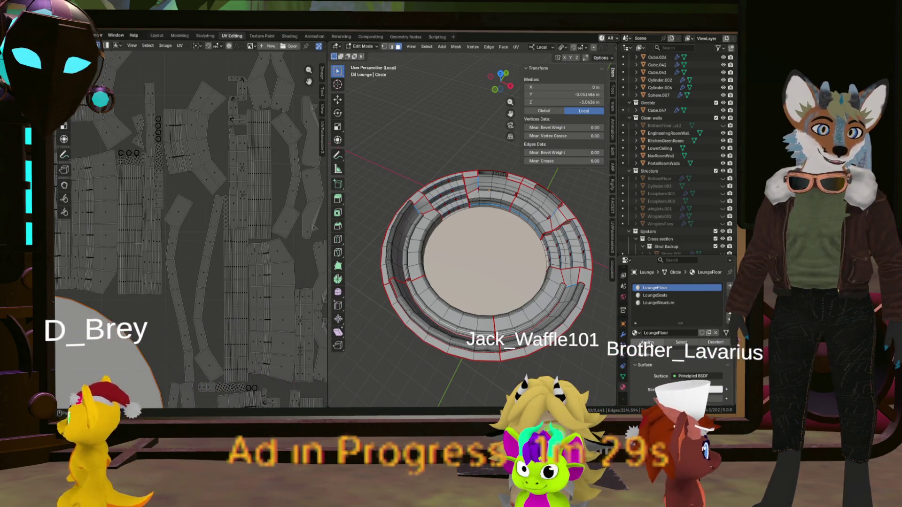
pyautogui.click(679, 345)
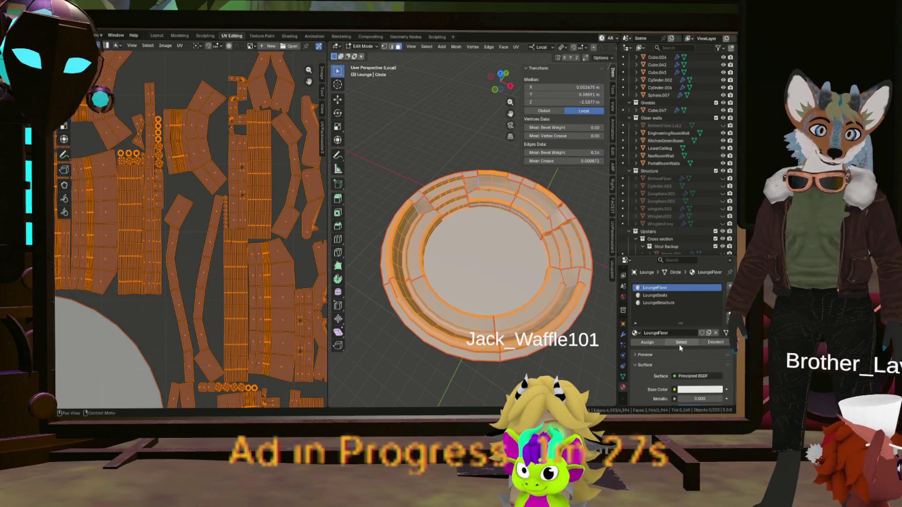
# Step: Hide the inner circular floor face and clear the LoungeFloor selection
pyautogui.click(713, 342)
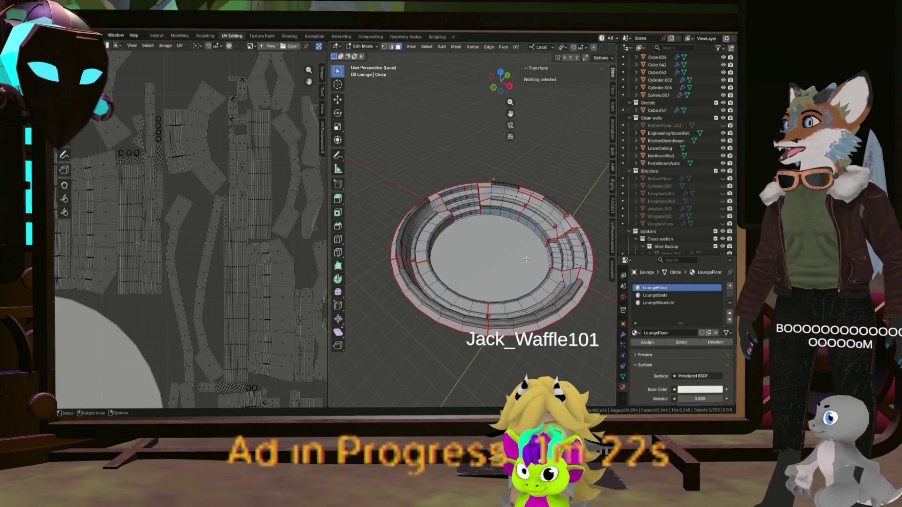
pyautogui.click(504, 268)
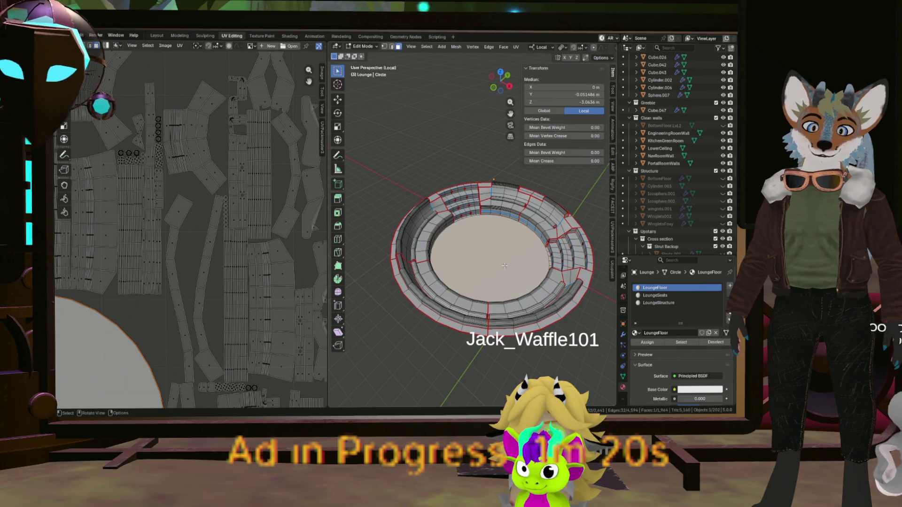
pyautogui.press('h')
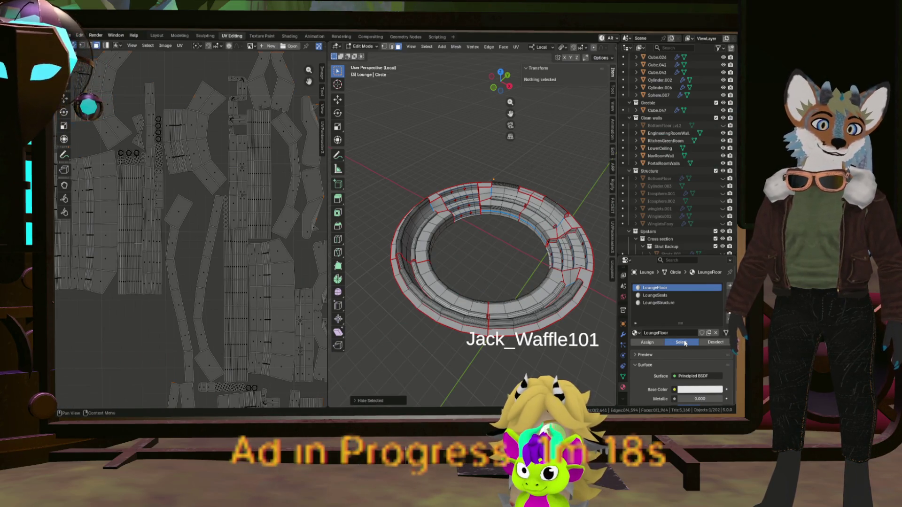
pyautogui.click(684, 343)
pyautogui.hotkey('alt', 'a')
pyautogui.scroll(3, 494, 247)
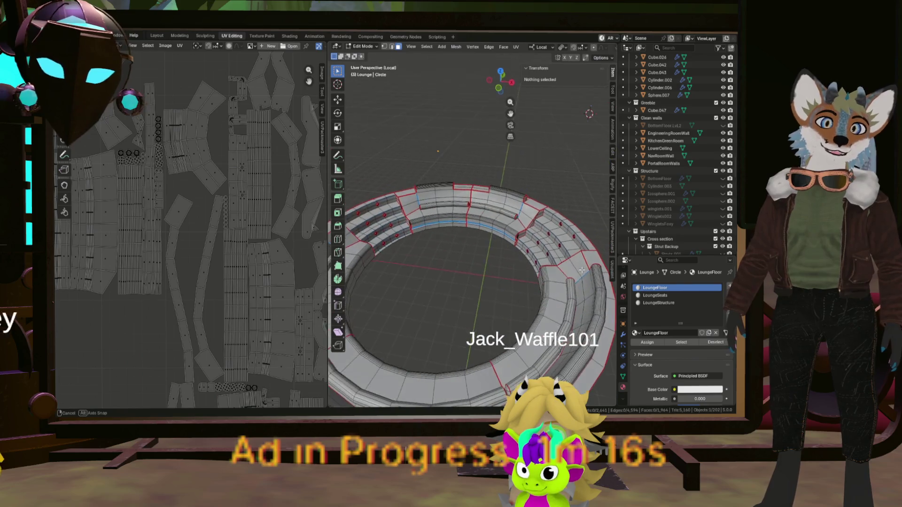
pyautogui.scroll(3, 529, 246)
pyautogui.scroll(3, 584, 261)
# Step: Add the stepped seating strips and outer rim floor faces to the selection around the ring
pyautogui.moveTo(583, 261); pyautogui.dragTo(494, 268, button='middle')
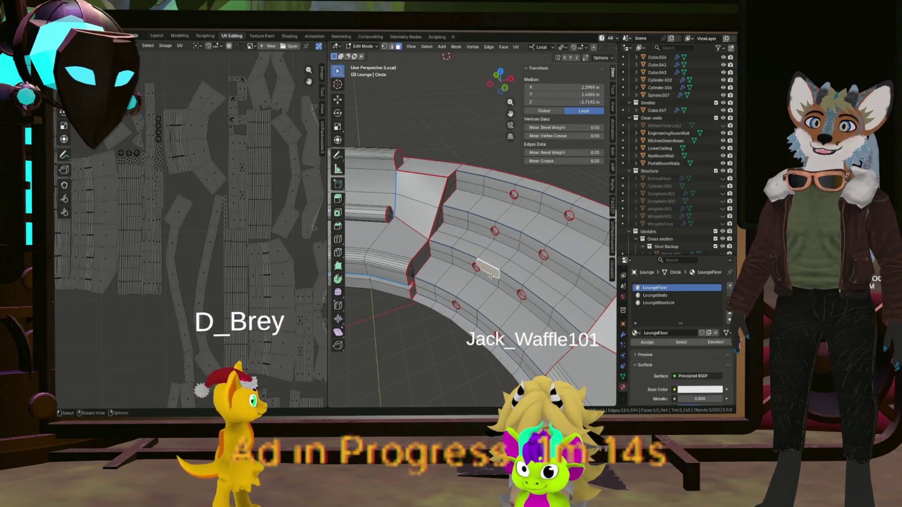
pyautogui.click(512, 274)
pyautogui.scroll(-5, 512, 273)
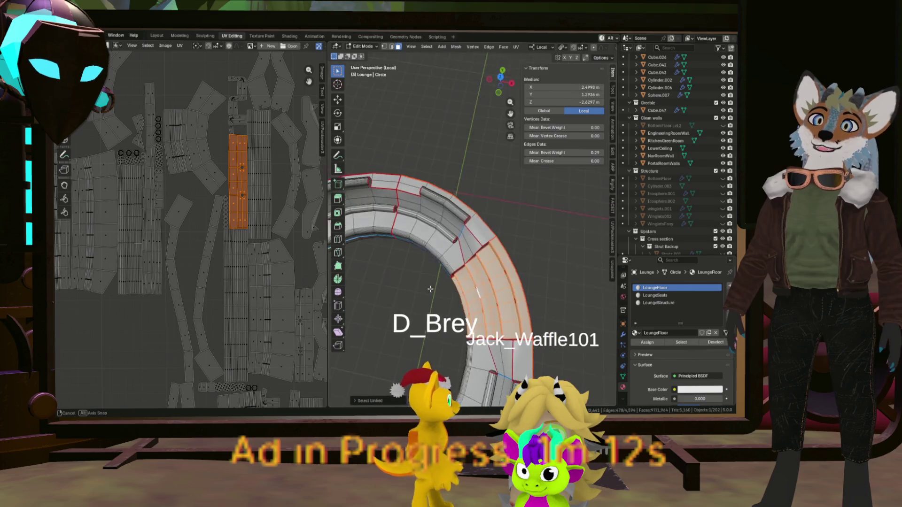
pyautogui.moveTo(512, 273); pyautogui.dragTo(504, 255, button='middle')
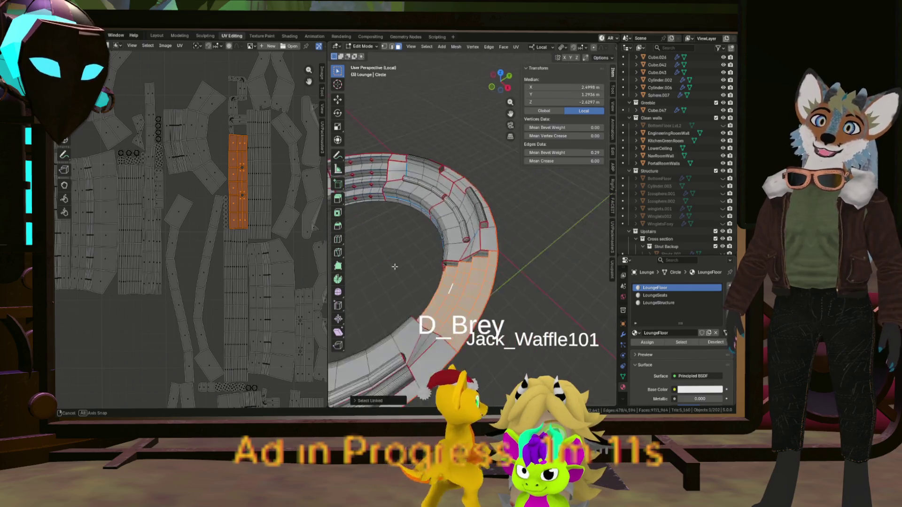
pyautogui.keyDown('shift'); pyautogui.click(493, 249); pyautogui.keyUp('shift')
pyautogui.scroll(-3, 458, 212)
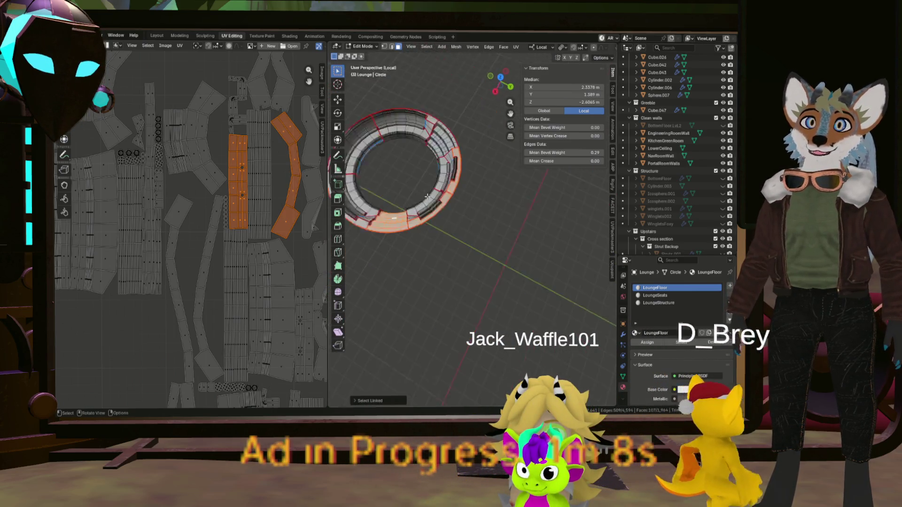
pyautogui.moveTo(458, 211); pyautogui.dragTo(433, 111, button='middle')
pyautogui.scroll(3, 433, 111)
pyautogui.keyDown('shift'); pyautogui.click(423, 141); pyautogui.keyUp('shift')
pyautogui.moveTo(422, 142)
pyautogui.mouseDown(button='middle')
pyautogui.moveTo(389, 163)
pyautogui.moveTo(438, 176)
pyautogui.mouseUp(button='middle')
pyautogui.scroll(5, 493, 183)
pyautogui.moveTo(493, 183)
pyautogui.mouseDown(button='middle')
pyautogui.moveTo(560, 178)
pyautogui.moveTo(427, 262)
pyautogui.mouseUp(button='middle')
pyautogui.scroll(-4, 561, 179)
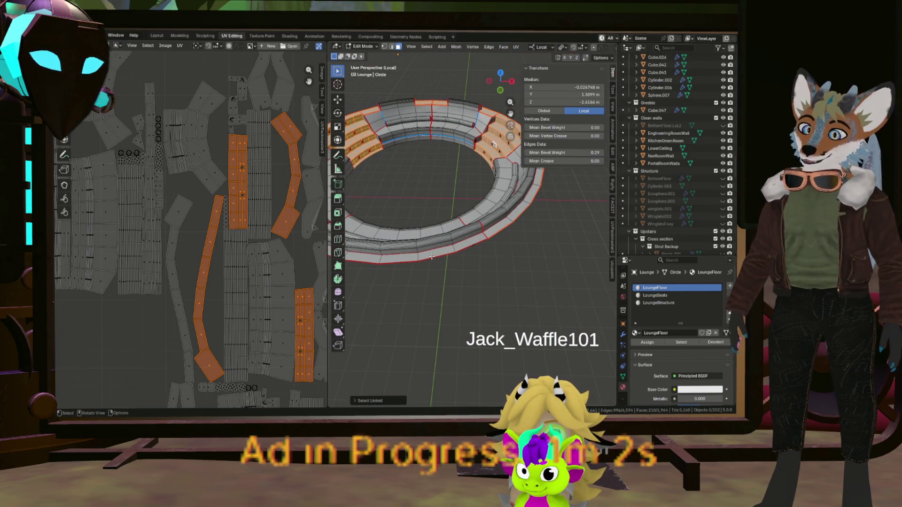
pyautogui.moveTo(496, 233); pyautogui.dragTo(432, 276, button='middle')
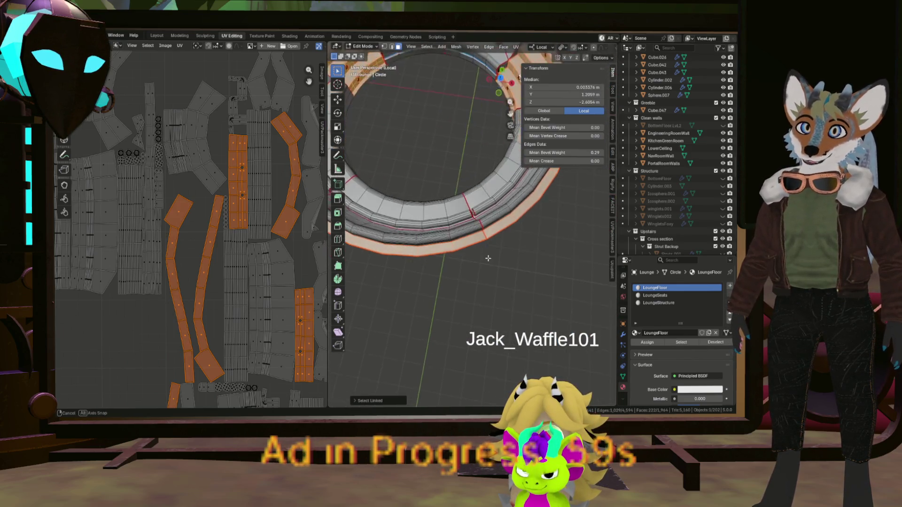
pyautogui.scroll(3, 431, 276)
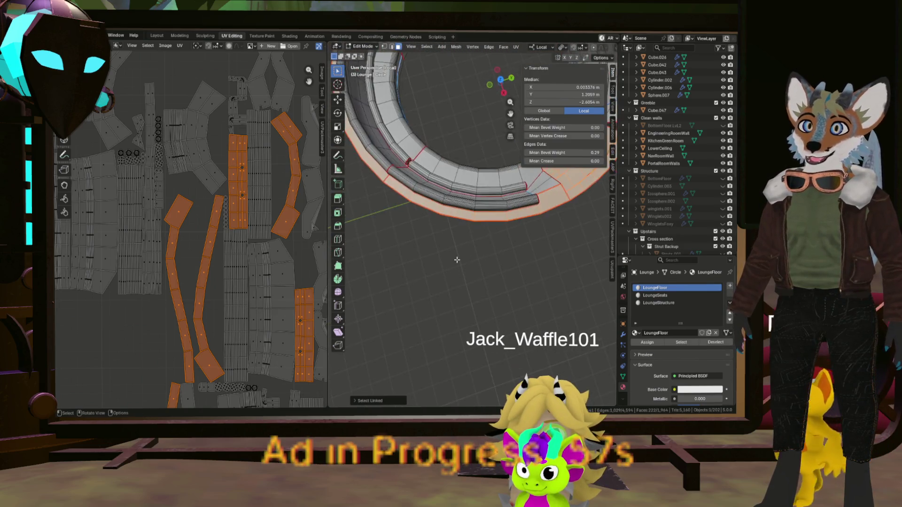
pyautogui.scroll(-4, 431, 275)
pyautogui.moveTo(431, 275)
pyautogui.mouseDown(button='middle')
pyautogui.moveTo(452, 249)
pyautogui.moveTo(476, 250)
pyautogui.mouseUp(button='middle')
pyautogui.scroll(5, 452, 248)
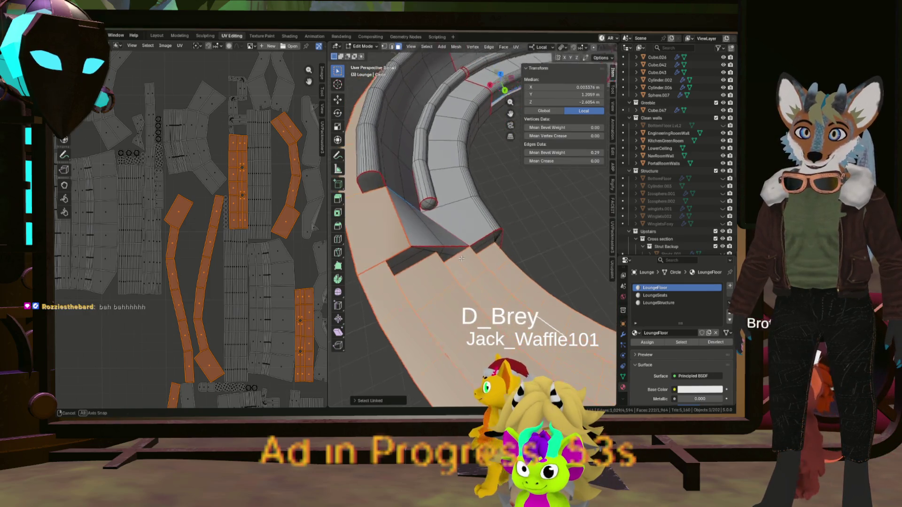
pyautogui.moveTo(486, 258)
pyautogui.mouseDown(button='middle')
pyautogui.moveTo(414, 248)
pyautogui.moveTo(432, 245)
pyautogui.mouseUp(button='middle')
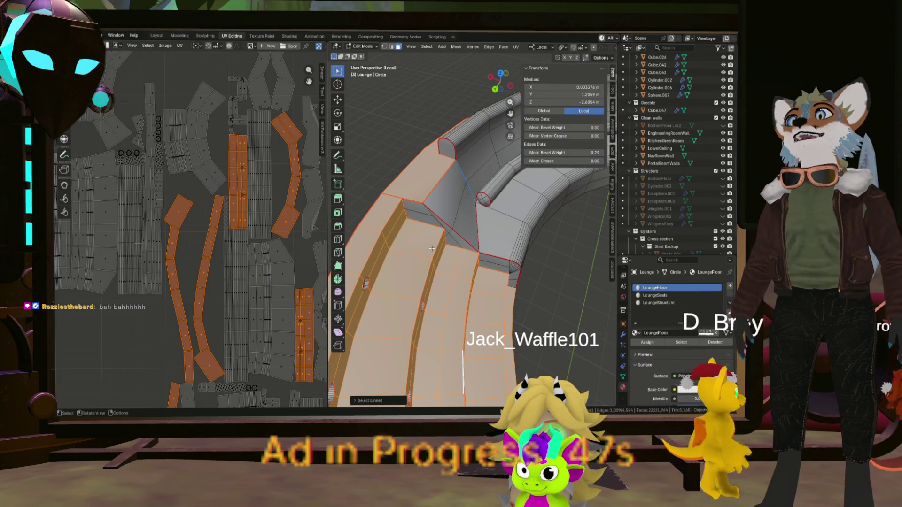
pyautogui.scroll(-5, 445, 241)
pyautogui.moveTo(444, 241)
pyautogui.mouseDown(button='middle')
pyautogui.moveTo(446, 256)
pyautogui.moveTo(467, 203)
pyautogui.moveTo(391, 213)
pyautogui.mouseUp(button='middle')
pyautogui.scroll(4, 446, 256)
pyautogui.scroll(-4, 452, 240)
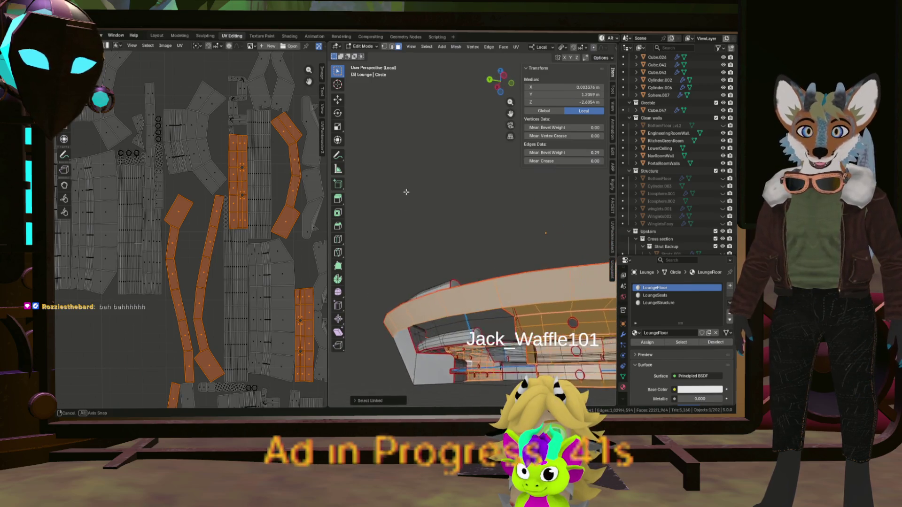
pyautogui.scroll(-3, 263, 230)
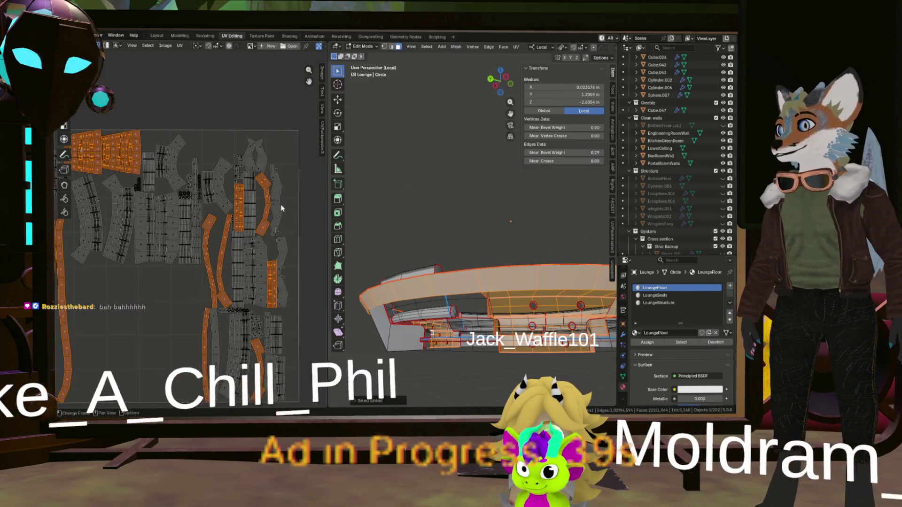
pyautogui.moveTo(264, 230); pyautogui.dragTo(283, 177, button='middle')
pyautogui.scroll(5, 281, 176)
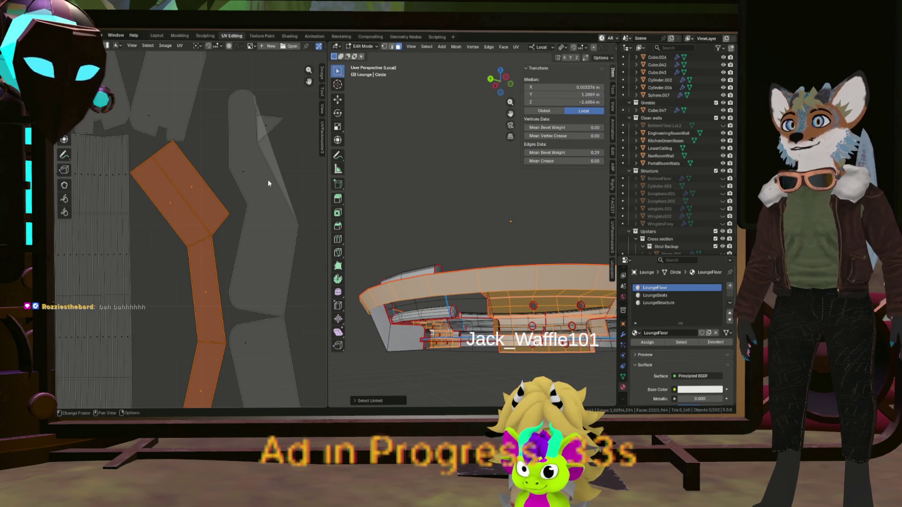
pyautogui.scroll(-5, 486, 281)
pyautogui.moveTo(487, 282)
pyautogui.mouseDown(button='middle')
pyautogui.moveTo(494, 226)
pyautogui.moveTo(496, 245)
pyautogui.moveTo(525, 282)
pyautogui.moveTo(477, 223)
pyautogui.mouseUp(button='middle')
pyautogui.scroll(6, 501, 225)
pyautogui.scroll(-5, 496, 245)
pyautogui.scroll(3, 525, 282)
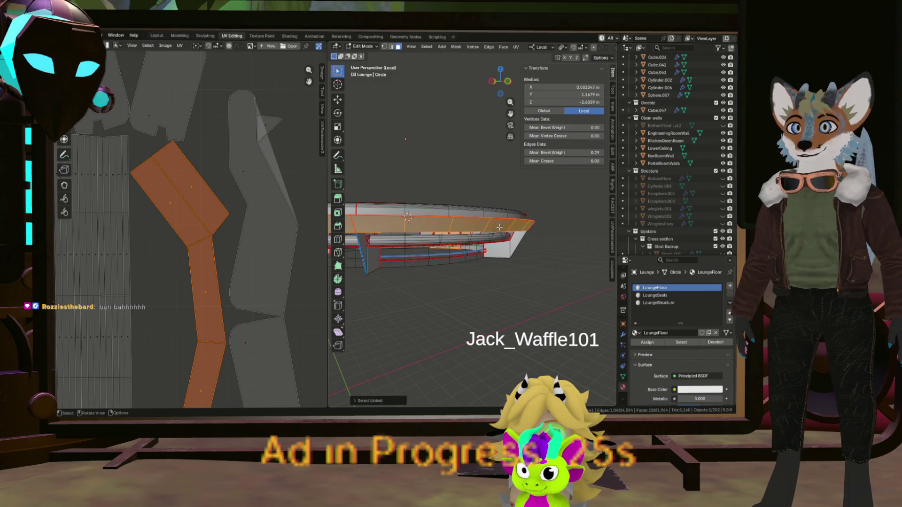
pyautogui.moveTo(458, 253)
pyautogui.mouseDown(button='middle')
pyautogui.moveTo(520, 237)
pyautogui.moveTo(452, 233)
pyautogui.moveTo(430, 243)
pyautogui.mouseUp(button='middle')
pyautogui.scroll(3, 508, 238)
pyautogui.scroll(4, 426, 246)
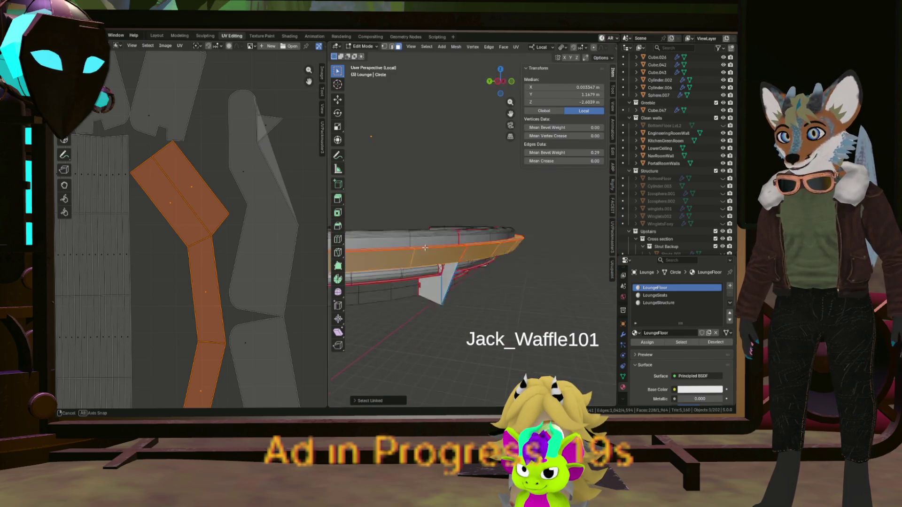
pyautogui.moveTo(346, 246)
pyautogui.mouseDown(button='middle')
pyautogui.moveTo(417, 310)
pyautogui.moveTo(416, 289)
pyautogui.mouseUp(button='middle')
pyautogui.scroll(-3, 416, 296)
pyautogui.scroll(4, 416, 289)
pyautogui.scroll(3, 423, 269)
pyautogui.moveTo(438, 254)
pyautogui.mouseDown(button='middle')
pyautogui.moveTo(477, 210)
pyautogui.moveTo(456, 228)
pyautogui.moveTo(458, 242)
pyautogui.moveTo(482, 248)
pyautogui.moveTo(469, 250)
pyautogui.mouseUp(button='middle')
pyautogui.scroll(-4, 456, 228)
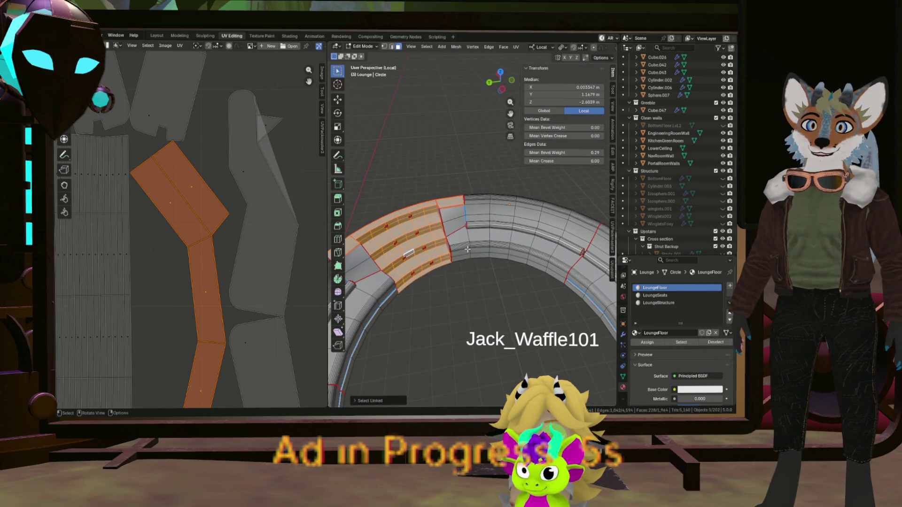
pyautogui.scroll(3, 464, 251)
pyautogui.scroll(4, 458, 232)
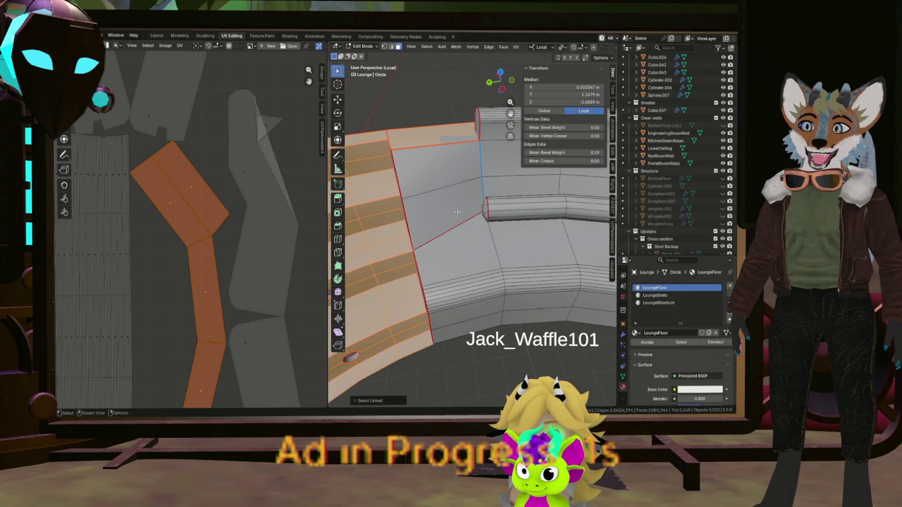
pyautogui.click(486, 195)
pyautogui.scroll(-5, 479, 211)
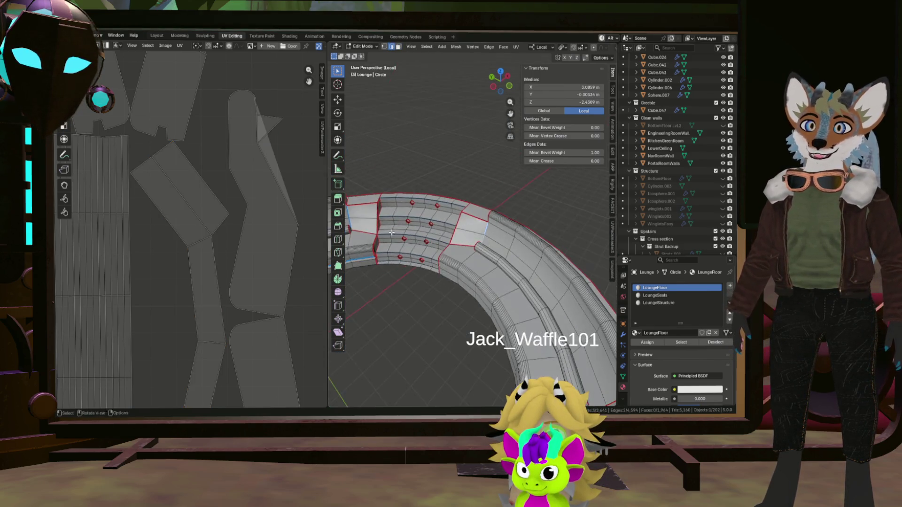
# Step: Mark the chosen ring edges as seams with Ctrl+E, then select the entire mesh
pyautogui.moveTo(479, 212); pyautogui.dragTo(469, 235, button='middle')
pyautogui.scroll(8, 471, 236)
pyautogui.scroll(-8, 515, 185)
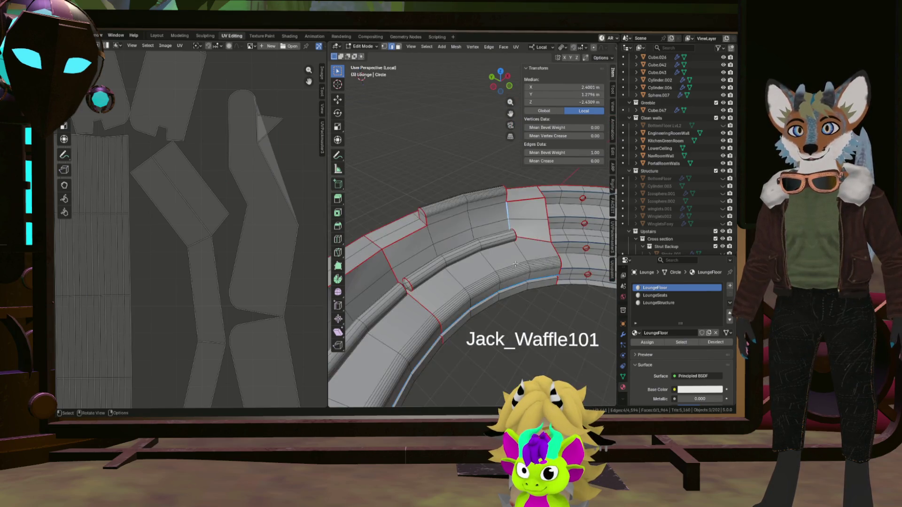
pyautogui.moveTo(515, 265); pyautogui.dragTo(516, 275, button='middle')
pyautogui.scroll(3, 549, 239)
pyautogui.scroll(1, 519, 230)
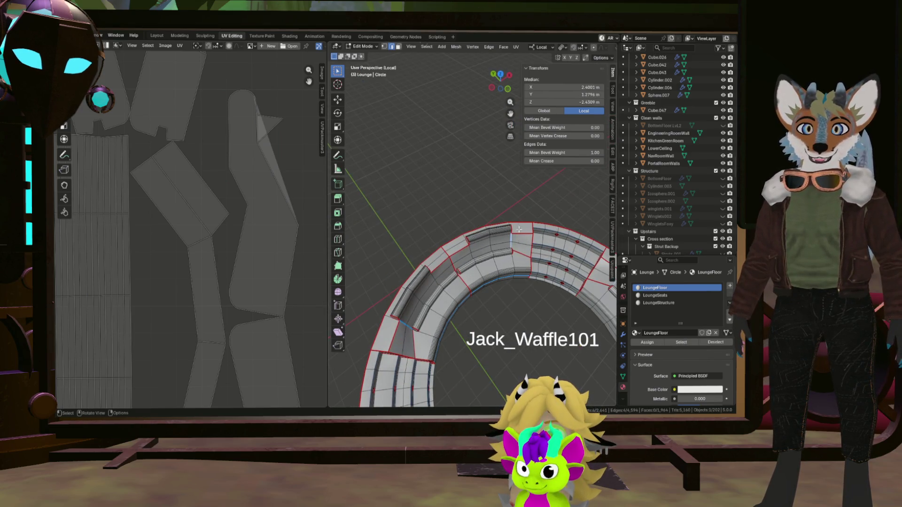
pyautogui.moveTo(524, 239); pyautogui.dragTo(382, 225, button='middle')
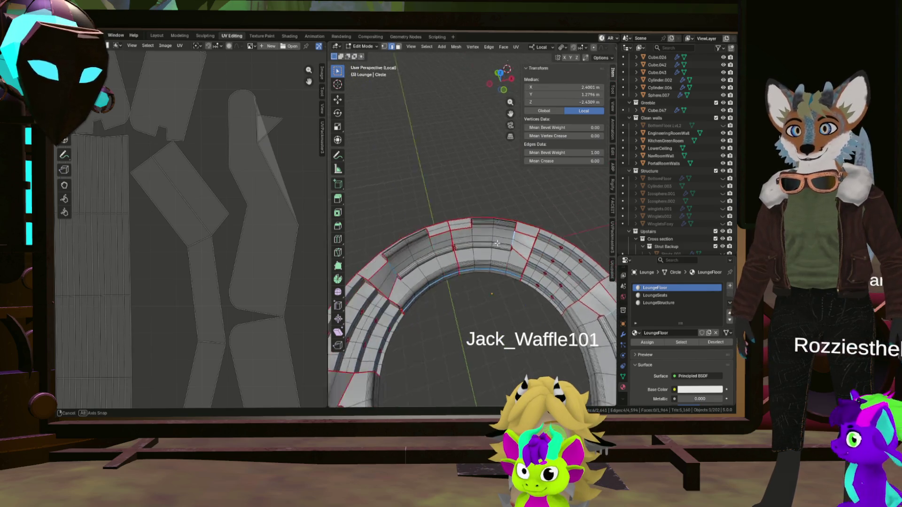
pyautogui.scroll(4, 383, 225)
pyautogui.scroll(2, 382, 224)
pyautogui.scroll(-4, 377, 224)
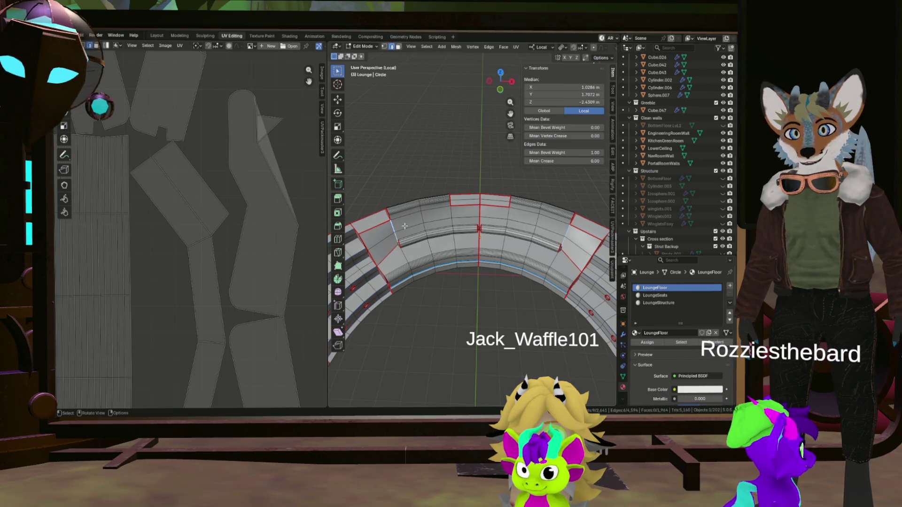
pyautogui.scroll(-4, 446, 248)
pyautogui.moveTo(446, 248); pyautogui.dragTo(465, 251, button='middle')
pyautogui.scroll(6, 472, 252)
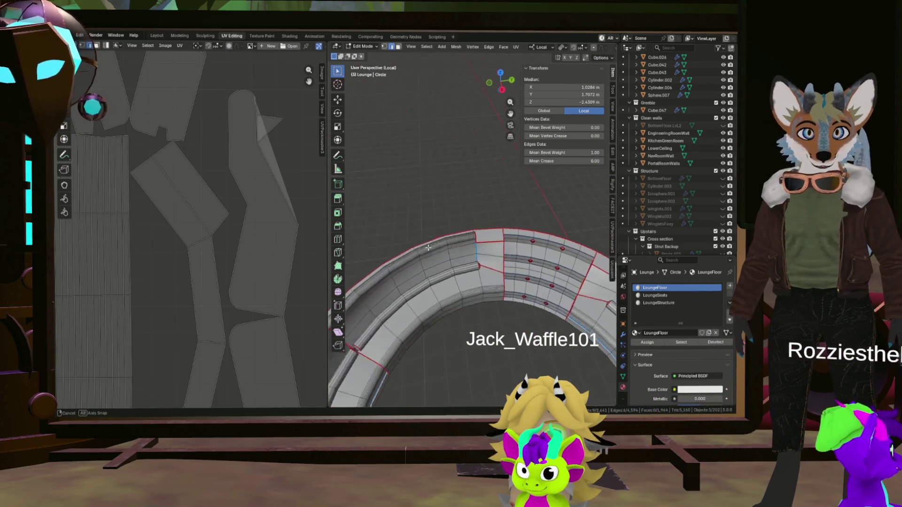
pyautogui.scroll(6, 480, 254)
pyautogui.scroll(-7, 494, 266)
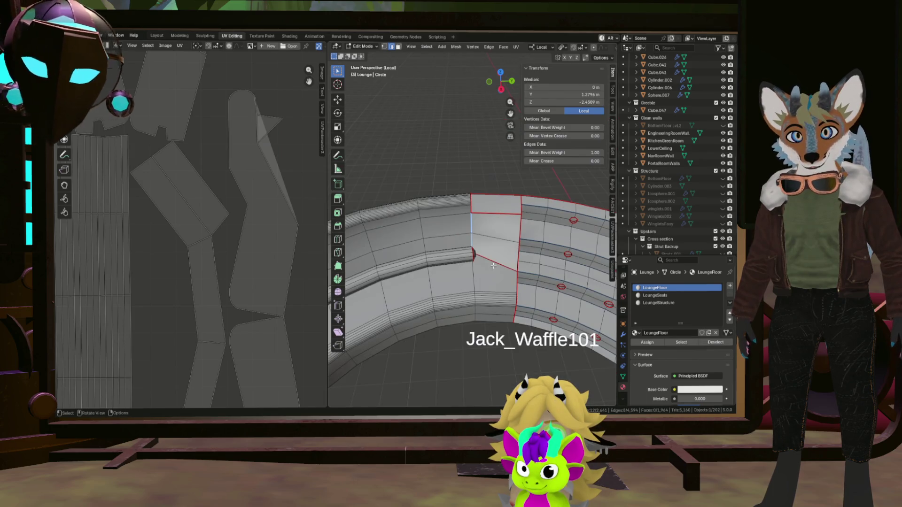
pyautogui.scroll(-3, 505, 266)
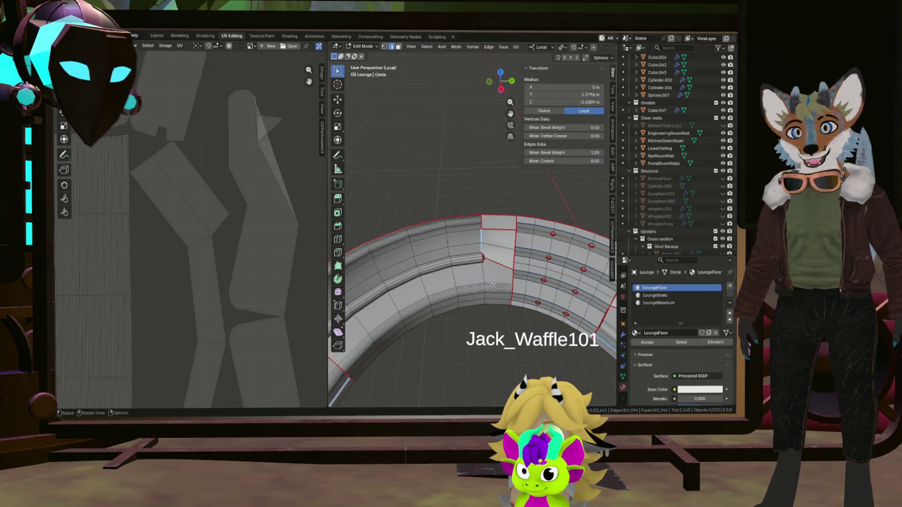
pyautogui.moveTo(502, 239)
pyautogui.mouseDown(button='middle')
pyautogui.moveTo(496, 265)
pyautogui.moveTo(438, 212)
pyautogui.mouseUp(button='middle')
pyautogui.scroll(-3, 496, 265)
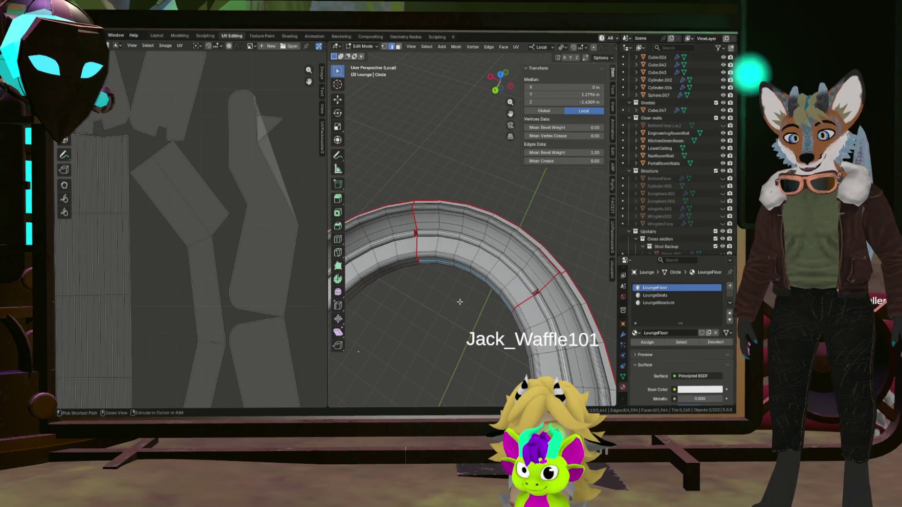
pyautogui.hotkey('ctrl', 'e')
pyautogui.click(423, 294)
pyautogui.scroll(-6, 466, 297)
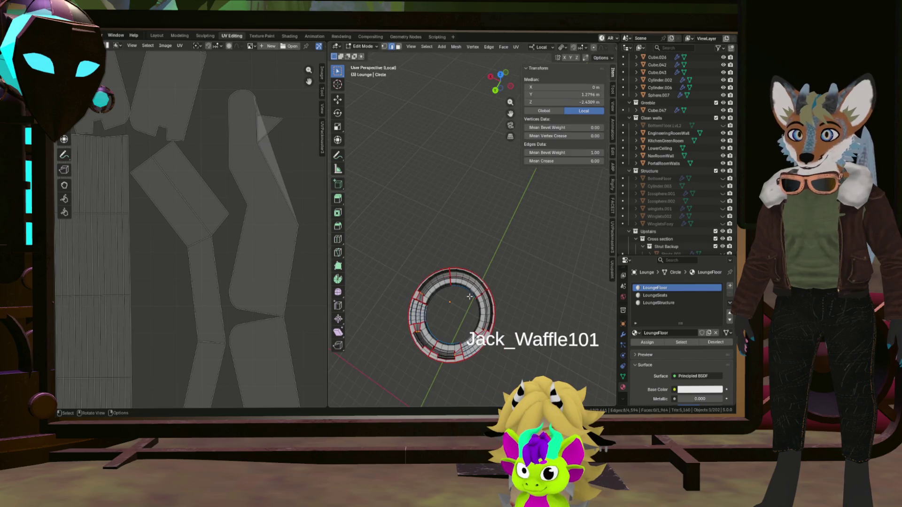
pyautogui.press('a')
pyautogui.moveTo(482, 285); pyautogui.dragTo(502, 273, button='middle')
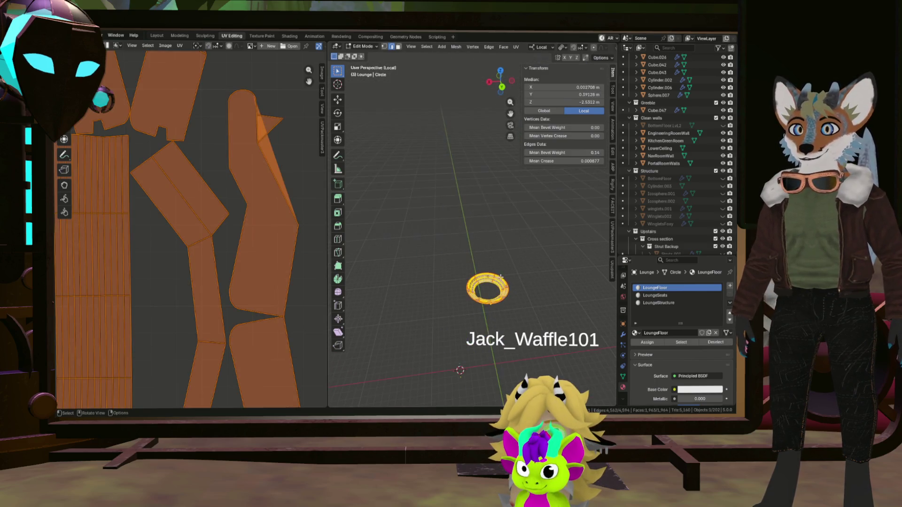
# Step: Re-unwrap the whole ring mesh along the new seams and pick a corner UV vertex
pyautogui.press('u')
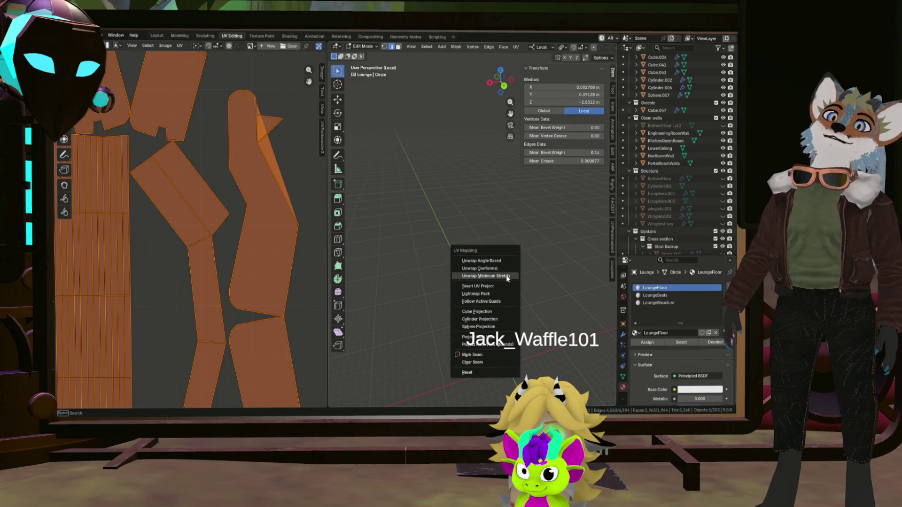
pyautogui.click(486, 281)
pyautogui.scroll(3, 234, 238)
pyautogui.scroll(2, 234, 239)
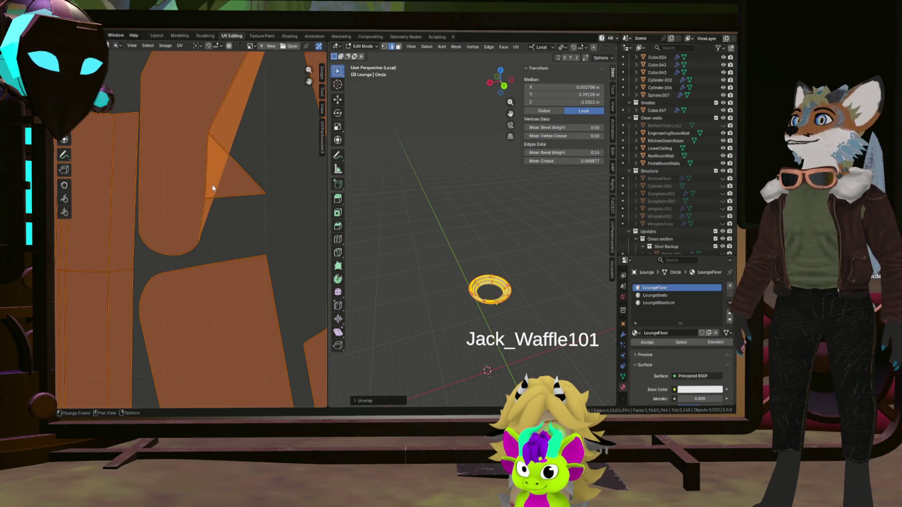
pyautogui.scroll(2, 260, 221)
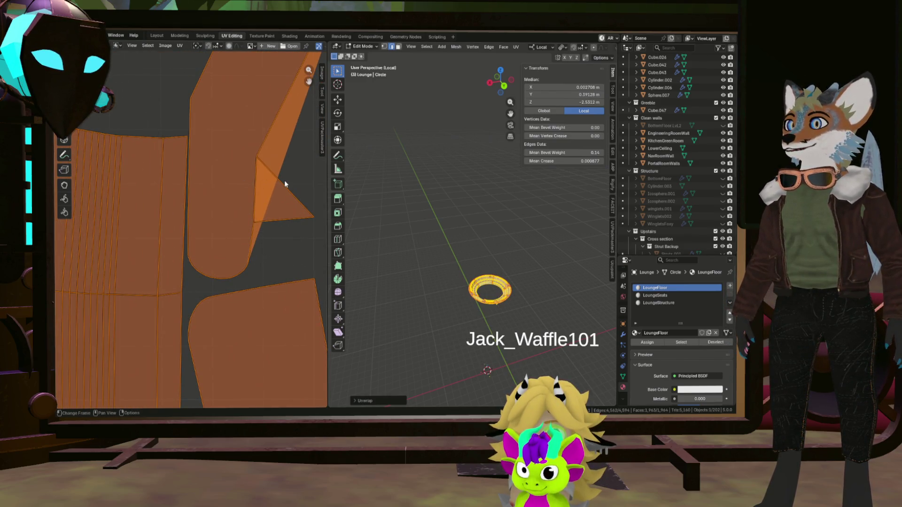
pyautogui.click(257, 157)
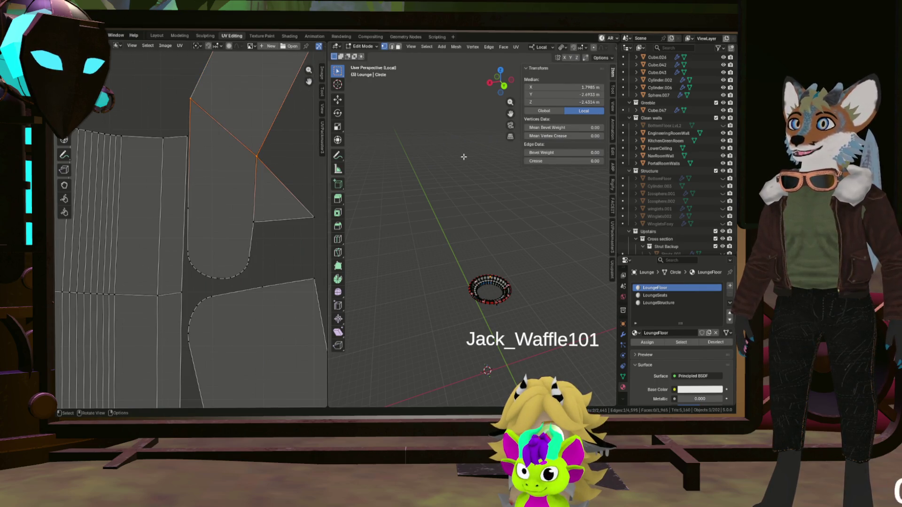
pyautogui.scroll(-5, 263, 198)
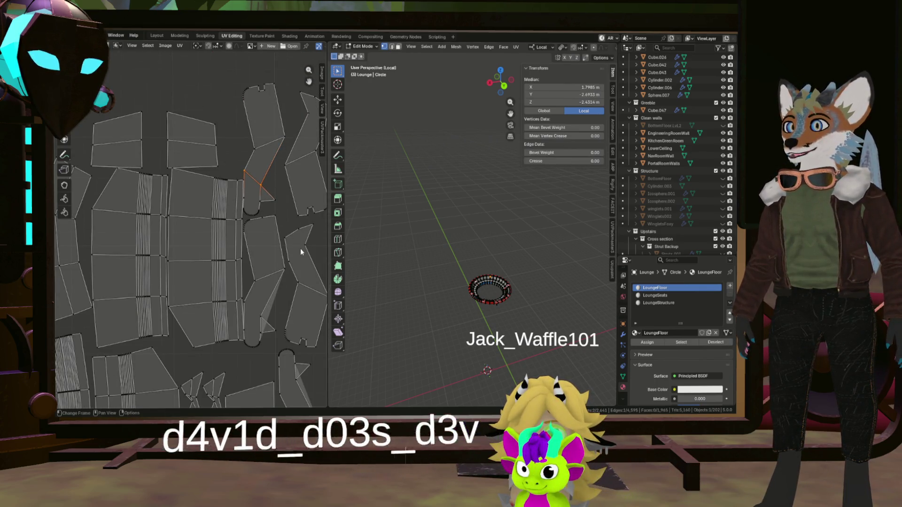
pyautogui.scroll(2, 282, 240)
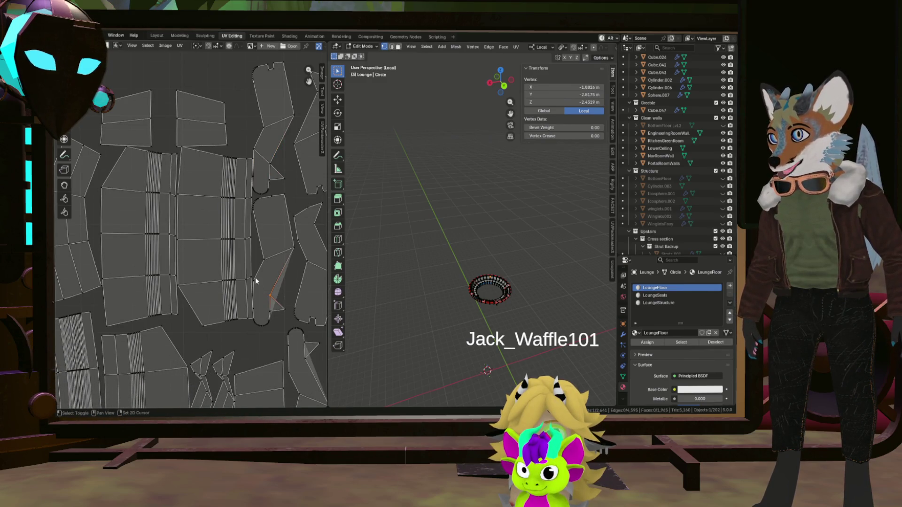
# Step: Inspect the unwrapped floor islands across the layout, then clear the UV selection
pyautogui.moveTo(295, 316); pyautogui.dragTo(259, 200, button='middle')
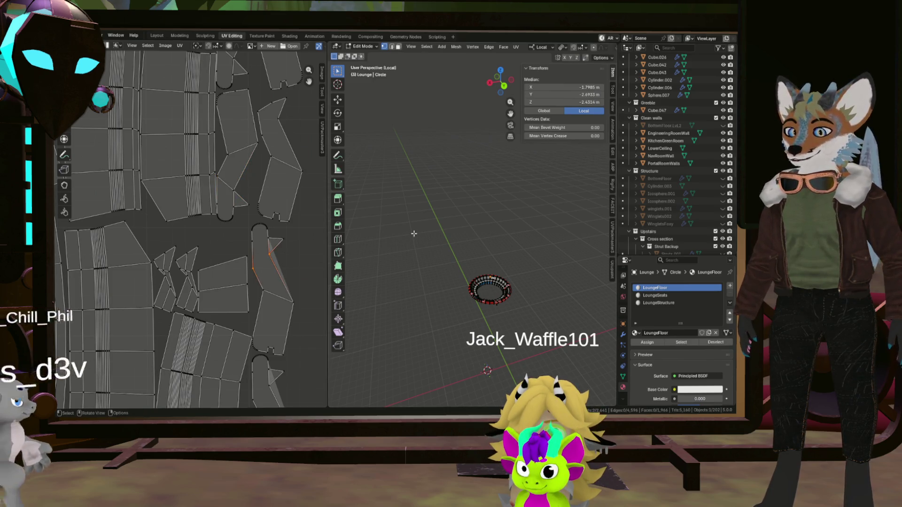
pyautogui.scroll(2, 273, 304)
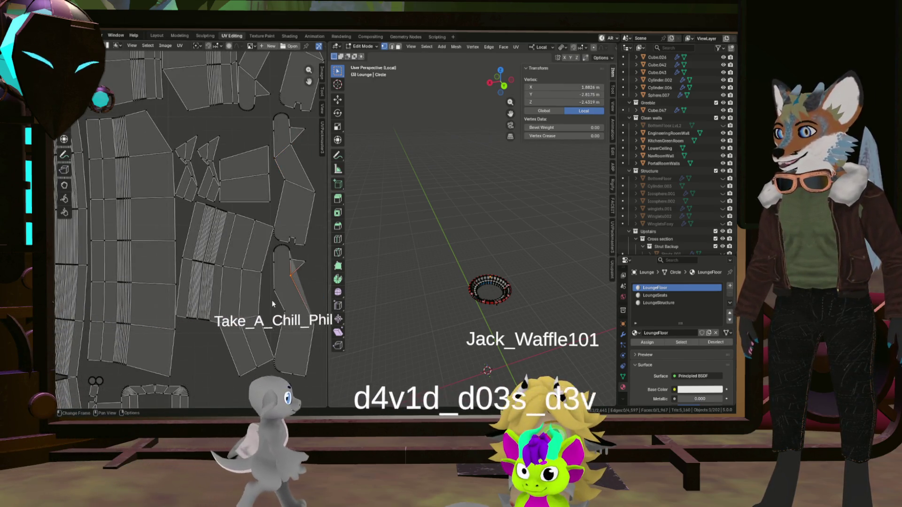
pyautogui.click(419, 227)
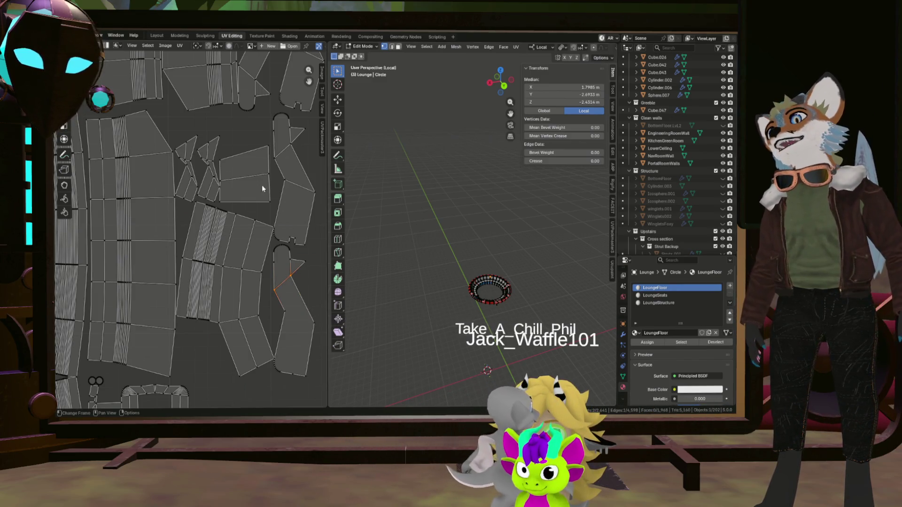
pyautogui.moveTo(262, 184); pyautogui.dragTo(266, 156, button='middle')
pyautogui.scroll(-3, 249, 182)
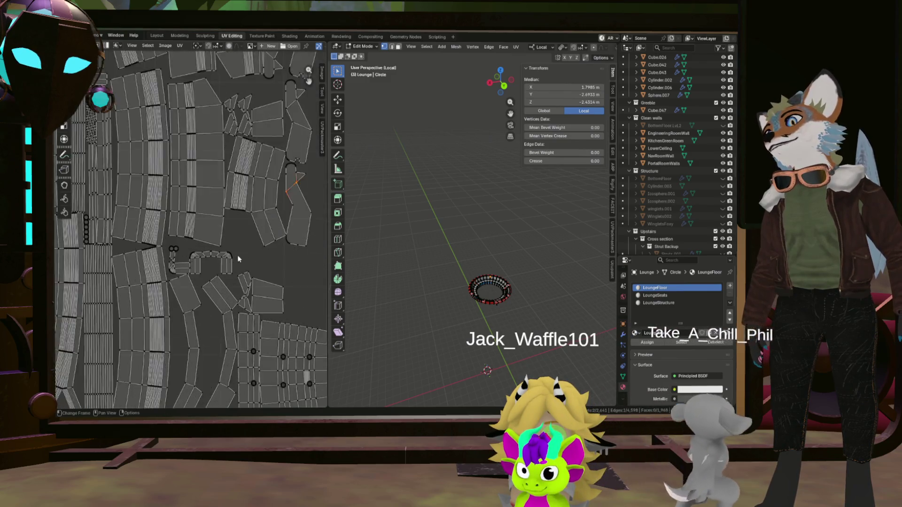
pyautogui.moveTo(237, 256); pyautogui.dragTo(146, 253, button='middle')
pyautogui.scroll(3, 157, 241)
pyautogui.scroll(-3, 157, 241)
pyautogui.scroll(-3, 169, 236)
pyautogui.scroll(-2, 185, 227)
pyautogui.click(214, 219)
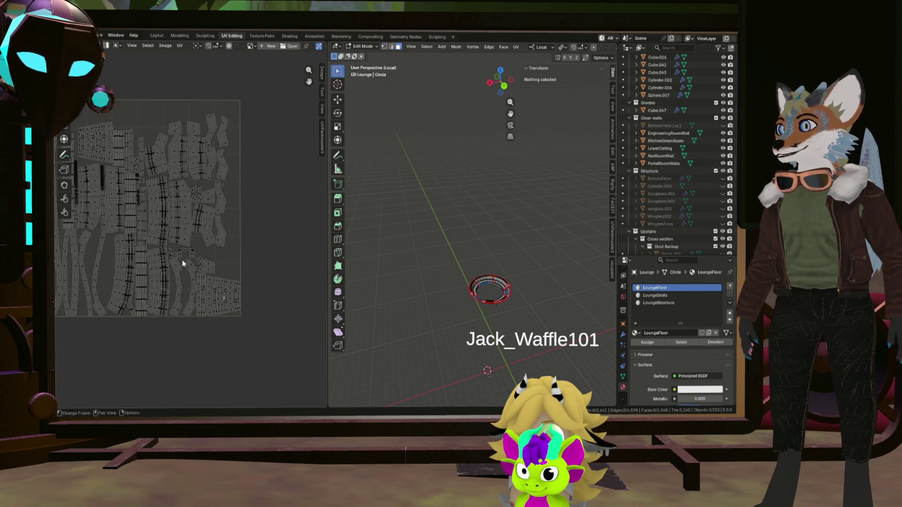
pyautogui.scroll(5, 191, 250)
pyautogui.scroll(5, 135, 251)
pyautogui.scroll(2, 186, 258)
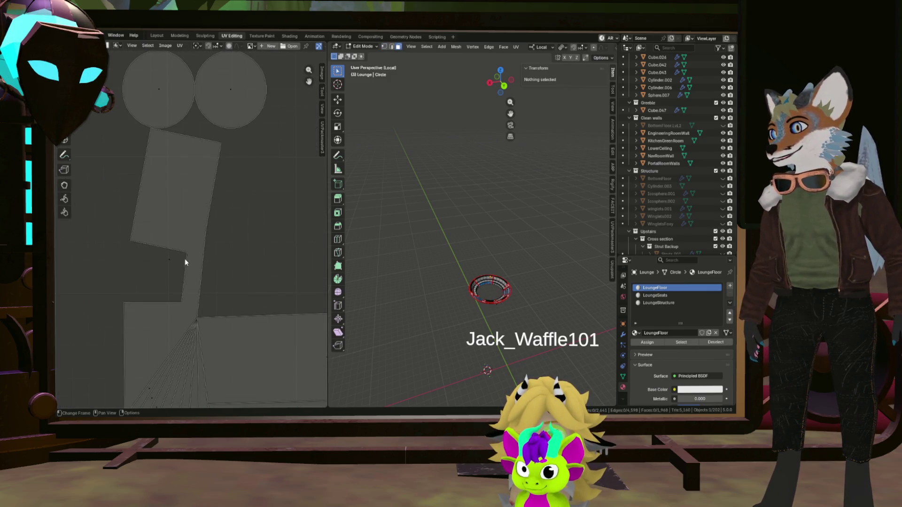
pyautogui.scroll(-1, 177, 259)
pyautogui.scroll(2, 166, 260)
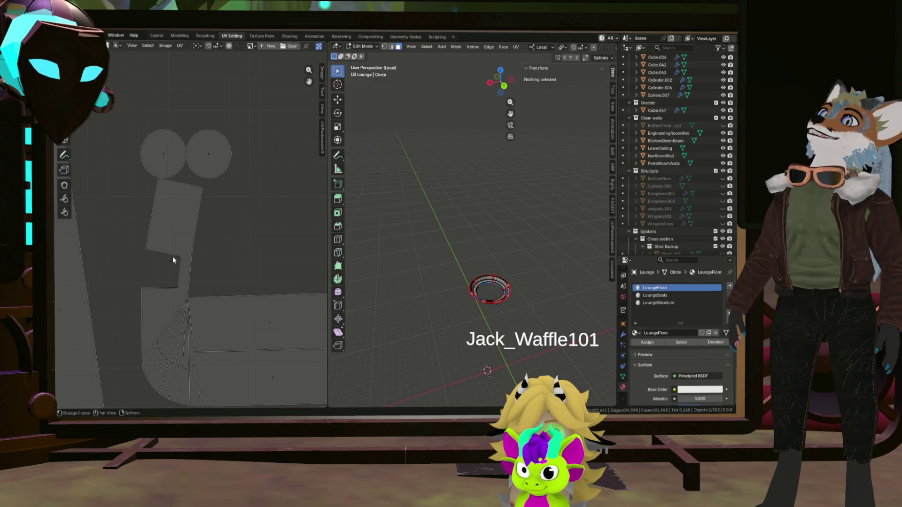
# Step: In vertex select mode, pick seam vertices and the hub of the fan-shaped floor island
pyautogui.press('1')
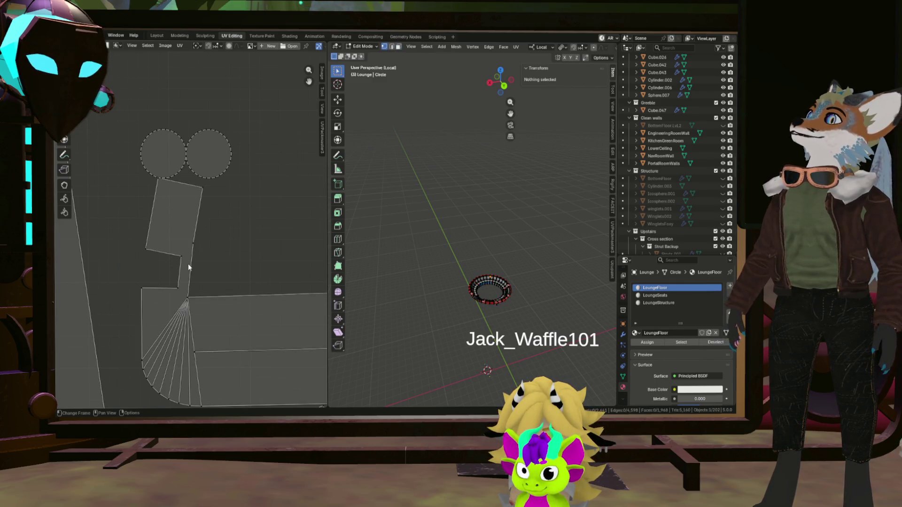
pyautogui.click(184, 255)
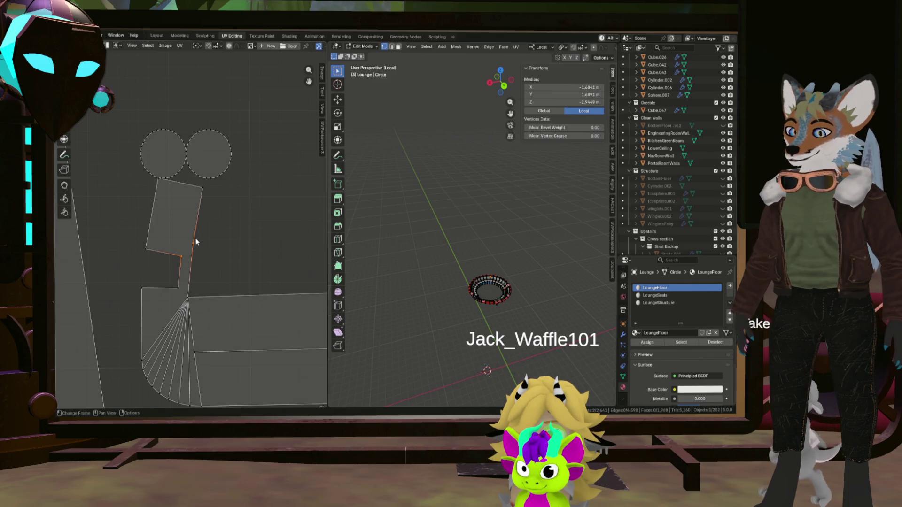
pyautogui.keyDown('shift'); pyautogui.click(185, 260); pyautogui.keyUp('shift')
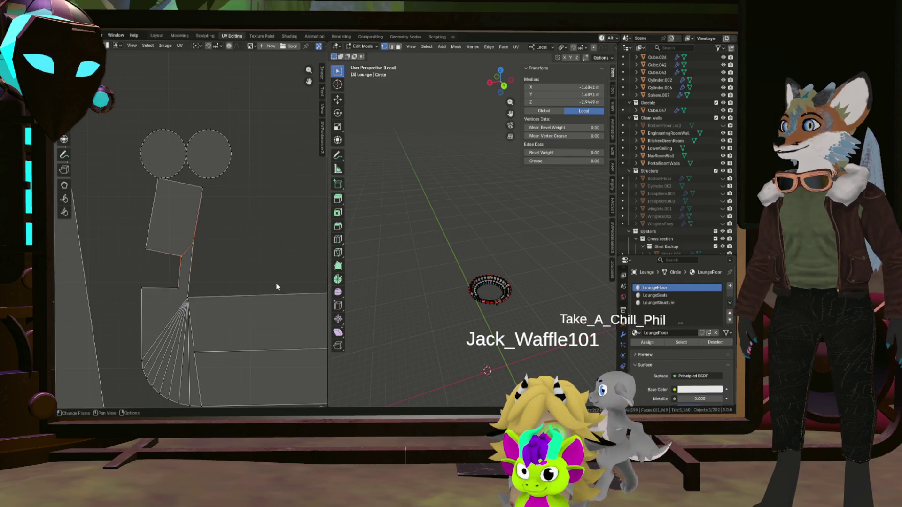
pyautogui.click(178, 291)
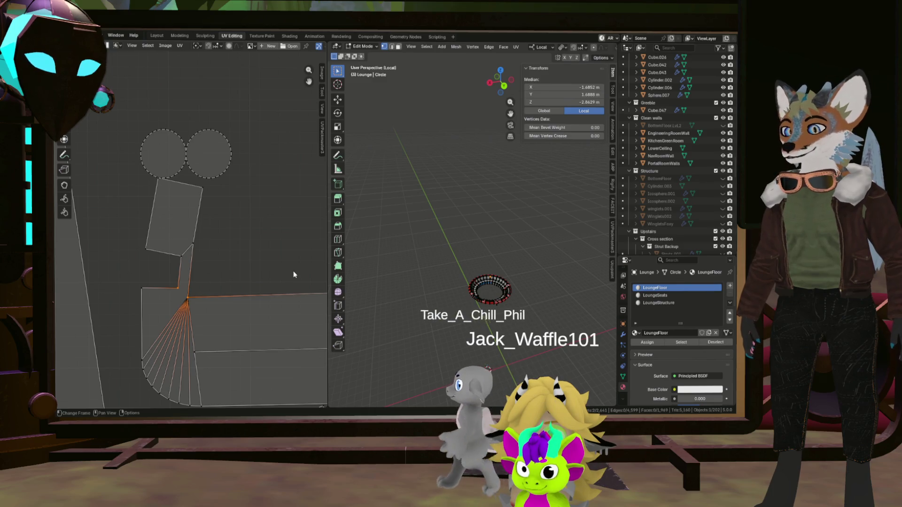
pyautogui.scroll(-5, 293, 270)
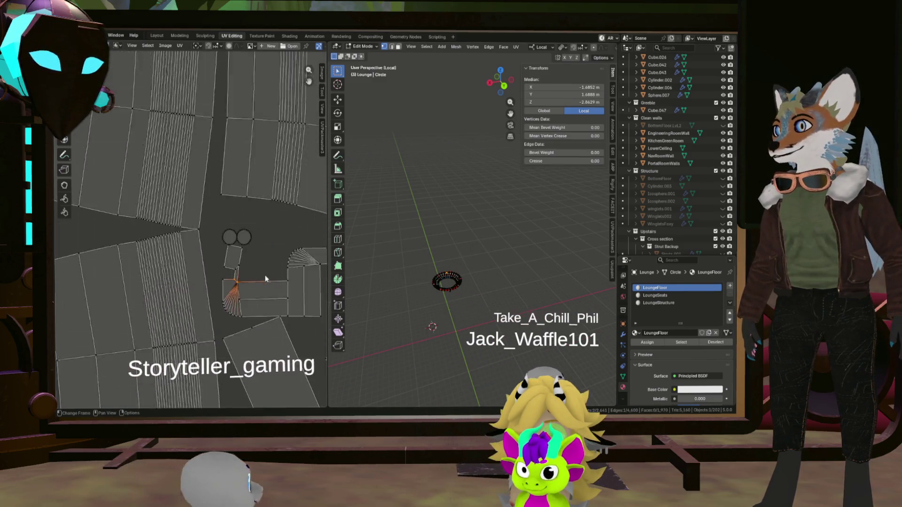
pyautogui.scroll(-4, 214, 235)
pyautogui.scroll(6, 212, 229)
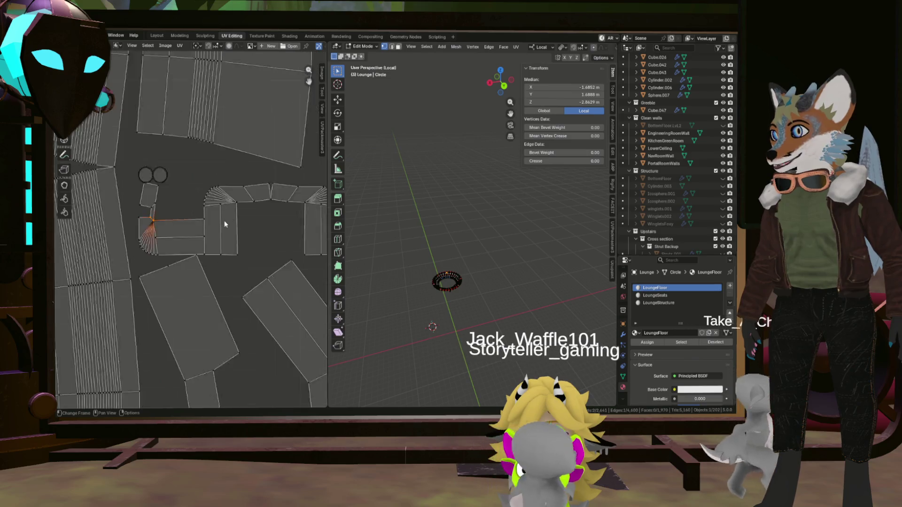
pyautogui.scroll(-4, 224, 222)
pyautogui.scroll(-4, 221, 228)
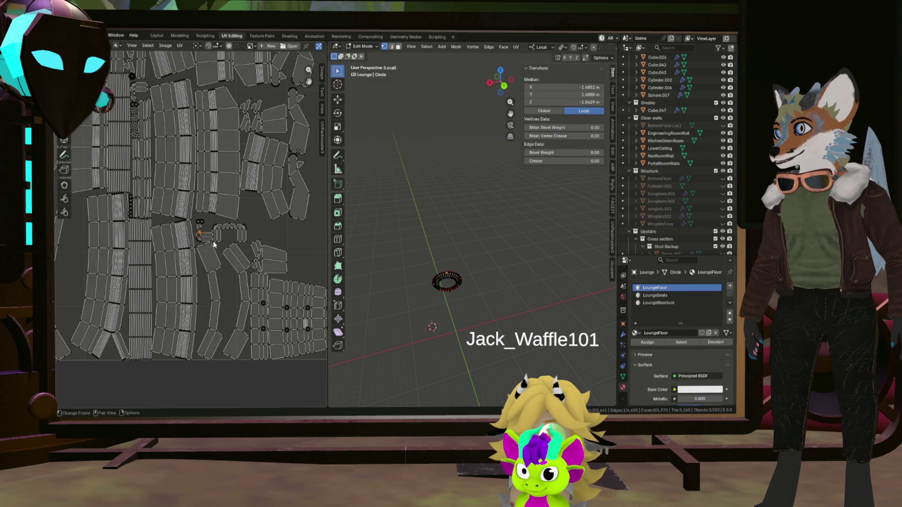
pyautogui.scroll(5, 152, 238)
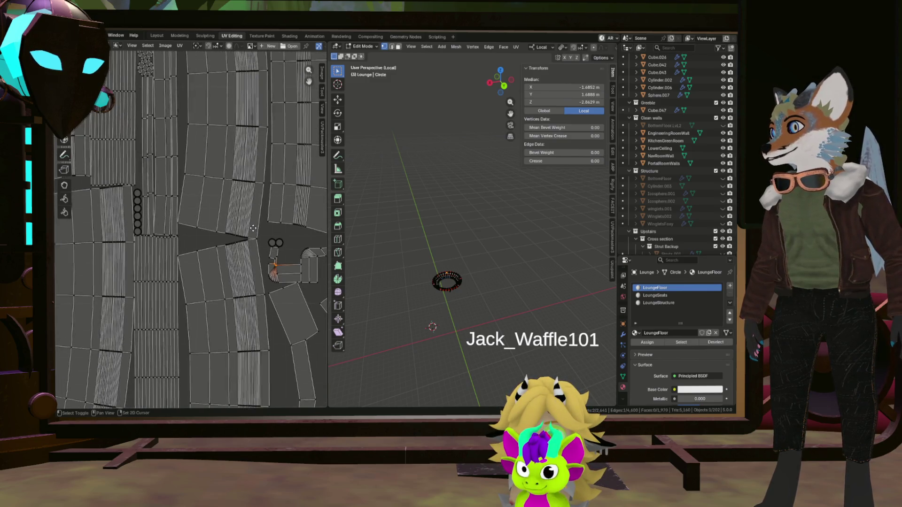
# Step: Move to the large grey island and select the edges near its corner
pyautogui.moveTo(213, 217); pyautogui.dragTo(258, 240, button='middle')
pyautogui.moveTo(206, 201); pyautogui.dragTo(284, 313, button='middle')
pyautogui.moveTo(233, 205)
pyautogui.mouseDown(button='middle')
pyautogui.moveTo(244, 241)
pyautogui.moveTo(212, 212)
pyautogui.mouseUp(button='middle')
pyautogui.scroll(4, 208, 157)
pyautogui.click(199, 126)
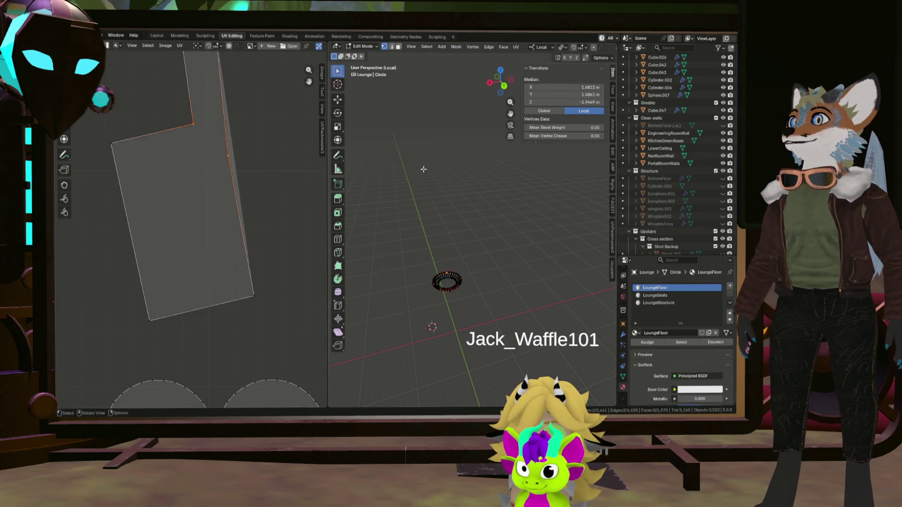
pyautogui.moveTo(238, 122); pyautogui.dragTo(256, 241, button='middle')
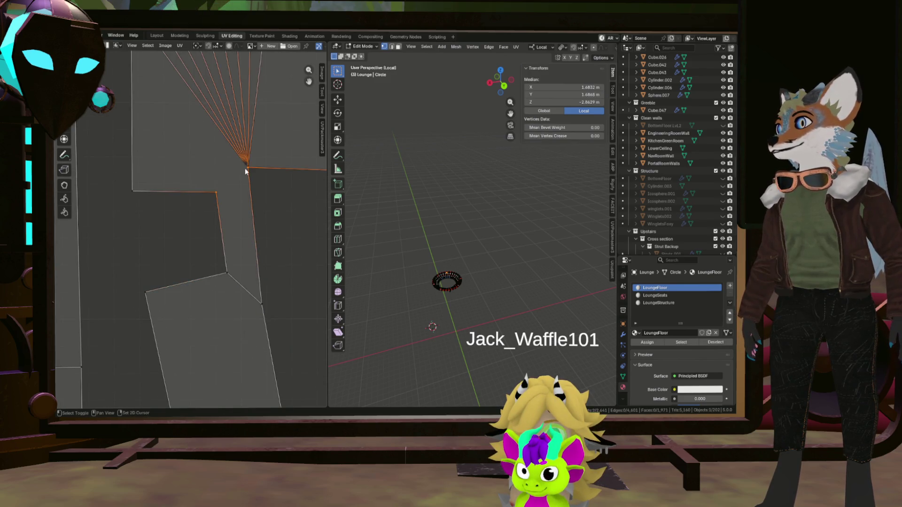
pyautogui.scroll(-3, 233, 197)
pyautogui.scroll(-3, 230, 191)
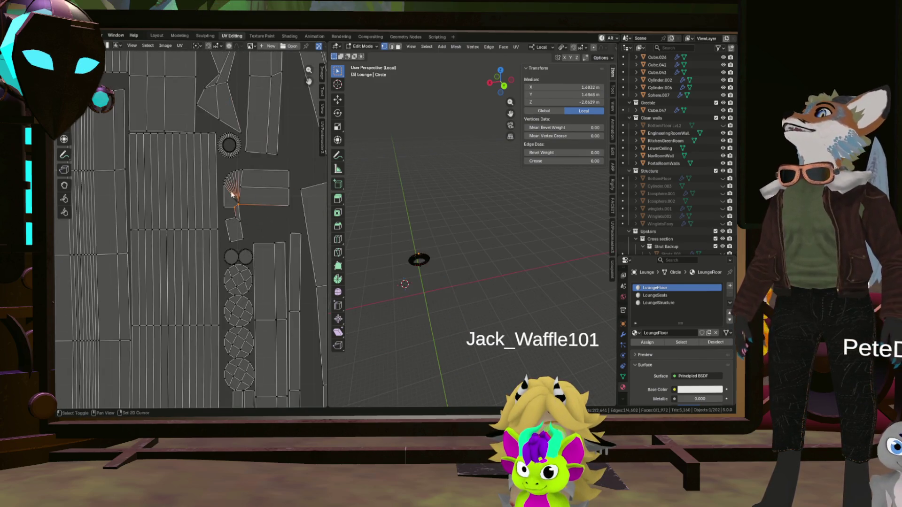
pyautogui.scroll(-2, 240, 310)
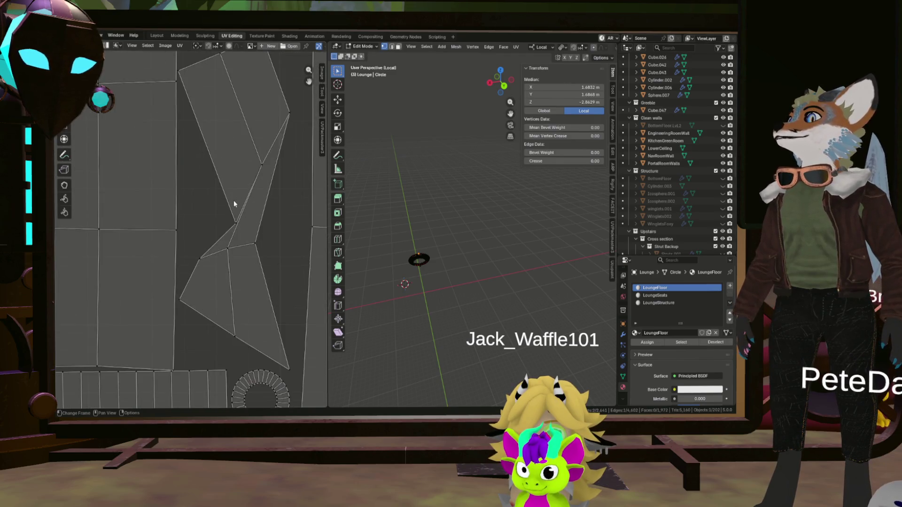
pyautogui.scroll(-2, 234, 200)
pyautogui.scroll(-3, 212, 206)
pyautogui.scroll(-2, 240, 254)
pyautogui.scroll(3, 260, 278)
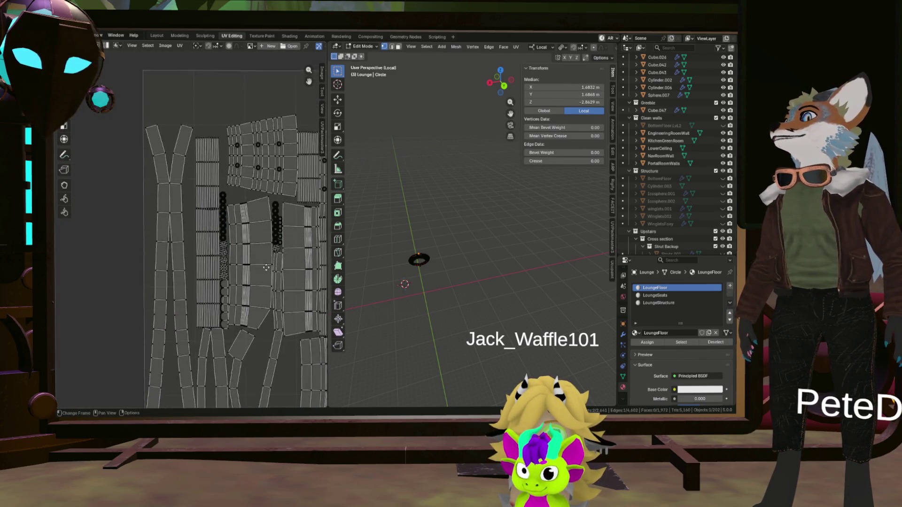
pyautogui.scroll(3, 233, 246)
# Step: Review the remaining islands across the layout, then select the entire mesh
pyautogui.moveTo(212, 248)
pyautogui.mouseDown(button='middle')
pyautogui.moveTo(207, 158)
pyautogui.moveTo(254, 343)
pyautogui.mouseUp(button='middle')
pyautogui.scroll(-3, 254, 340)
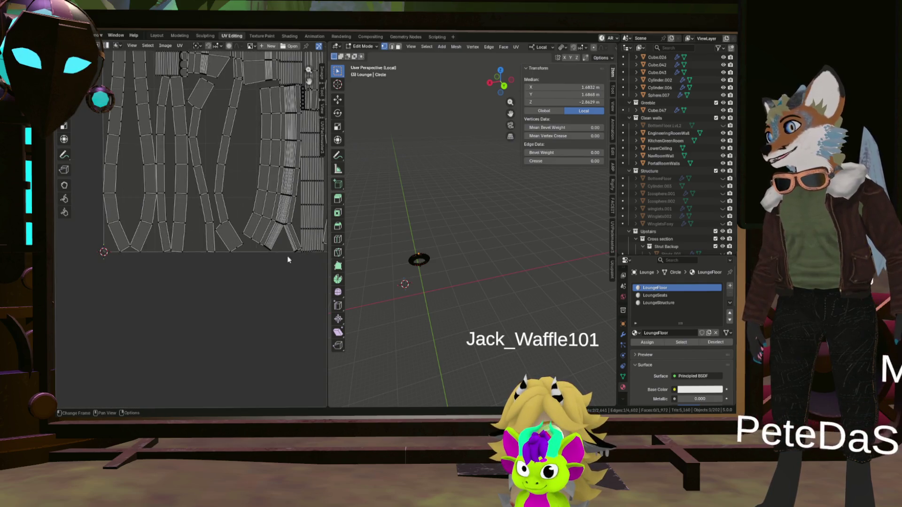
pyautogui.scroll(-2, 185, 247)
pyautogui.moveTo(186, 247); pyautogui.dragTo(198, 211, button='middle')
pyautogui.scroll(-2, 197, 212)
pyautogui.scroll(5, 235, 256)
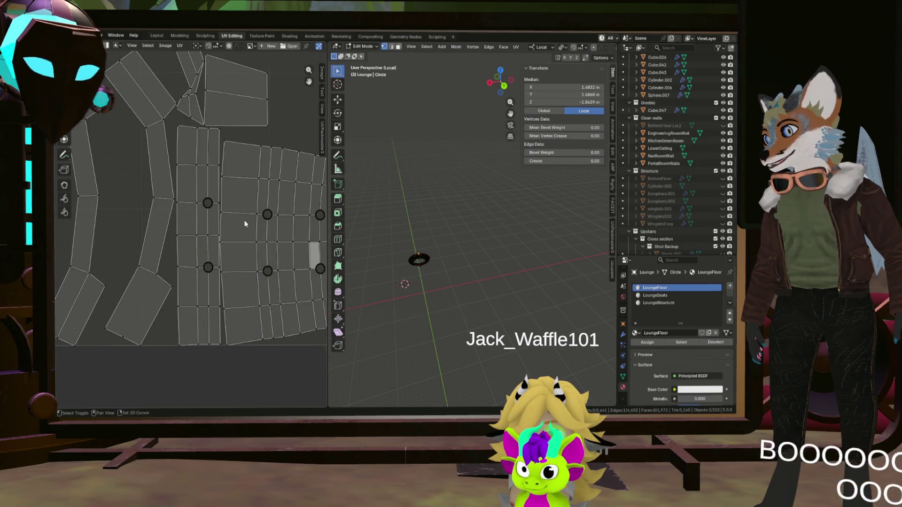
pyautogui.scroll(-3, 238, 253)
pyautogui.scroll(-3, 244, 237)
pyautogui.moveTo(258, 184); pyautogui.dragTo(252, 287, button='middle')
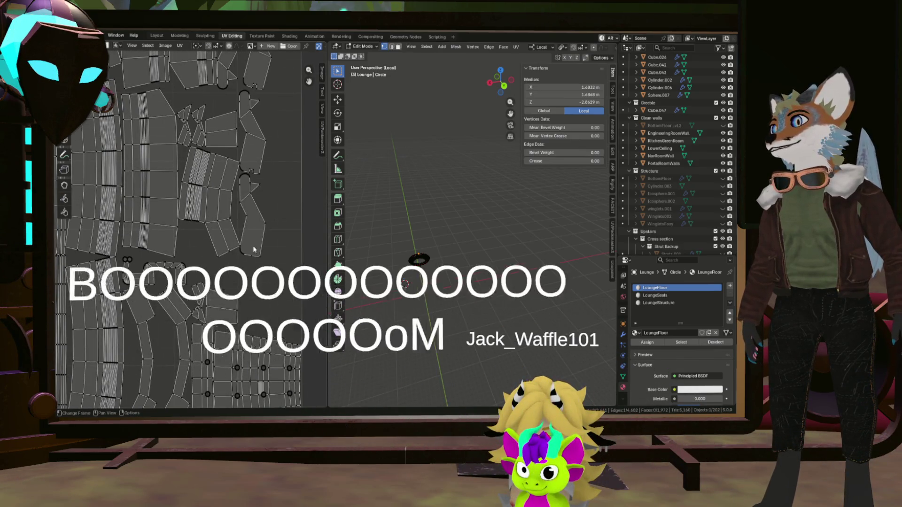
pyautogui.scroll(2, 251, 286)
pyautogui.scroll(3, 250, 147)
pyautogui.moveTo(249, 174); pyautogui.dragTo(243, 275, button='middle')
pyautogui.scroll(-2, 244, 203)
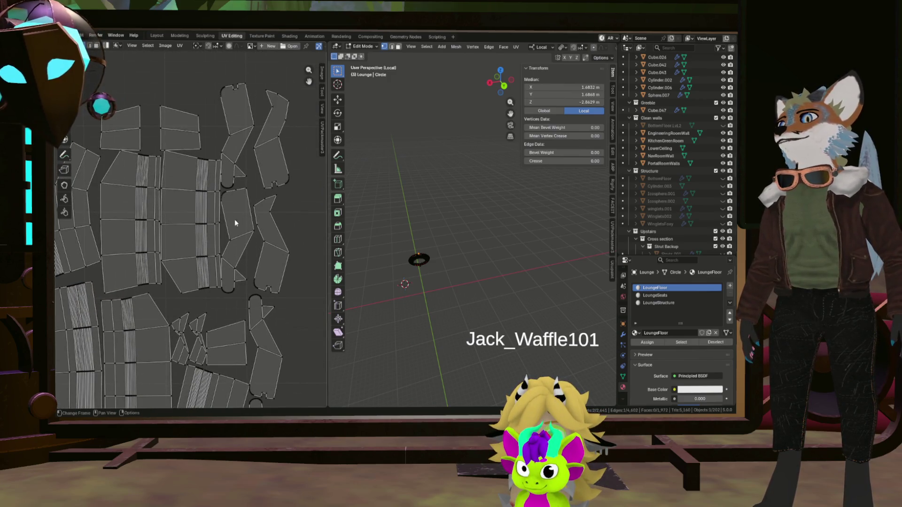
pyautogui.press('a')
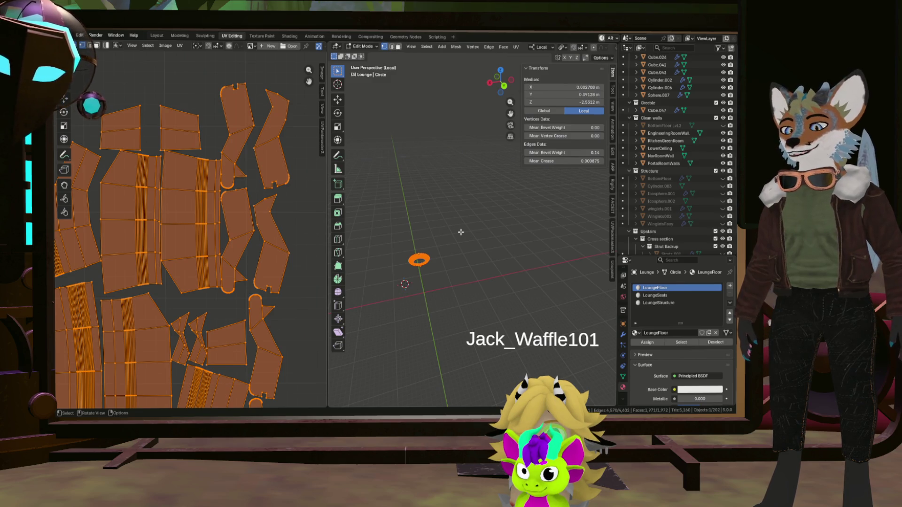
# Step: Re-unwrap the whole mesh, then unwrap it again with the conformal method
pyautogui.press('u')
pyautogui.click(460, 232)
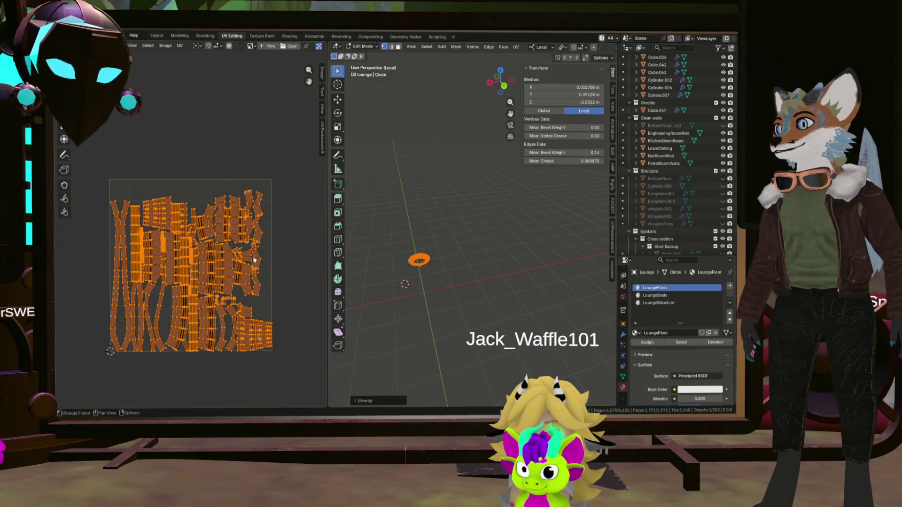
pyautogui.scroll(5, 253, 255)
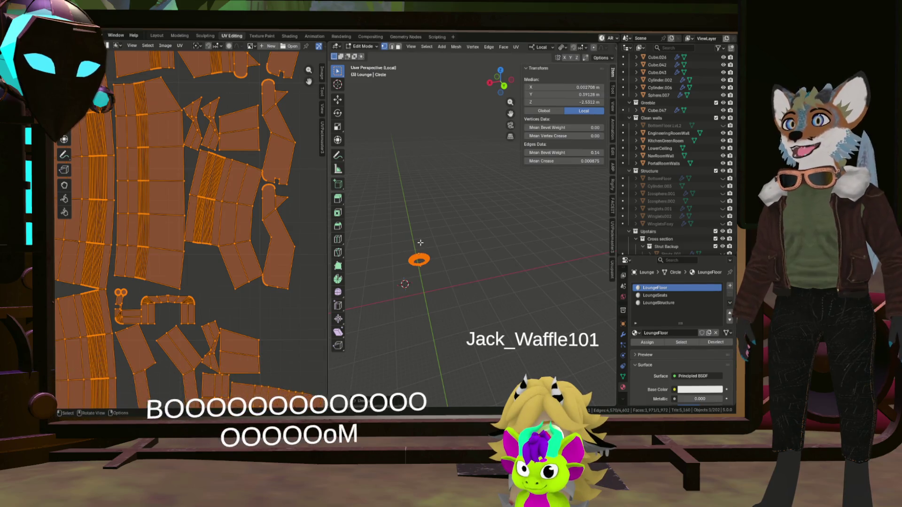
pyautogui.press('u')
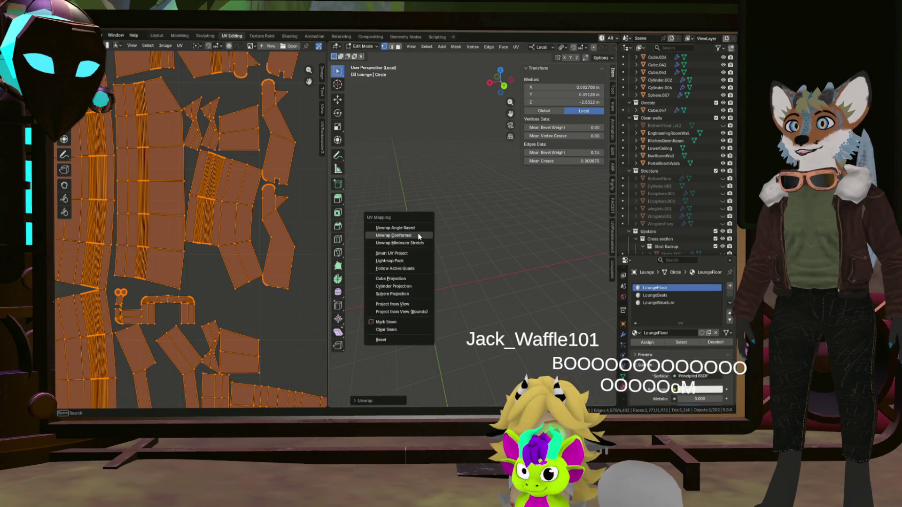
pyautogui.click(418, 234)
pyautogui.scroll(-4, 232, 249)
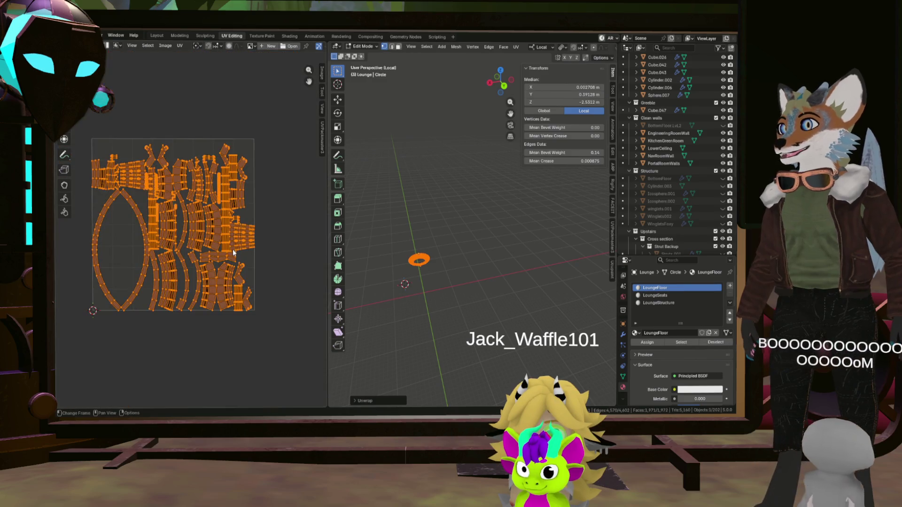
pyautogui.scroll(4, 164, 198)
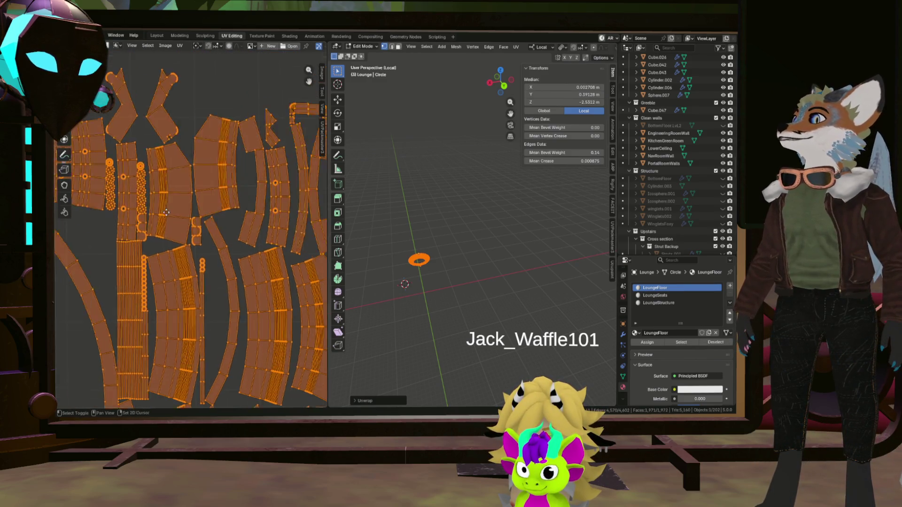
pyautogui.scroll(3, 136, 213)
pyautogui.scroll(2, 204, 218)
pyautogui.scroll(-4, 201, 216)
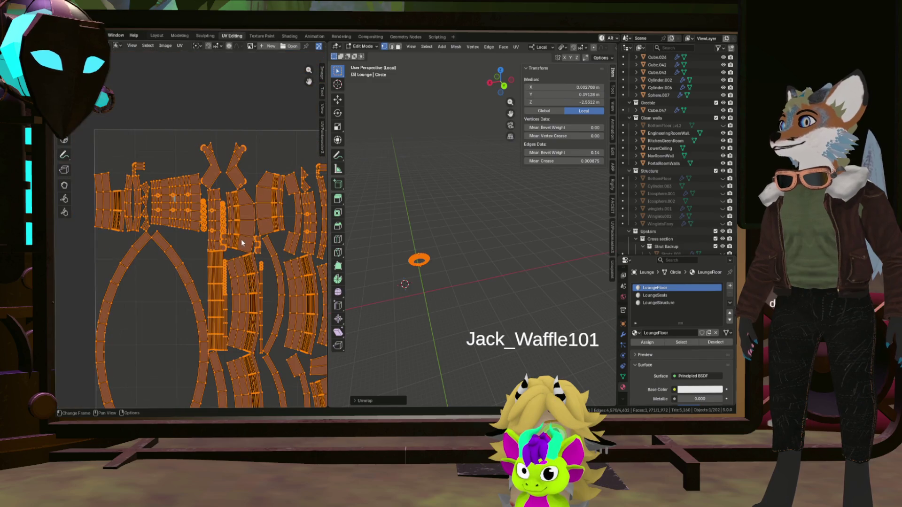
pyautogui.scroll(-2, 212, 226)
pyautogui.scroll(2, 246, 303)
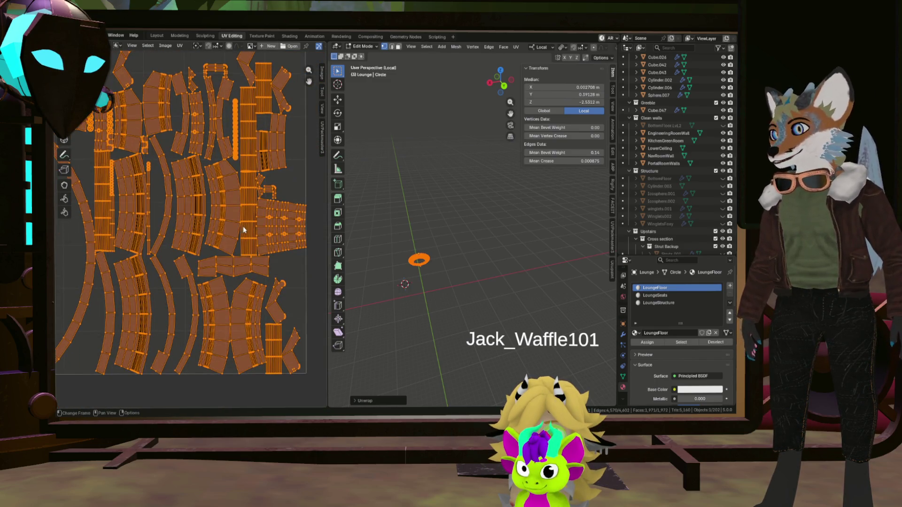
pyautogui.scroll(4, 270, 180)
# Step: Reduce the UV selection to a single vertex on a narrow island
pyautogui.moveTo(268, 184)
pyautogui.mouseDown(button='middle')
pyautogui.moveTo(256, 281)
pyautogui.moveTo(259, 218)
pyautogui.moveTo(274, 255)
pyautogui.mouseUp(button='middle')
pyautogui.scroll(4, 285, 162)
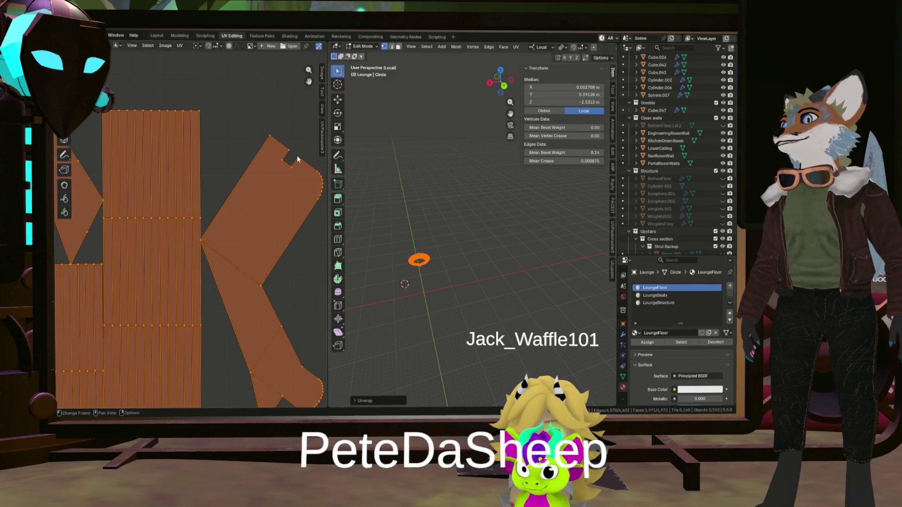
pyautogui.scroll(2, 235, 148)
pyautogui.scroll(-5, 251, 189)
pyautogui.scroll(-5, 251, 190)
pyautogui.scroll(1, 211, 233)
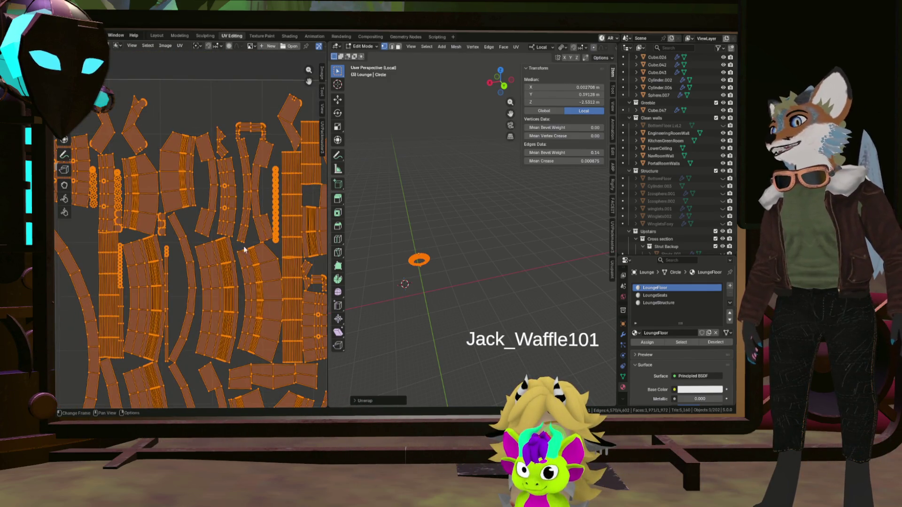
pyautogui.scroll(4, 226, 247)
pyautogui.scroll(2, 226, 240)
pyautogui.scroll(2, 221, 226)
pyautogui.scroll(-3, 217, 209)
pyautogui.scroll(1, 216, 210)
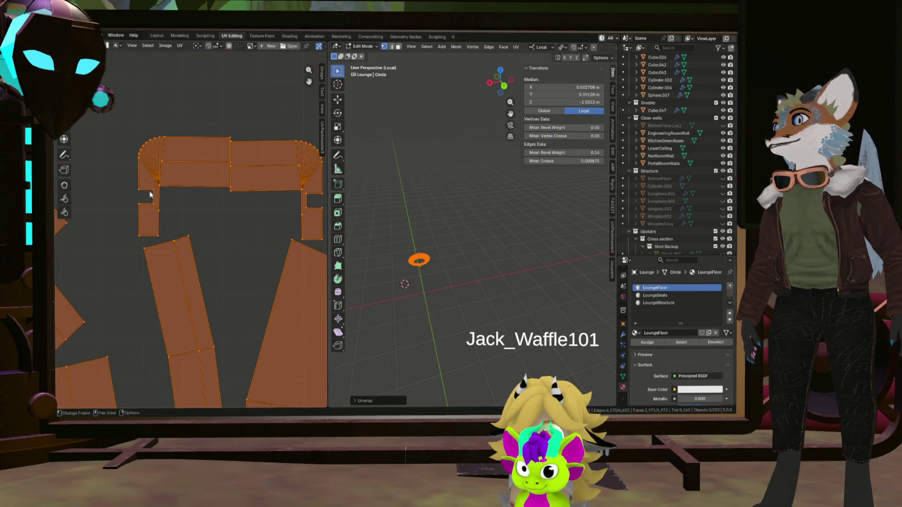
pyautogui.scroll(-5, 167, 177)
pyautogui.click(166, 185)
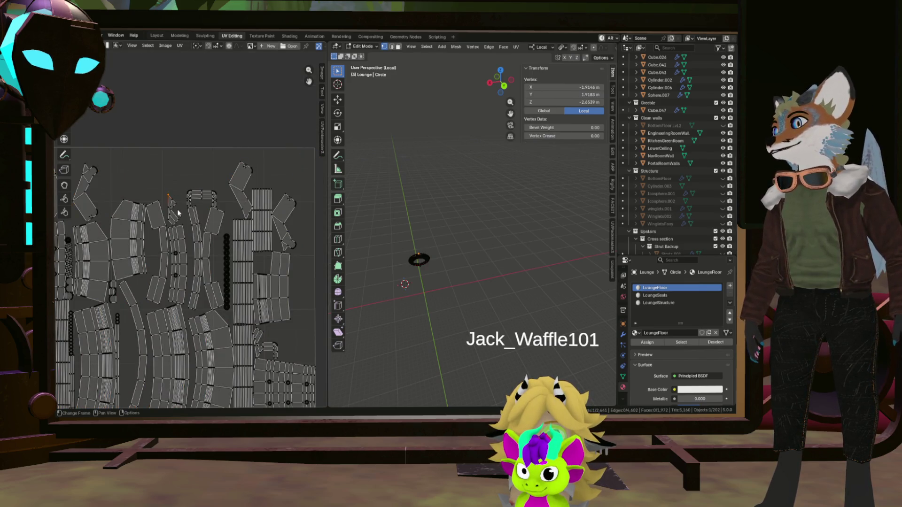
pyautogui.scroll(4, 177, 209)
pyautogui.scroll(4, 205, 218)
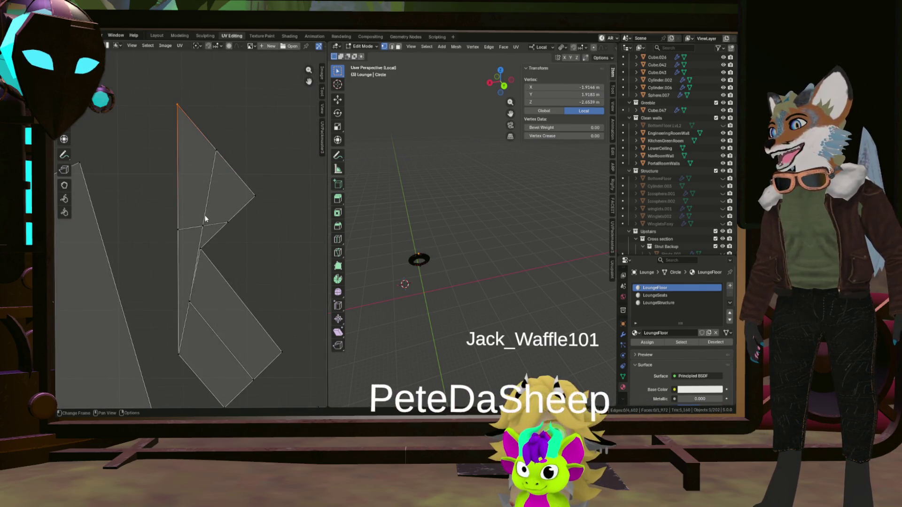
pyautogui.scroll(-4, 205, 219)
pyautogui.scroll(-2, 212, 226)
pyautogui.scroll(-2, 223, 241)
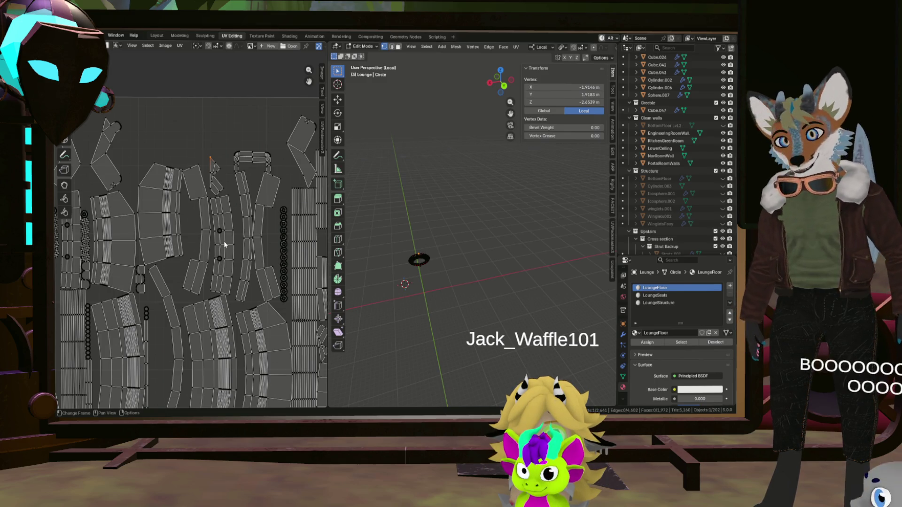
pyautogui.scroll(4, 224, 241)
pyautogui.scroll(5, 415, 274)
pyautogui.scroll(3, 416, 275)
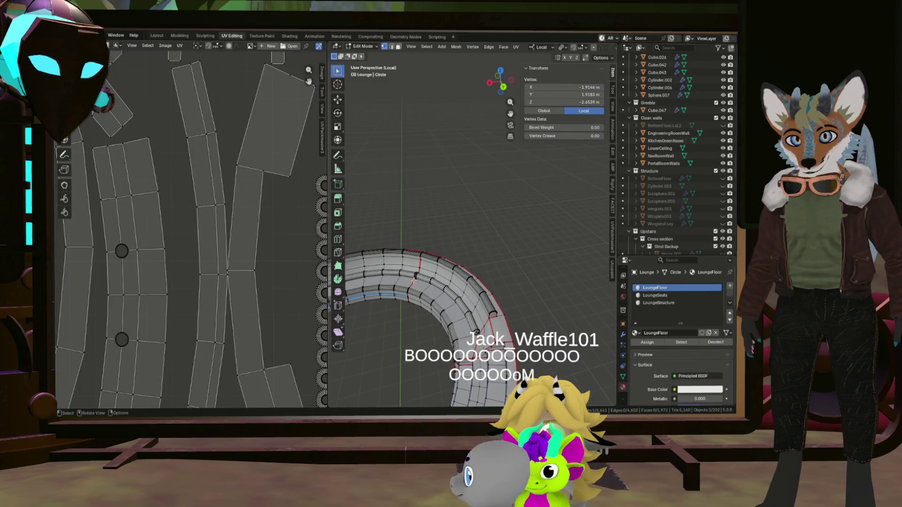
pyautogui.scroll(-4, 416, 275)
# Step: Orbit around the ring and switch the mesh to face select mode
pyautogui.moveTo(423, 268)
pyautogui.mouseDown(button='middle')
pyautogui.moveTo(502, 311)
pyautogui.moveTo(593, 287)
pyautogui.mouseUp(button='middle')
pyautogui.scroll(4, 503, 311)
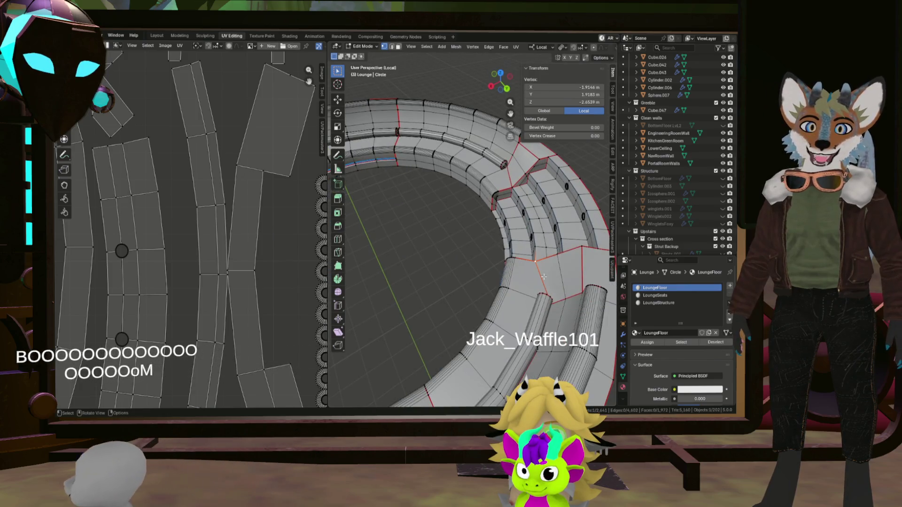
pyautogui.scroll(3, 540, 270)
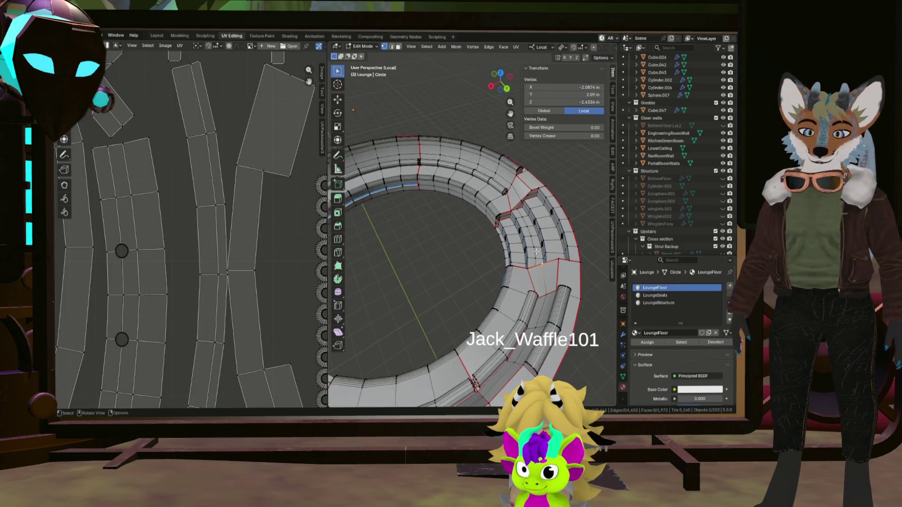
pyautogui.moveTo(537, 255); pyautogui.dragTo(573, 259, button='middle')
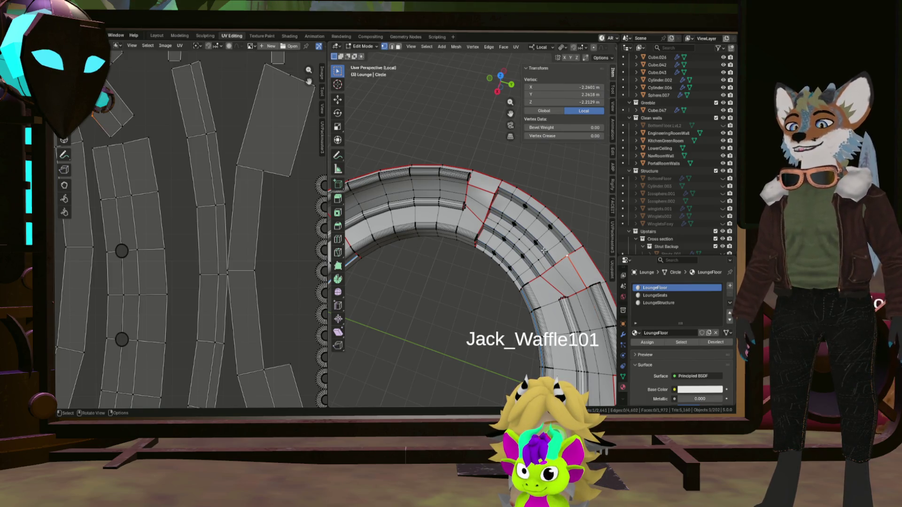
pyautogui.press('3')
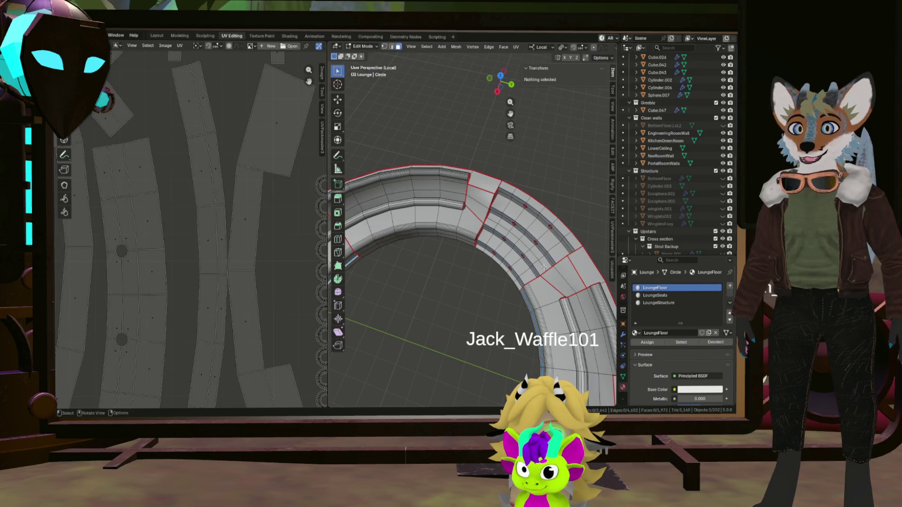
# Step: Gather linked ring faces plus the outer rim and left ring segment into the selection
pyautogui.press('l')
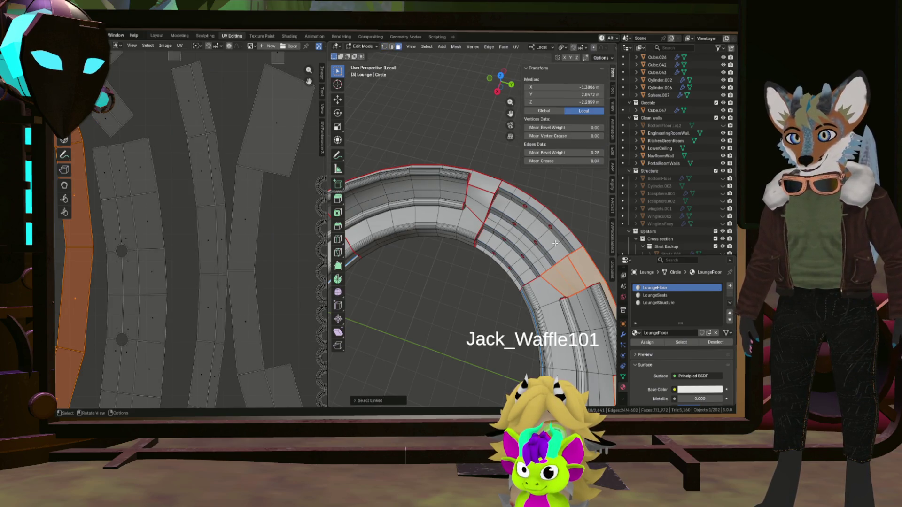
pyautogui.press('l')
pyautogui.scroll(-4, 470, 202)
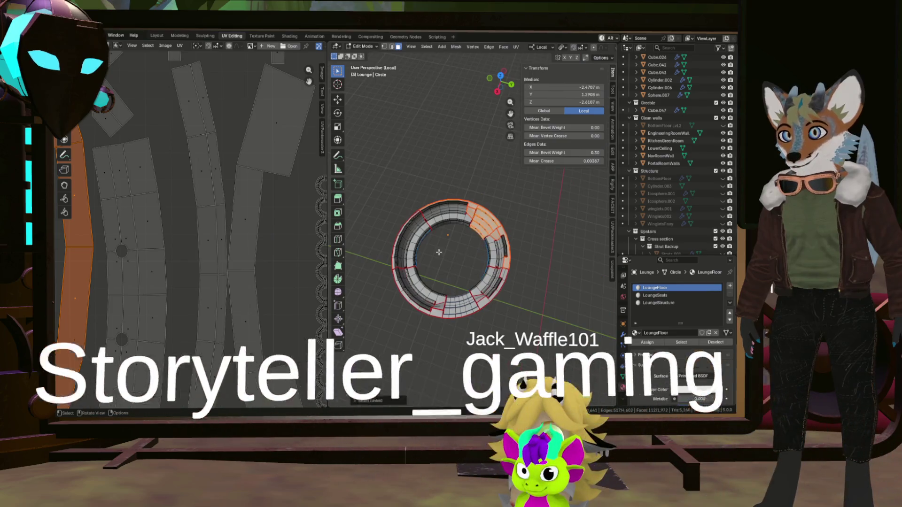
pyautogui.moveTo(451, 255); pyautogui.dragTo(437, 245, button='middle')
pyautogui.scroll(-3, 437, 245)
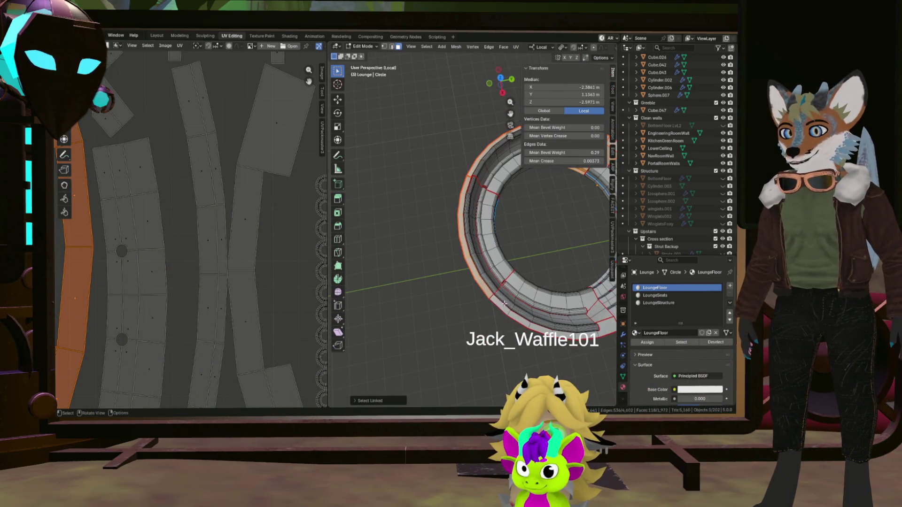
pyautogui.keyDown('shift'); pyautogui.moveTo(503, 308); pyautogui.dragTo(536, 296, button='middle'); pyautogui.keyUp('shift')
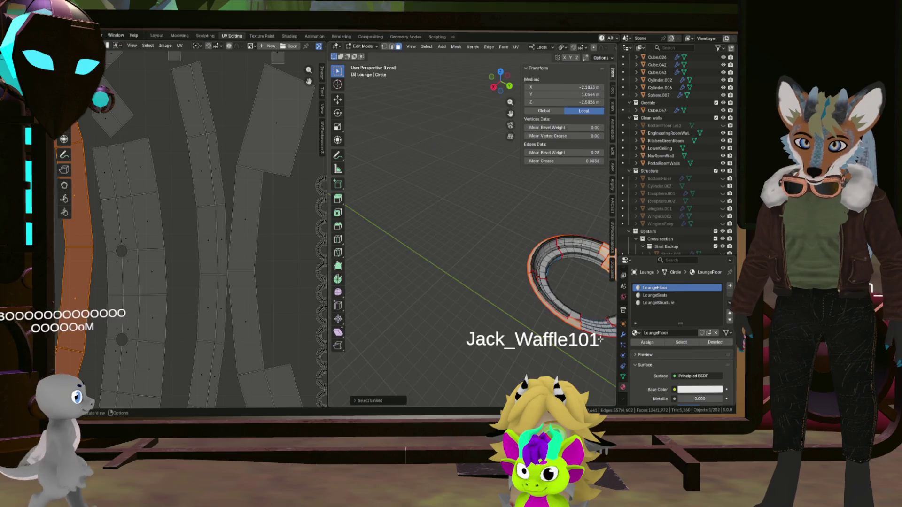
pyautogui.scroll(6, 512, 256)
pyautogui.moveTo(511, 257)
pyautogui.mouseDown(button='middle')
pyautogui.moveTo(502, 275)
pyautogui.moveTo(517, 180)
pyautogui.moveTo(493, 190)
pyautogui.mouseUp(button='middle')
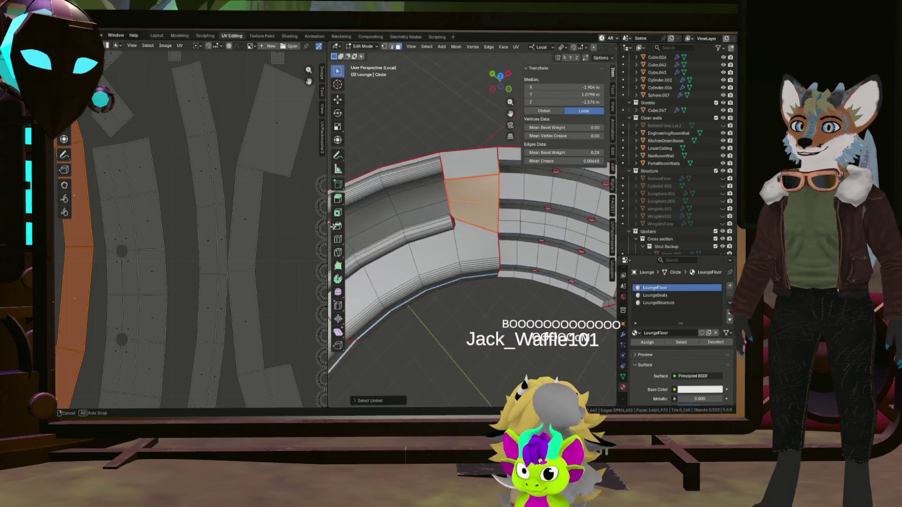
pyautogui.keyDown('shift'); pyautogui.click(476, 178); pyautogui.keyUp('shift')
pyautogui.scroll(-3, 476, 177)
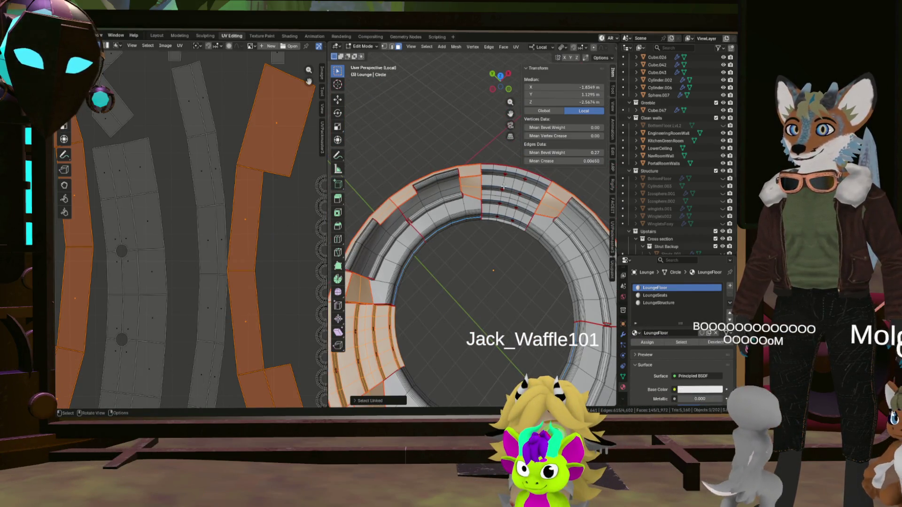
pyautogui.keyDown('shift'); pyautogui.click(405, 296); pyautogui.keyUp('shift')
pyautogui.moveTo(424, 296)
pyautogui.mouseDown(button='middle')
pyautogui.moveTo(459, 312)
pyautogui.moveTo(452, 289)
pyautogui.moveTo(507, 293)
pyautogui.moveTo(439, 274)
pyautogui.moveTo(395, 287)
pyautogui.mouseUp(button='middle')
pyautogui.scroll(3, 452, 289)
pyautogui.scroll(-4, 507, 293)
pyautogui.scroll(3, 480, 282)
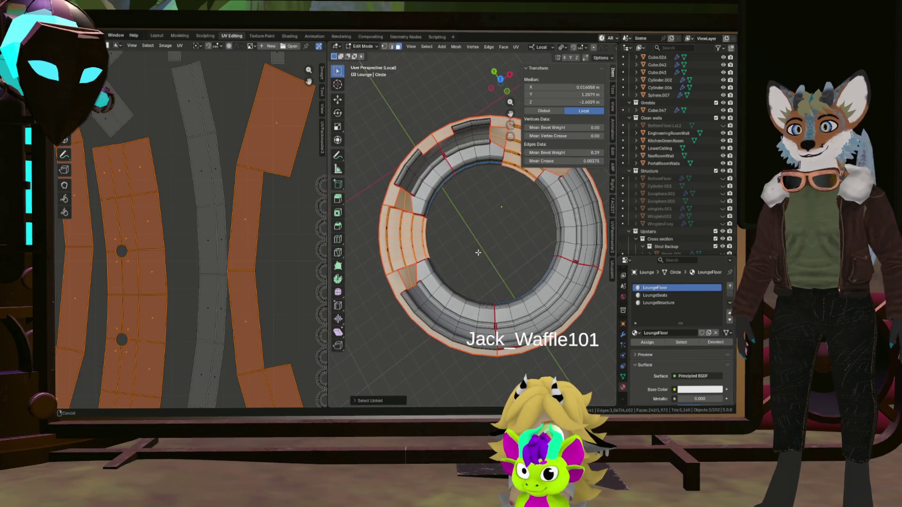
pyautogui.scroll(5, 414, 277)
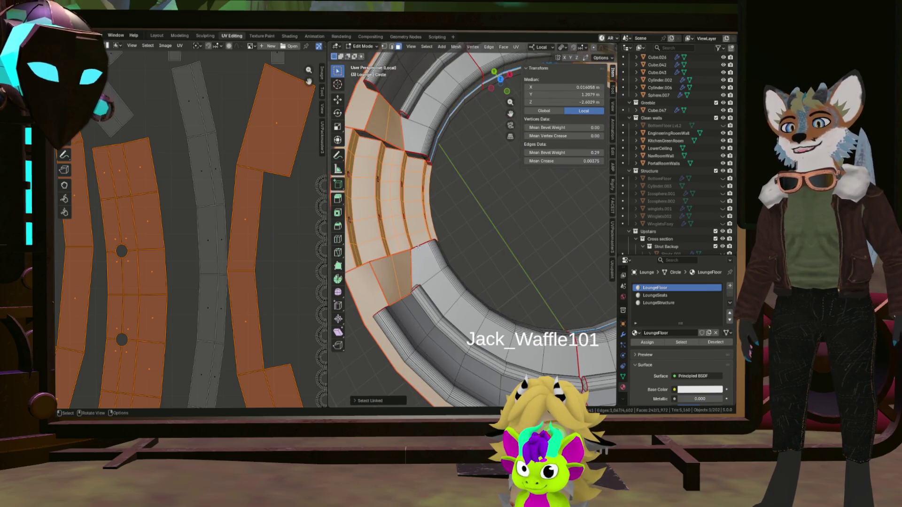
pyautogui.scroll(2, 439, 260)
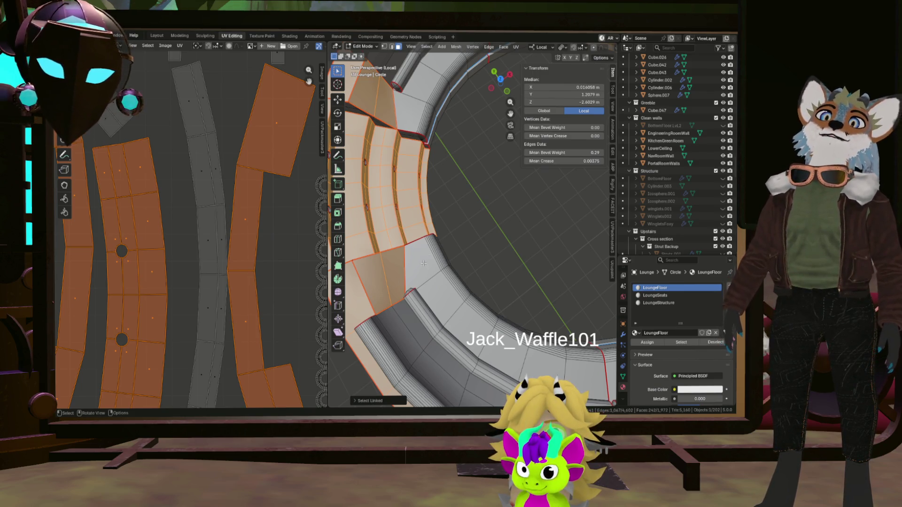
# Step: Select the column of small circular UV islands
pyautogui.moveTo(420, 238)
pyautogui.mouseDown(button='middle')
pyautogui.moveTo(451, 212)
pyautogui.moveTo(493, 205)
pyautogui.moveTo(416, 196)
pyautogui.moveTo(467, 193)
pyautogui.mouseUp(button='middle')
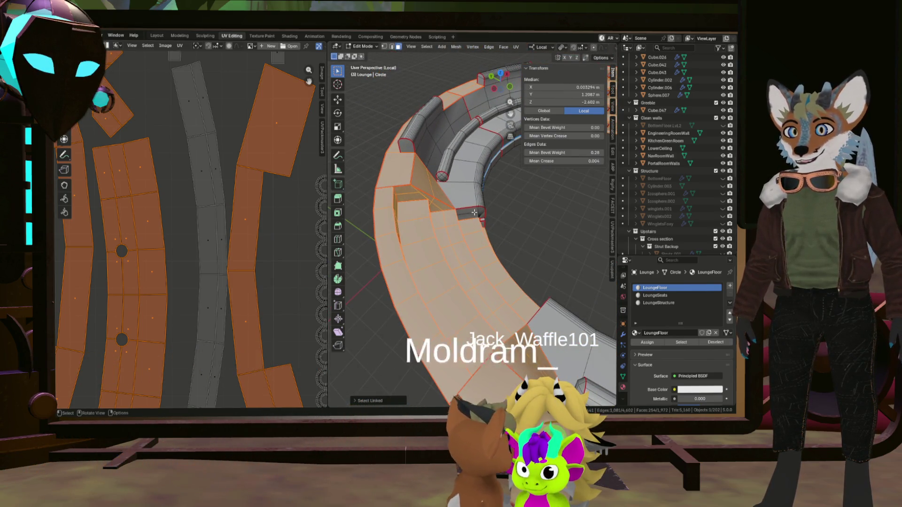
pyautogui.scroll(-4, 467, 193)
pyautogui.moveTo(467, 193)
pyautogui.mouseDown(button='middle')
pyautogui.moveTo(500, 237)
pyautogui.moveTo(451, 212)
pyautogui.moveTo(389, 158)
pyautogui.moveTo(423, 176)
pyautogui.moveTo(477, 166)
pyautogui.moveTo(429, 205)
pyautogui.moveTo(382, 195)
pyautogui.moveTo(395, 212)
pyautogui.mouseUp(button='middle')
pyautogui.scroll(3, 423, 198)
pyautogui.scroll(-4, 477, 166)
pyautogui.scroll(5, 382, 194)
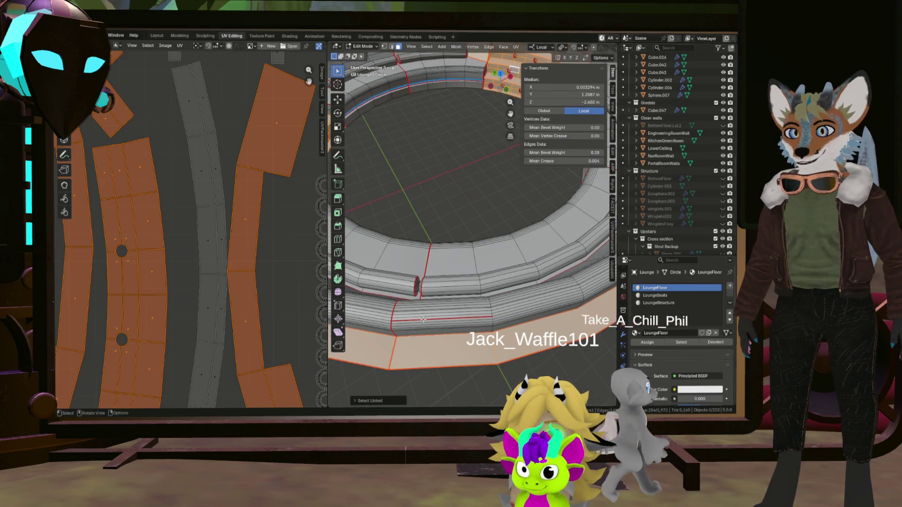
pyautogui.scroll(-5, 423, 303)
pyautogui.scroll(-2, 459, 275)
pyautogui.moveTo(459, 274); pyautogui.dragTo(508, 332, button='middle')
pyautogui.scroll(-4, 293, 224)
pyautogui.scroll(2, 293, 224)
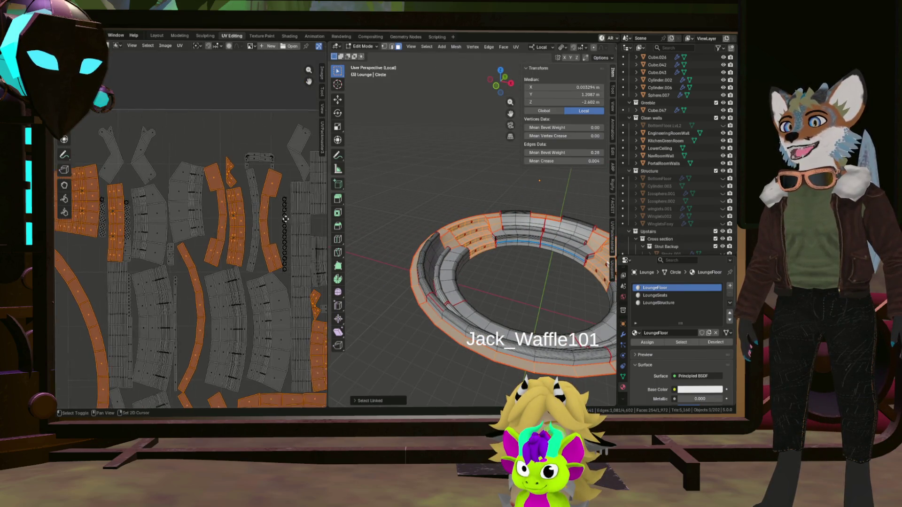
pyautogui.scroll(3, 280, 264)
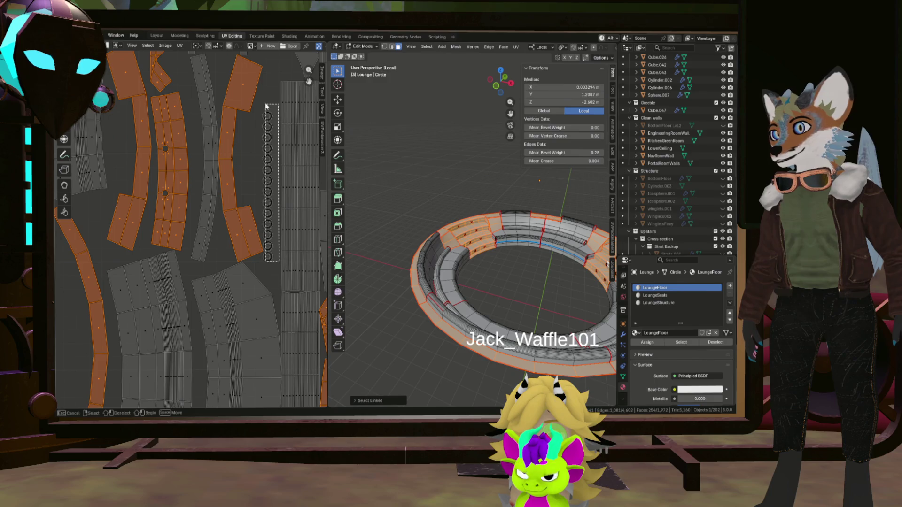
pyautogui.scroll(-4, 256, 128)
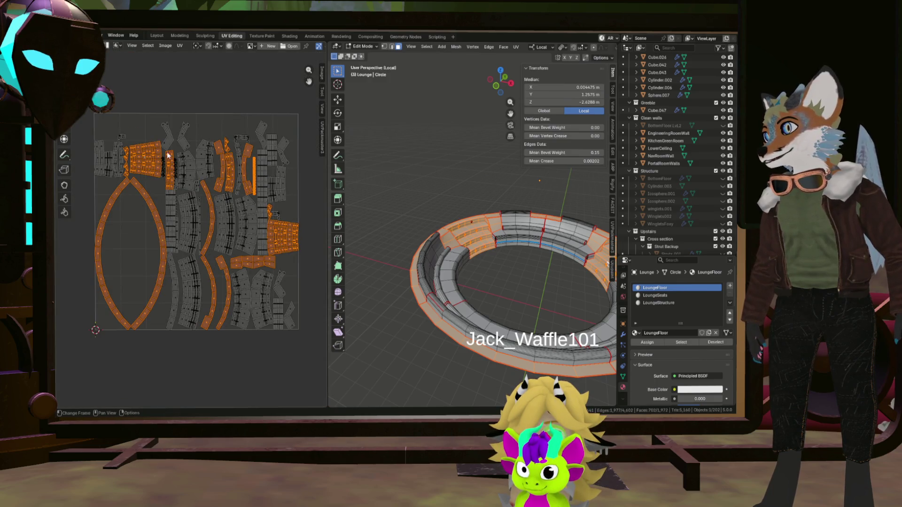
pyautogui.scroll(3, 268, 225)
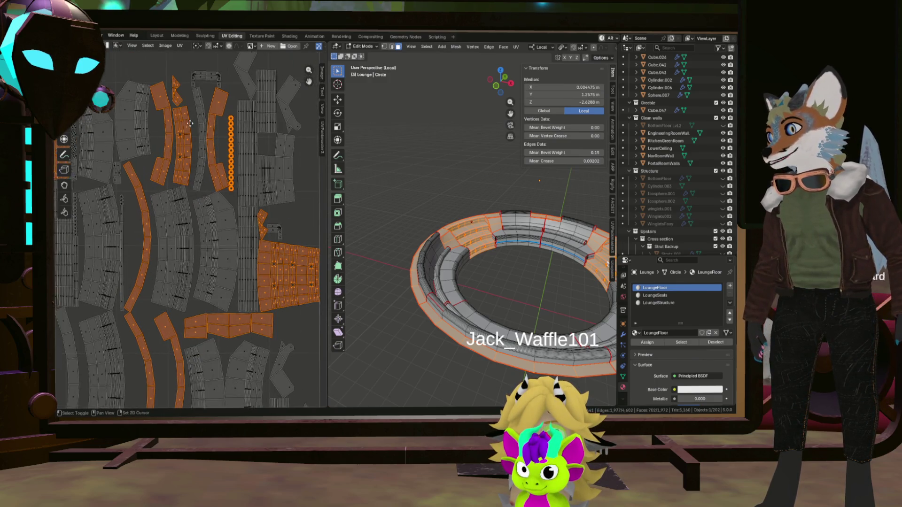
pyautogui.scroll(2, 264, 205)
pyautogui.scroll(4, 235, 182)
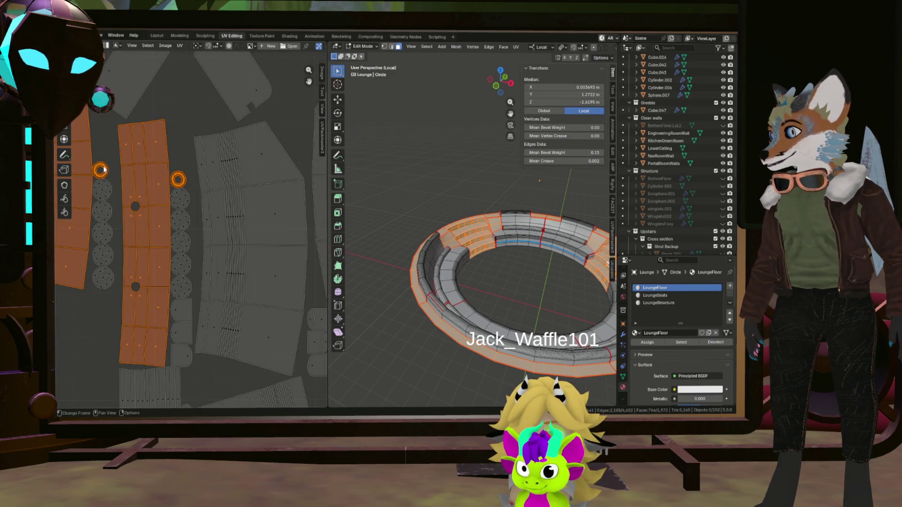
pyautogui.scroll(-4, 212, 212)
pyautogui.scroll(5, 285, 295)
pyautogui.scroll(2, 269, 203)
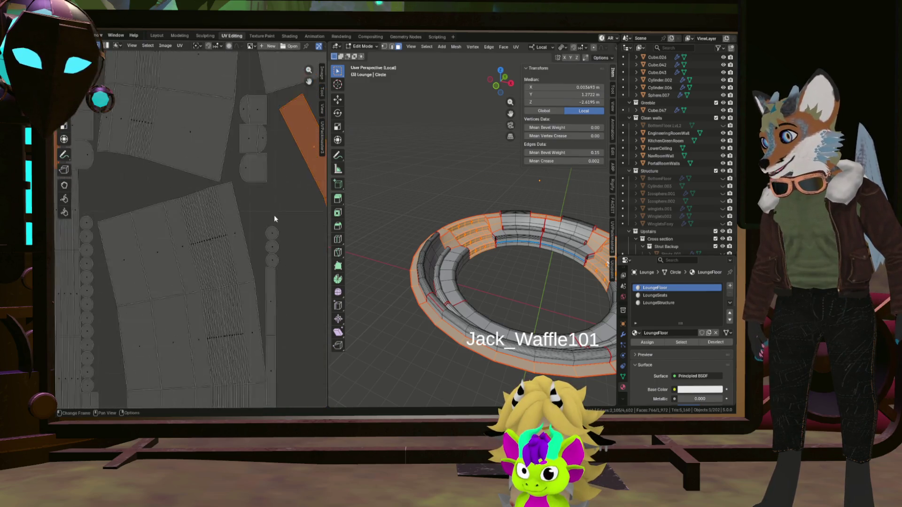
pyautogui.scroll(-4, 268, 203)
pyautogui.click(279, 233)
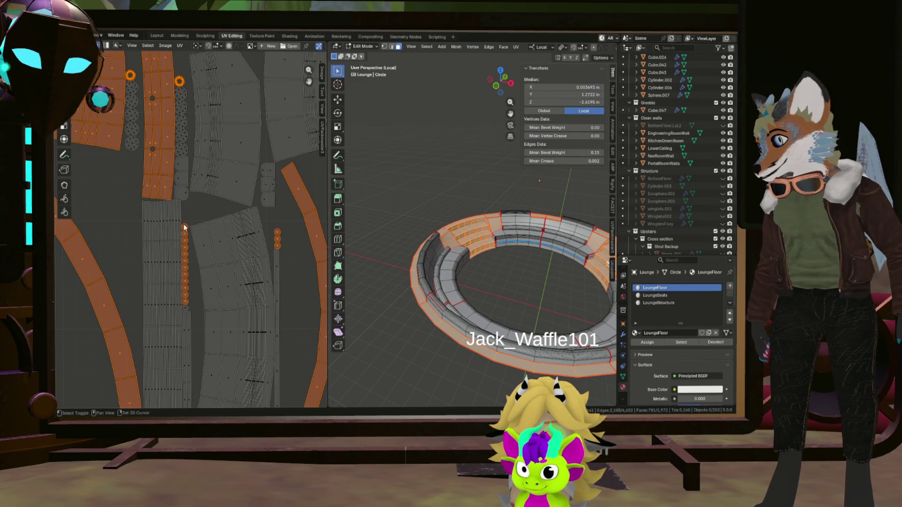
pyautogui.scroll(-4, 204, 231)
pyautogui.scroll(2, 288, 251)
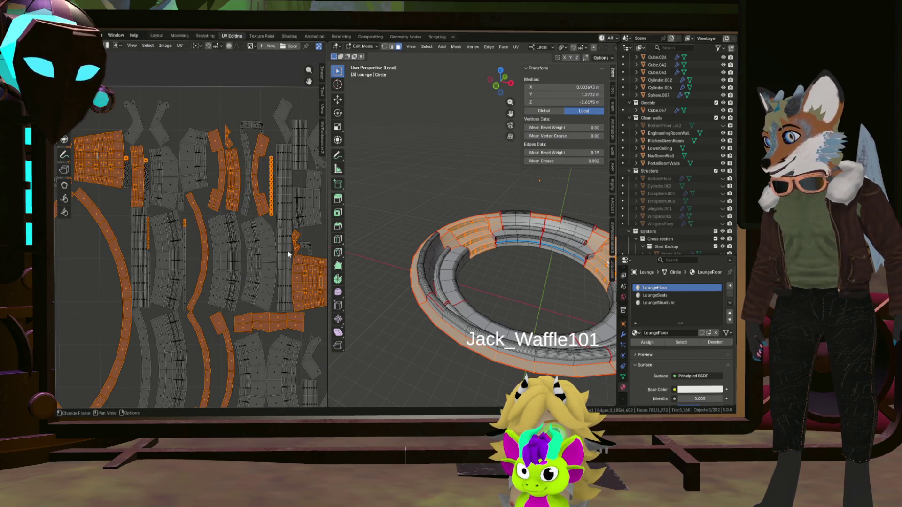
pyautogui.scroll(5, 272, 191)
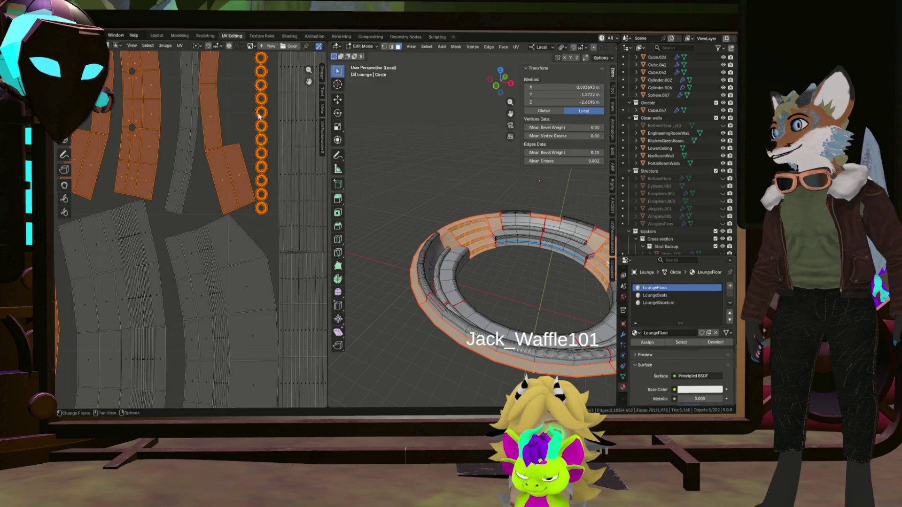
pyautogui.scroll(-5, 261, 70)
pyautogui.scroll(-2, 233, 176)
pyautogui.scroll(2, 209, 184)
pyautogui.scroll(1, 210, 184)
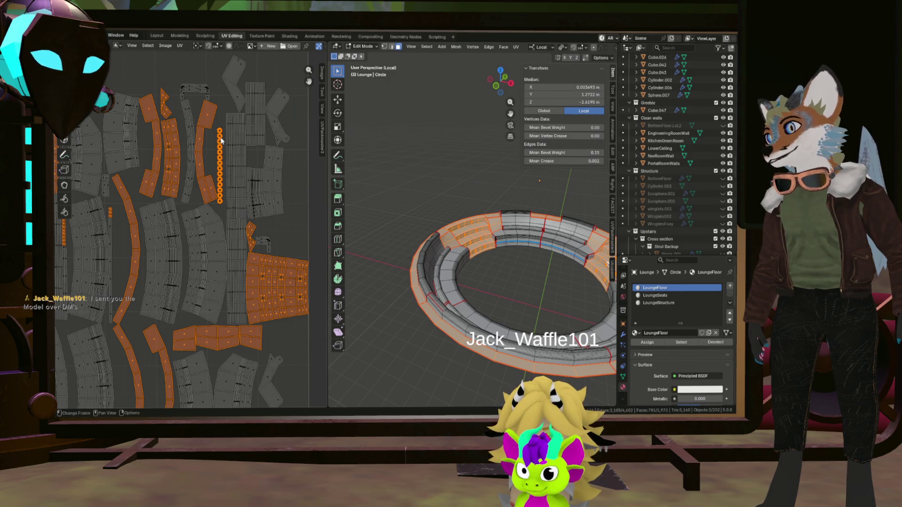
# Step: Add the stray vertex below the round islands and make LoungeStructure the active material
pyautogui.moveTo(381, 196); pyautogui.dragTo(364, 173, button='middle')
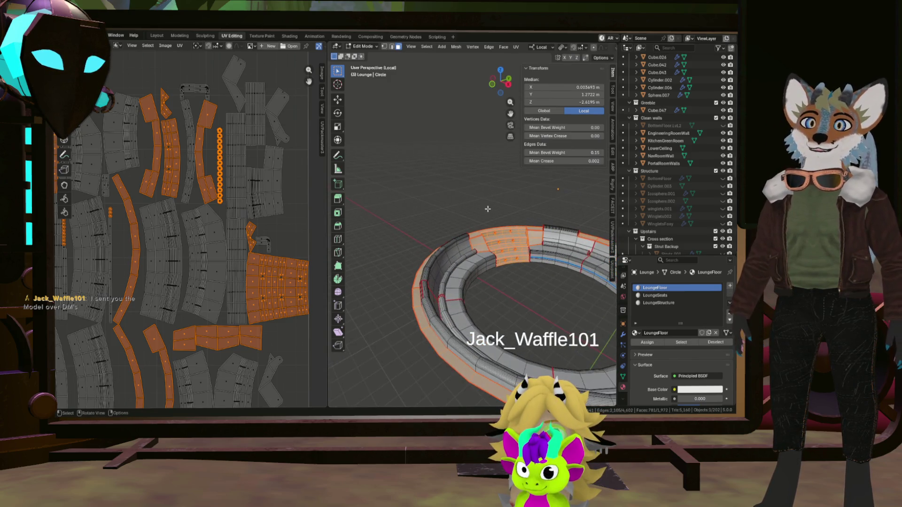
pyautogui.scroll(2, 364, 173)
pyautogui.moveTo(444, 195); pyautogui.dragTo(468, 209, button='middle')
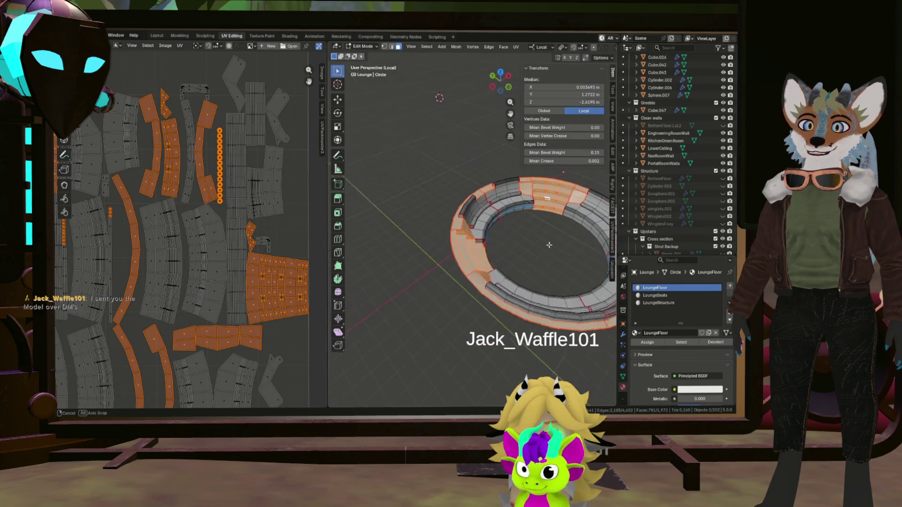
pyautogui.moveTo(449, 245); pyautogui.dragTo(492, 266, button='middle')
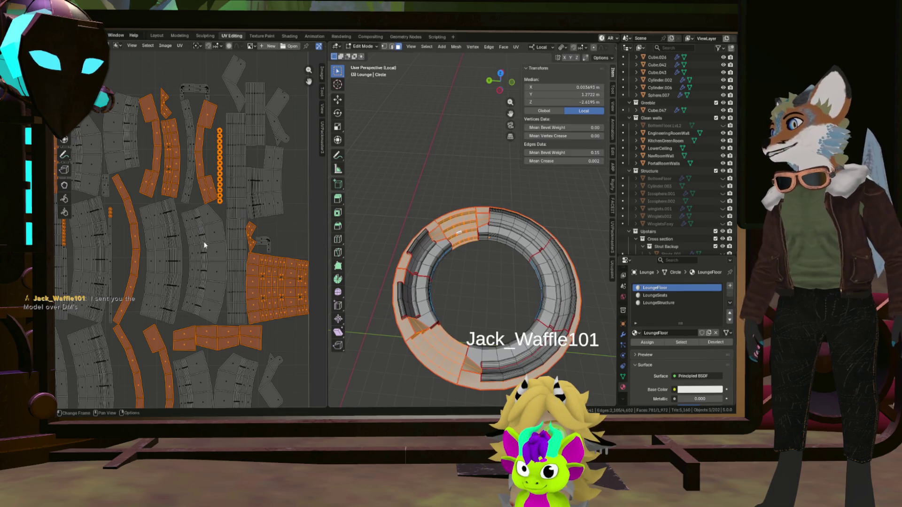
pyautogui.scroll(3, 205, 245)
pyautogui.scroll(3, 212, 254)
pyautogui.scroll(2, 218, 265)
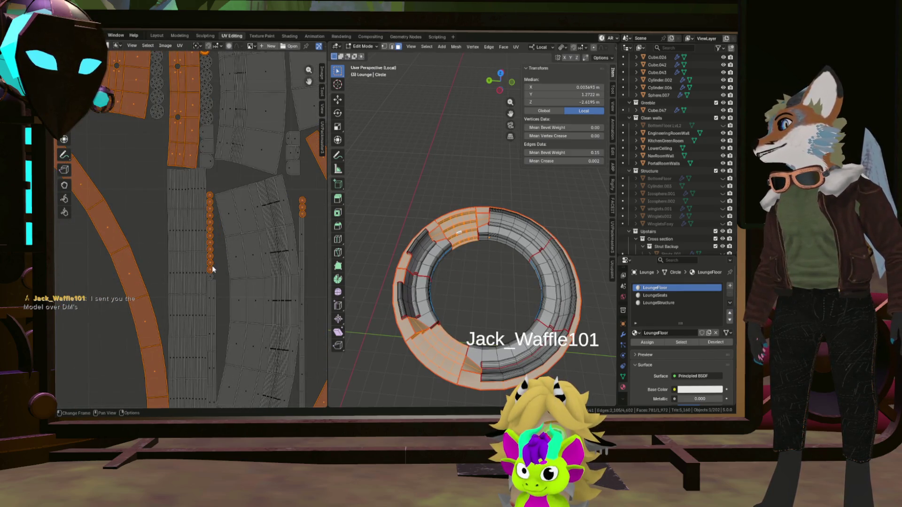
pyautogui.keyDown('shift'); pyautogui.click(212, 275); pyautogui.keyUp('shift')
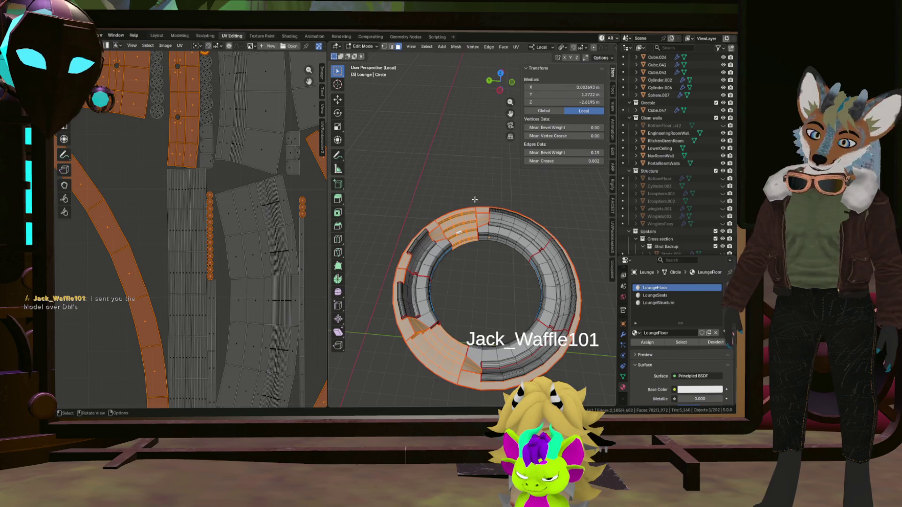
pyautogui.click(674, 302)
# Step: Assign the selected rim and seating faces to LoungeStructure and clear the selection
pyautogui.click(652, 344)
pyautogui.moveTo(494, 296)
pyautogui.mouseDown(button='middle')
pyautogui.moveTo(537, 282)
pyautogui.moveTo(542, 258)
pyautogui.mouseUp(button='middle')
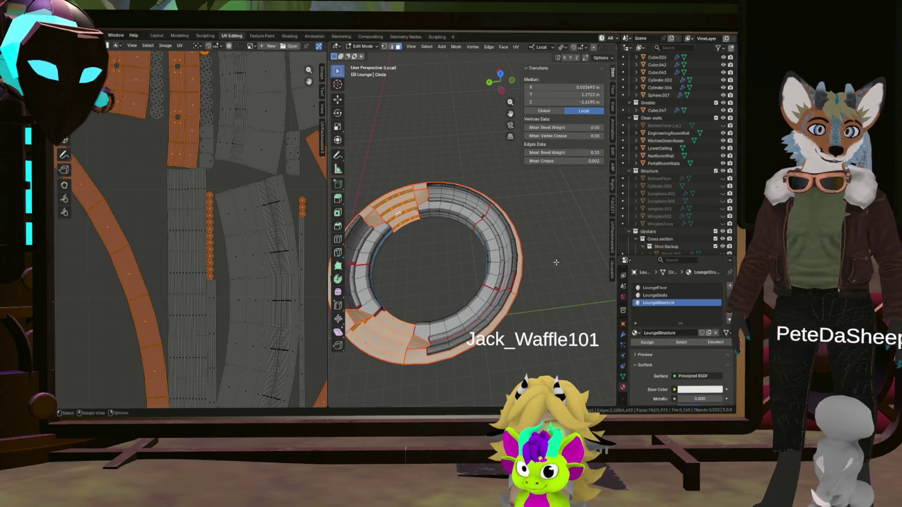
pyautogui.click(689, 345)
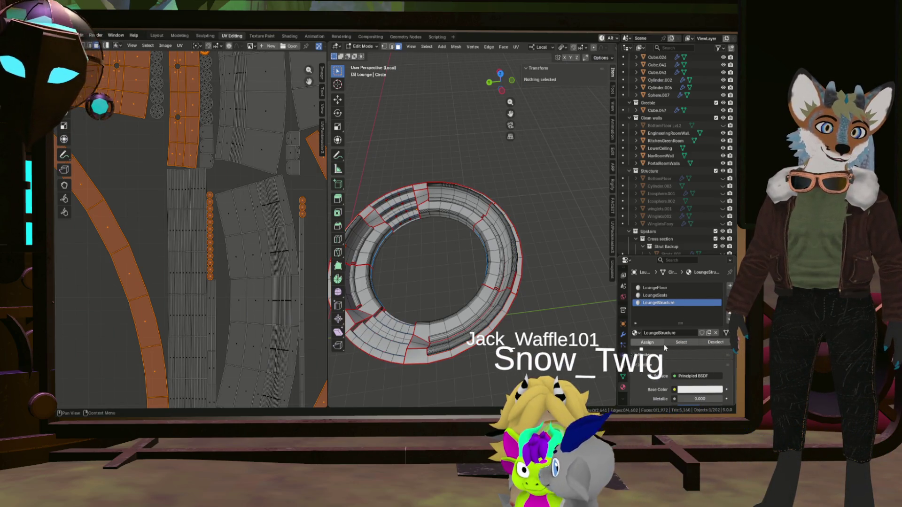
# Step: Select the LoungeFloor faces, reveal the hidden centre floor, and deselect its large UV island
pyautogui.click(656, 288)
pyautogui.click(681, 343)
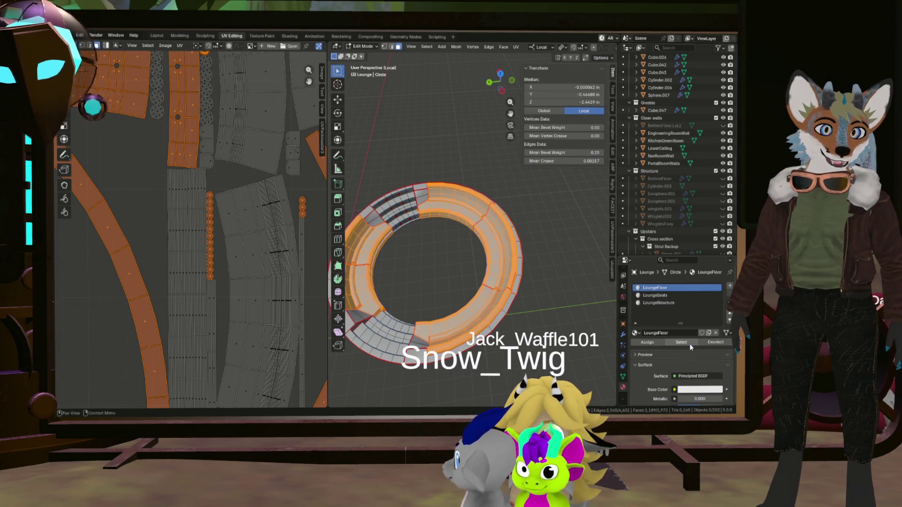
pyautogui.scroll(-4, 458, 268)
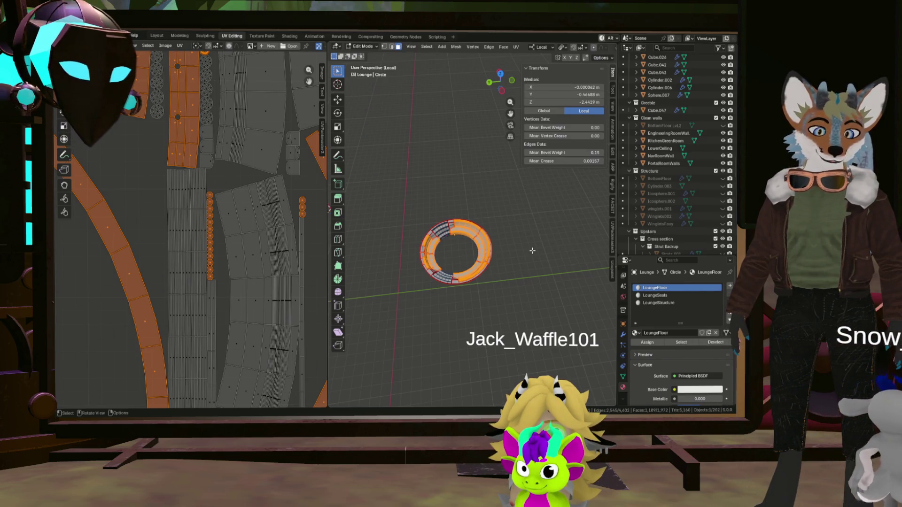
pyautogui.hotkey('alt', 'h')
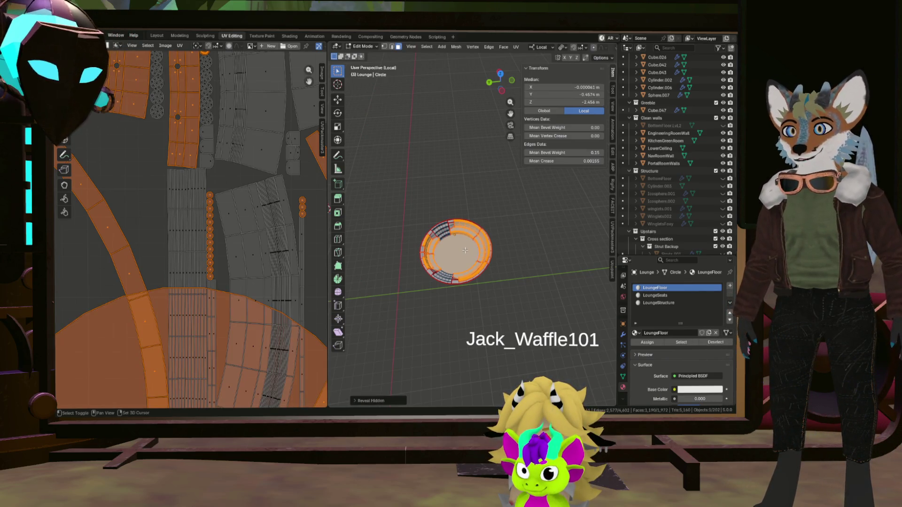
pyautogui.keyDown('shift'); pyautogui.click(466, 250); pyautogui.keyUp('shift')
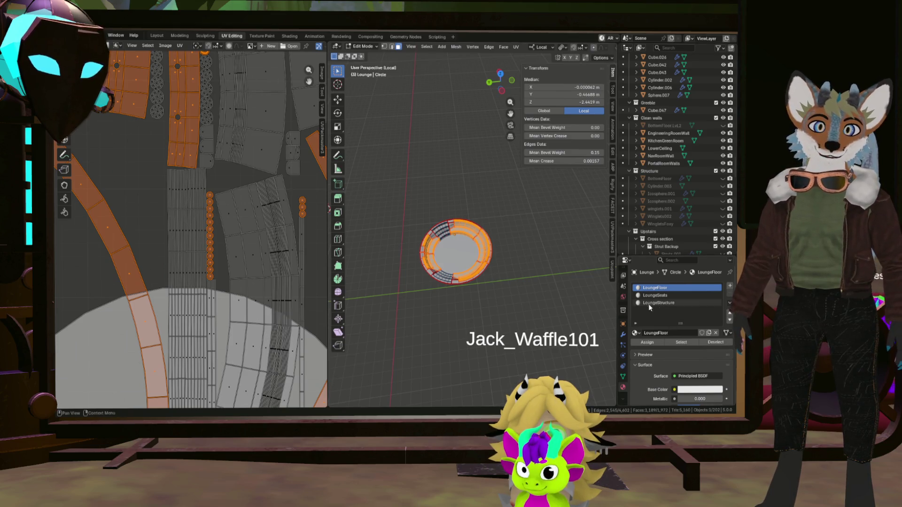
pyautogui.scroll(5, 482, 260)
pyautogui.moveTo(459, 247)
pyautogui.mouseDown(button='middle')
pyautogui.moveTo(494, 296)
pyautogui.moveTo(465, 268)
pyautogui.mouseUp(button='middle')
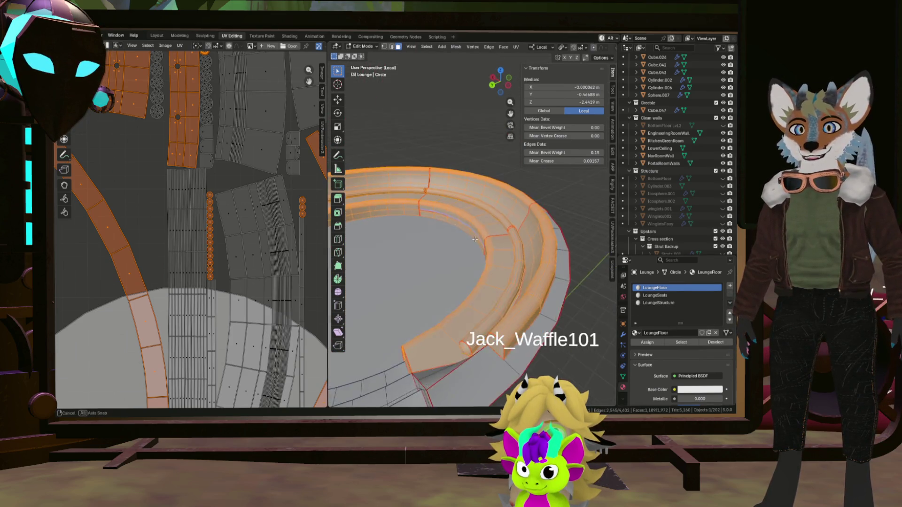
# Step: Check the LoungeFloor and LoungeSeats slots by selecting each one's faces in turn
pyautogui.click(665, 294)
pyautogui.moveTo(494, 296)
pyautogui.mouseDown(button='middle')
pyautogui.moveTo(564, 196)
pyautogui.moveTo(583, 289)
pyautogui.moveTo(528, 277)
pyautogui.mouseUp(button='middle')
pyautogui.scroll(-3, 527, 276)
pyautogui.hotkey('alt', 'a')
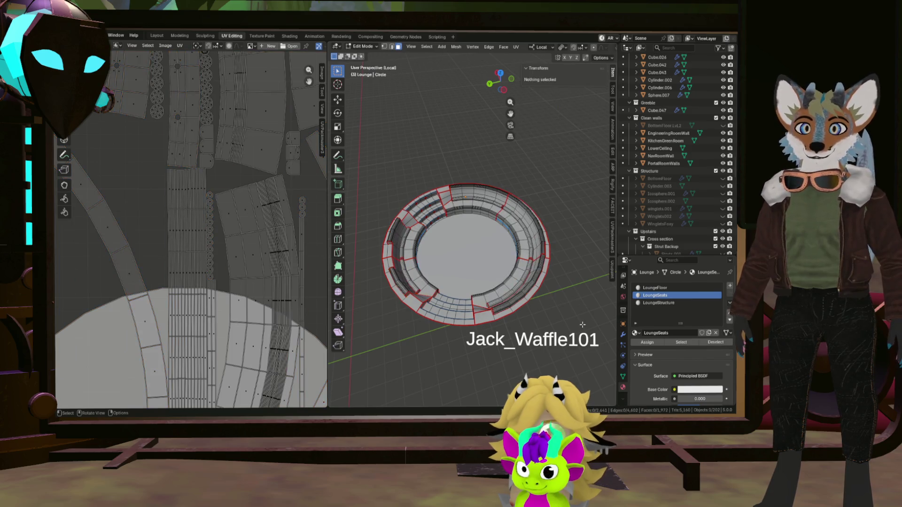
pyautogui.click(656, 288)
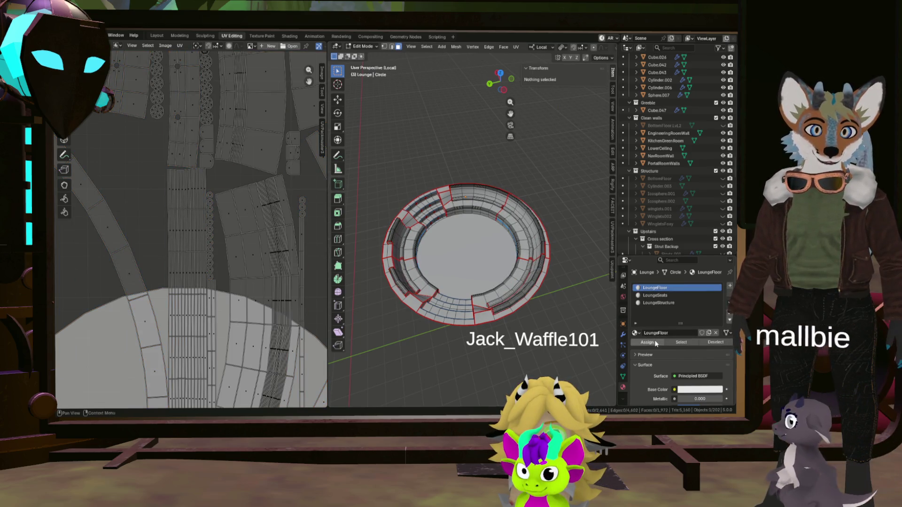
pyautogui.click(682, 343)
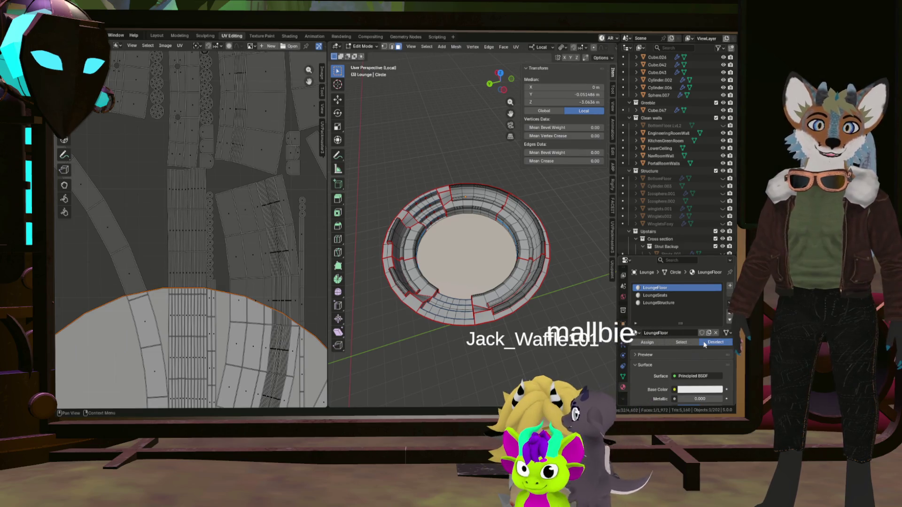
pyautogui.hotkey('alt', 'a')
pyautogui.click(656, 296)
pyautogui.click(683, 343)
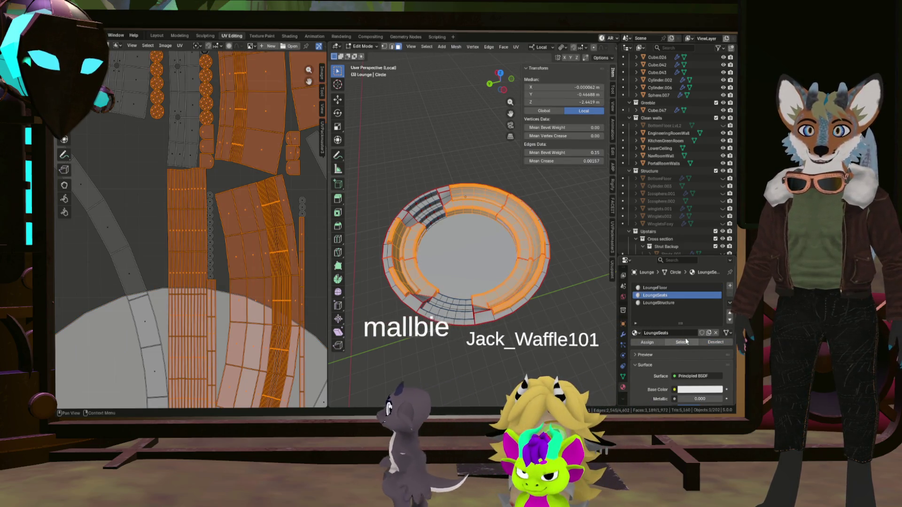
# Step: Select the faces carrying the LoungeStructure material
pyautogui.click(706, 345)
pyautogui.click(659, 303)
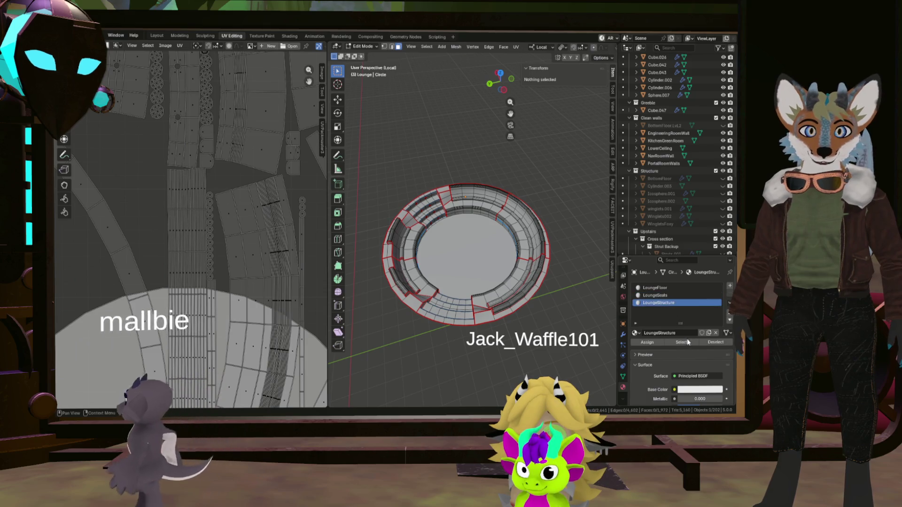
pyautogui.click(683, 342)
pyautogui.scroll(-8, 458, 247)
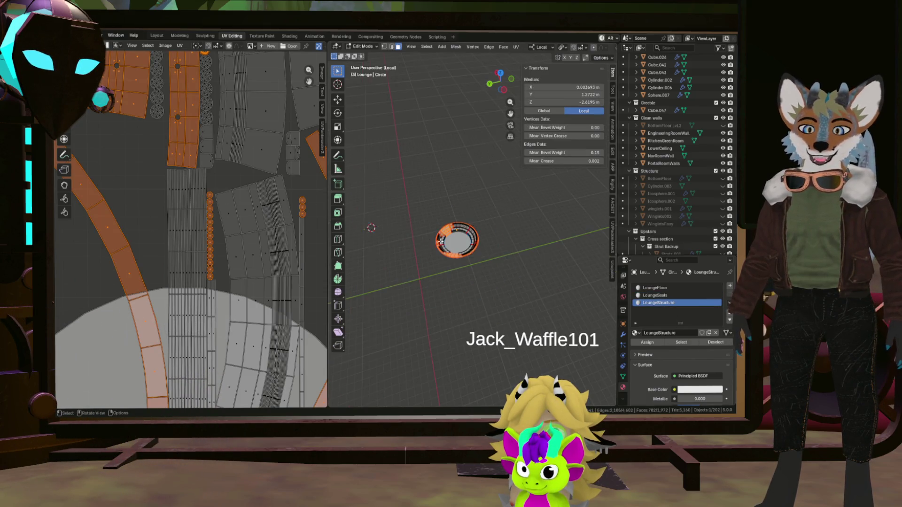
pyautogui.scroll(-8, 302, 244)
pyautogui.scroll(-3, 318, 244)
pyautogui.scroll(6, 318, 243)
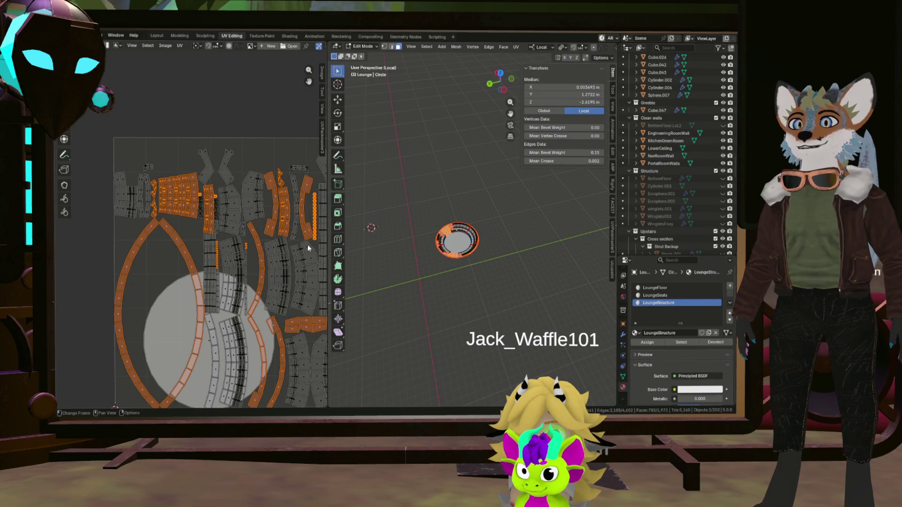
pyautogui.scroll(6, 451, 240)
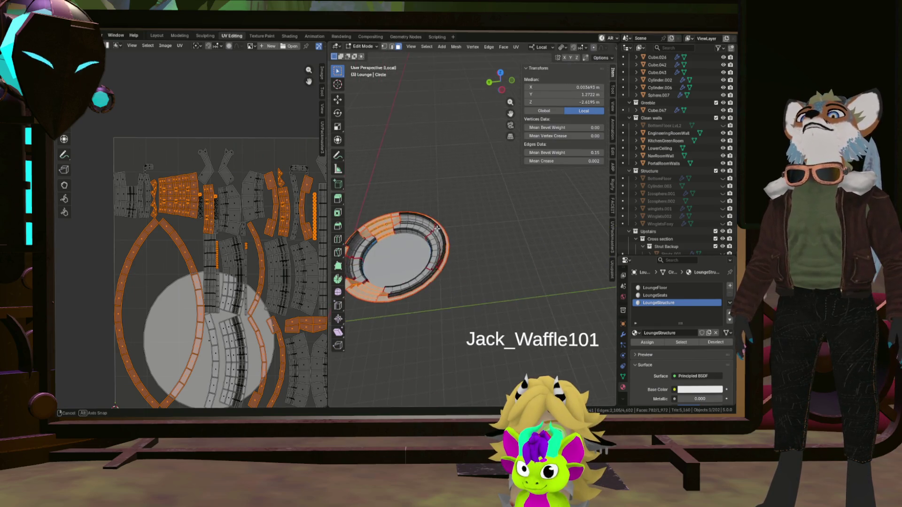
pyautogui.moveTo(423, 253); pyautogui.dragTo(449, 230, button='middle')
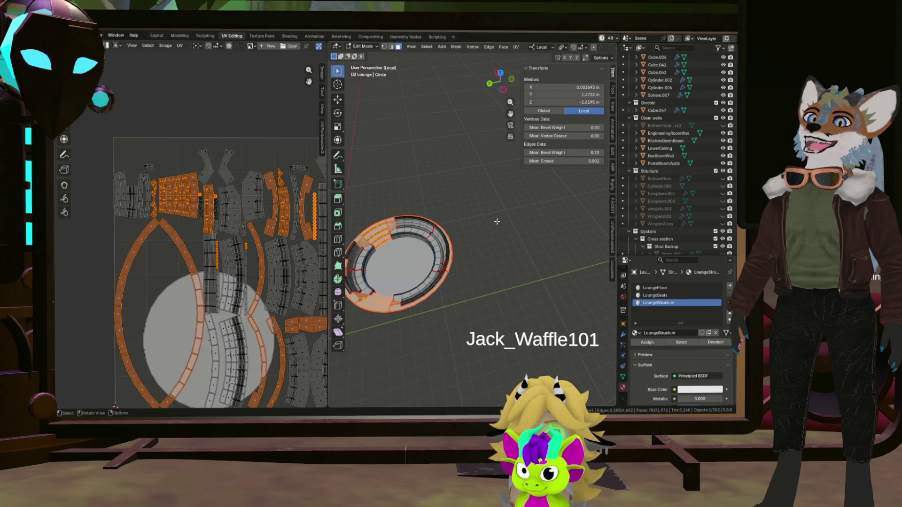
pyautogui.moveTo(503, 253); pyautogui.dragTo(547, 229, button='middle')
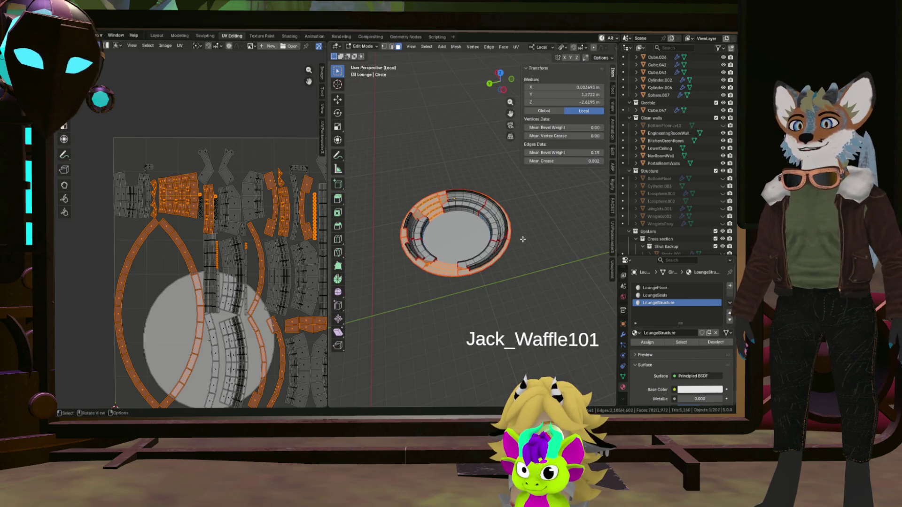
pyautogui.scroll(-6, 219, 244)
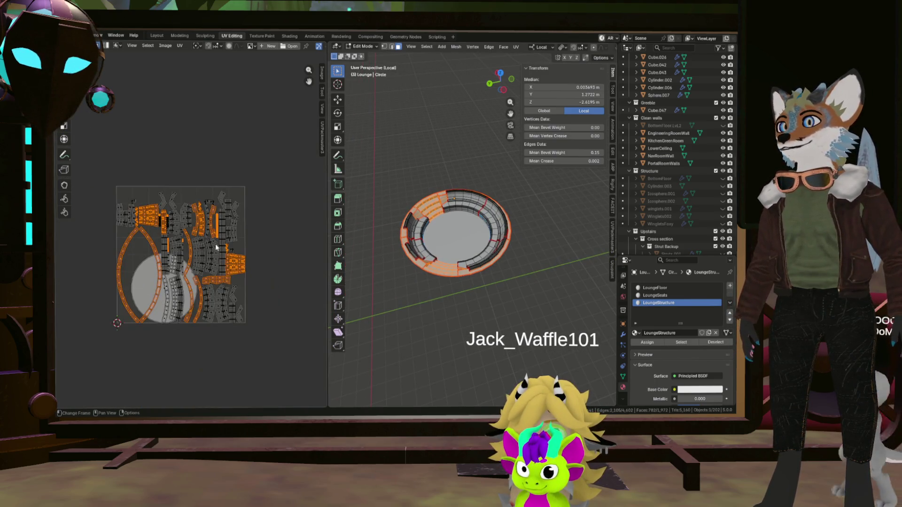
pyautogui.moveTo(225, 246); pyautogui.dragTo(238, 246, button='middle')
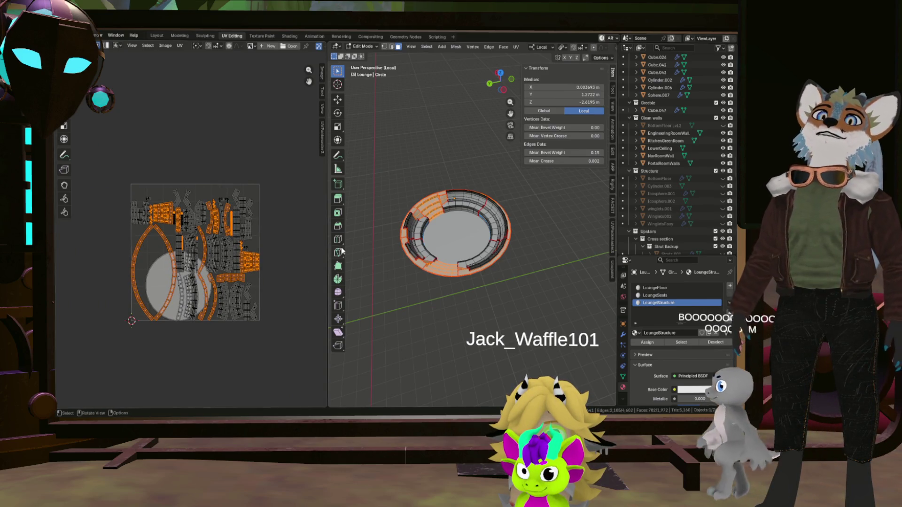
pyautogui.click(656, 287)
pyautogui.hotkey('alt', 'a')
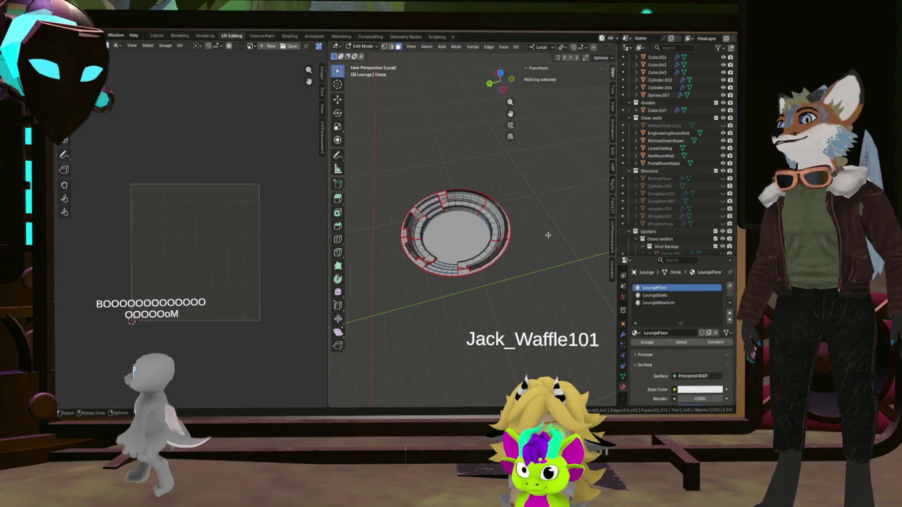
pyautogui.click(681, 342)
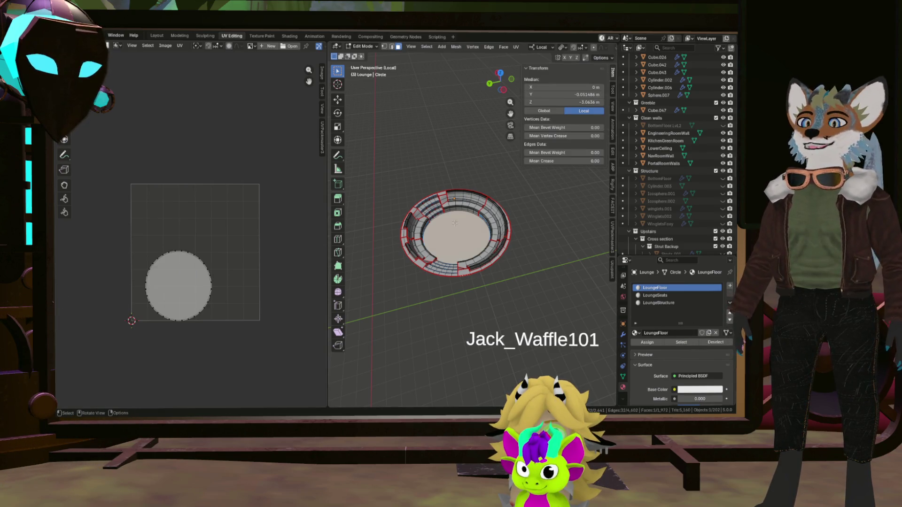
# Step: Unwrap the floor disc to fill the UV square, then select the LoungeSeats faces
pyautogui.press('u')
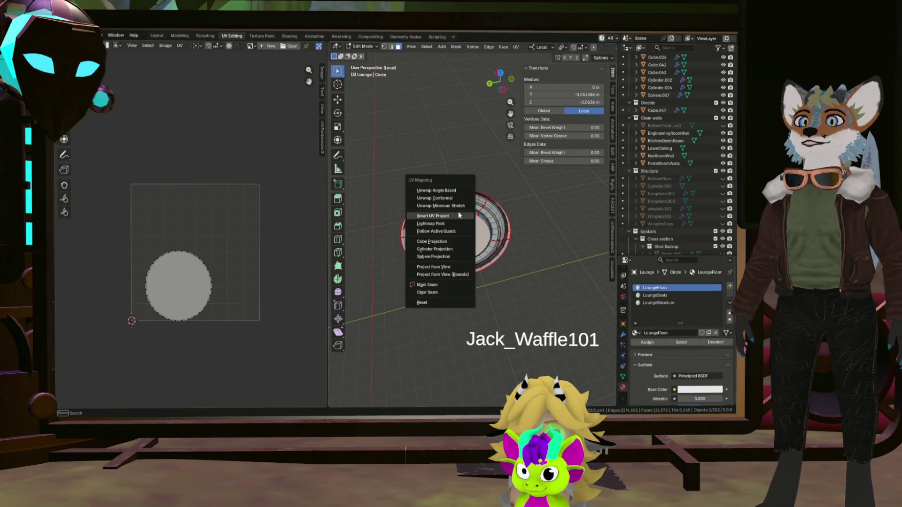
pyautogui.click(441, 206)
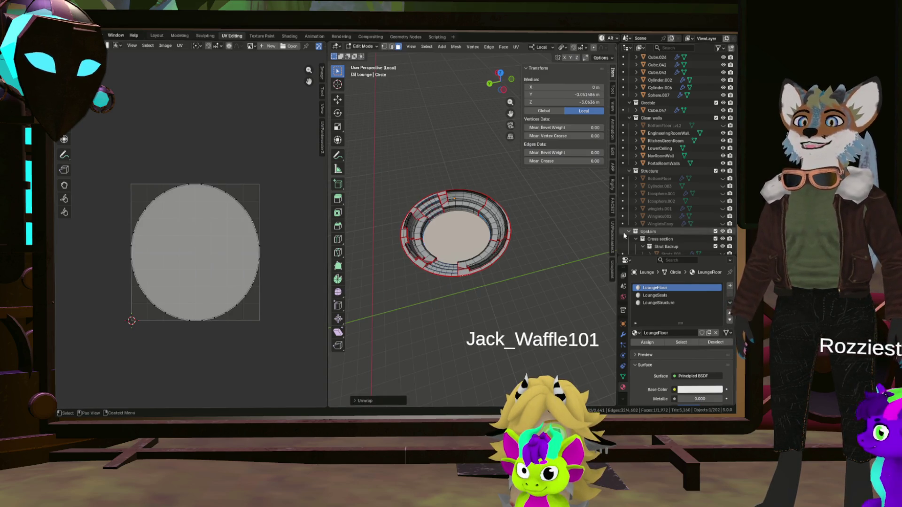
pyautogui.hotkey('alt', 'a')
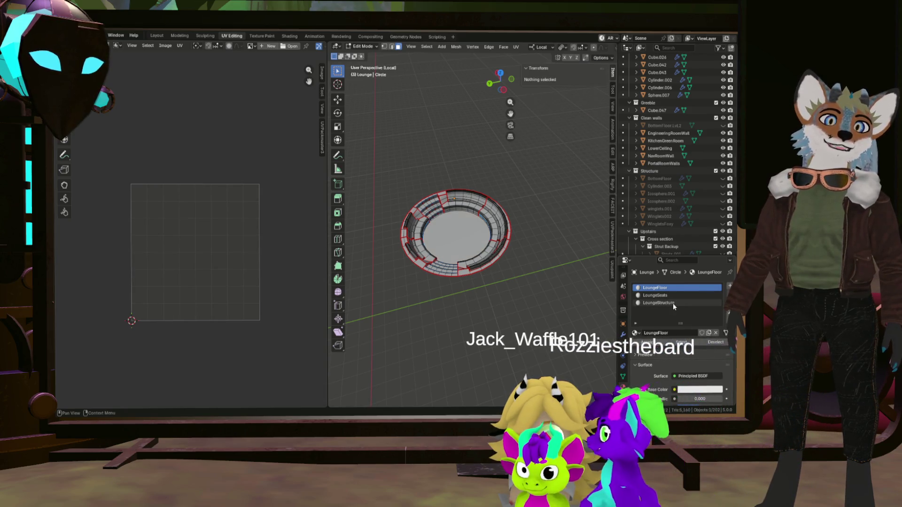
pyautogui.click(663, 296)
pyautogui.click(678, 343)
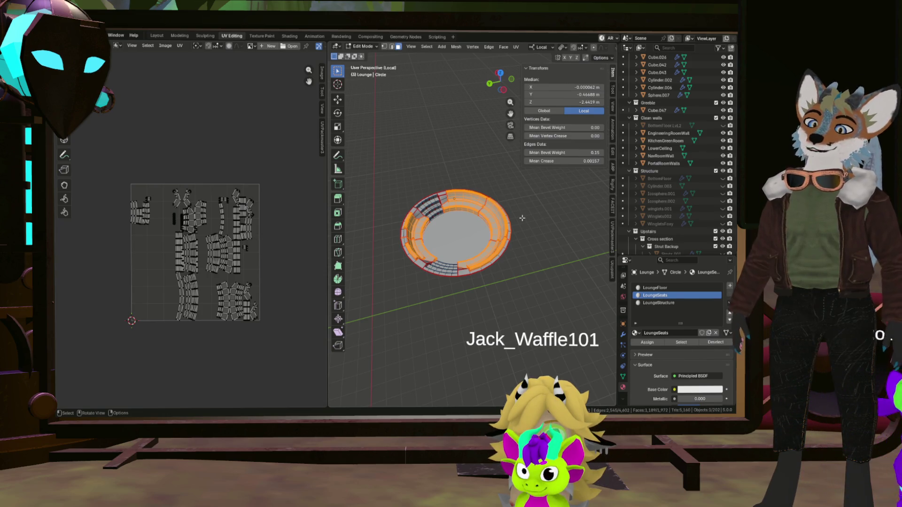
# Step: Unwrap the LoungeSeats faces into their many seat islands and look over the layout
pyautogui.press('u')
pyautogui.click(496, 203)
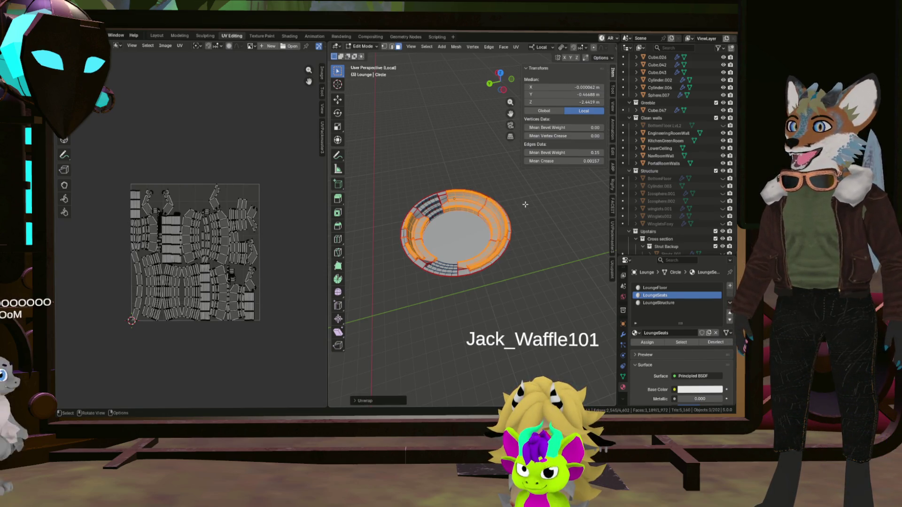
pyautogui.scroll(4, 140, 252)
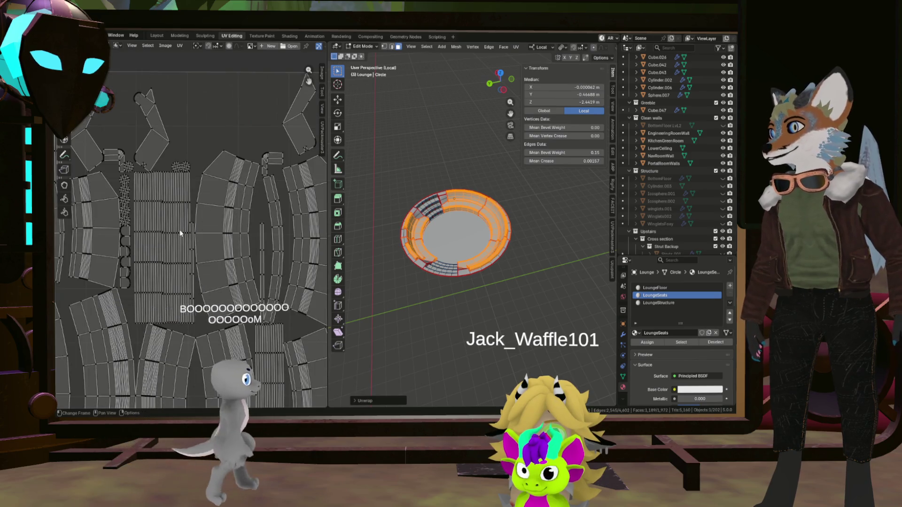
pyautogui.scroll(3, 170, 156)
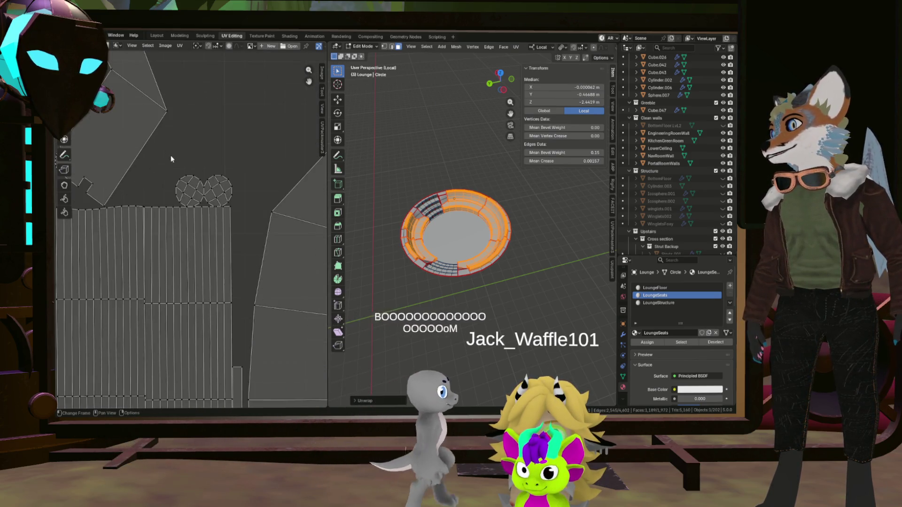
pyautogui.scroll(-3, 171, 156)
pyautogui.moveTo(168, 163)
pyautogui.mouseDown(button='middle')
pyautogui.moveTo(294, 259)
pyautogui.moveTo(178, 193)
pyautogui.moveTo(219, 153)
pyautogui.mouseUp(button='middle')
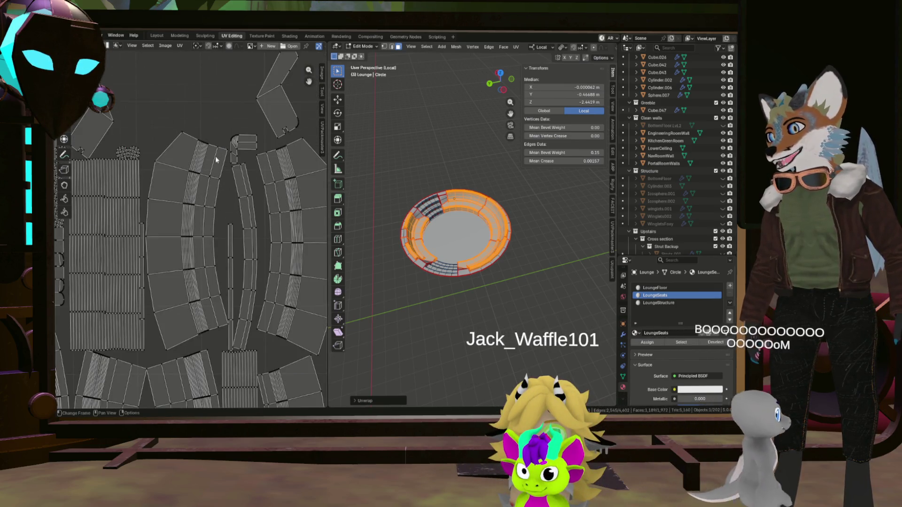
pyautogui.scroll(-5, 220, 154)
pyautogui.moveTo(257, 294); pyautogui.dragTo(261, 216, button='middle')
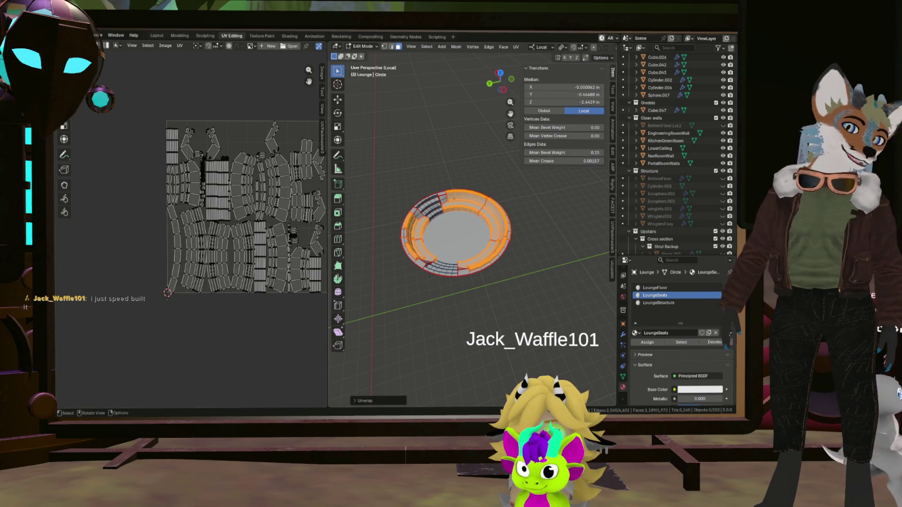
pyautogui.scroll(1, 459, 233)
pyautogui.scroll(1, 459, 233)
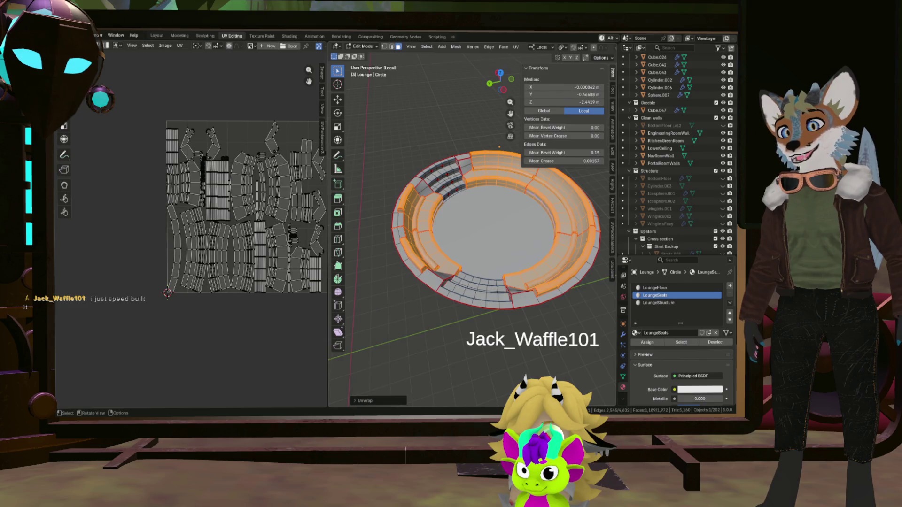
pyautogui.scroll(1, 458, 233)
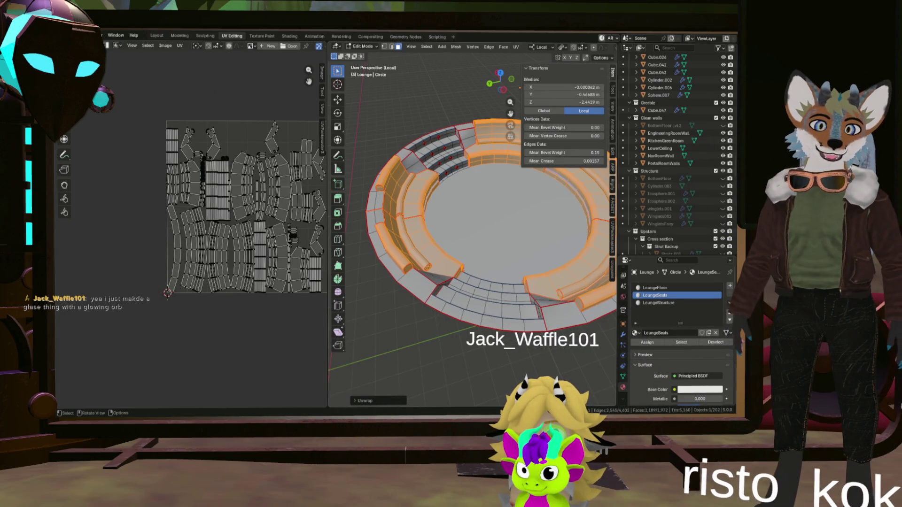
pyautogui.moveTo(451, 233); pyautogui.dragTo(480, 320, button='middle')
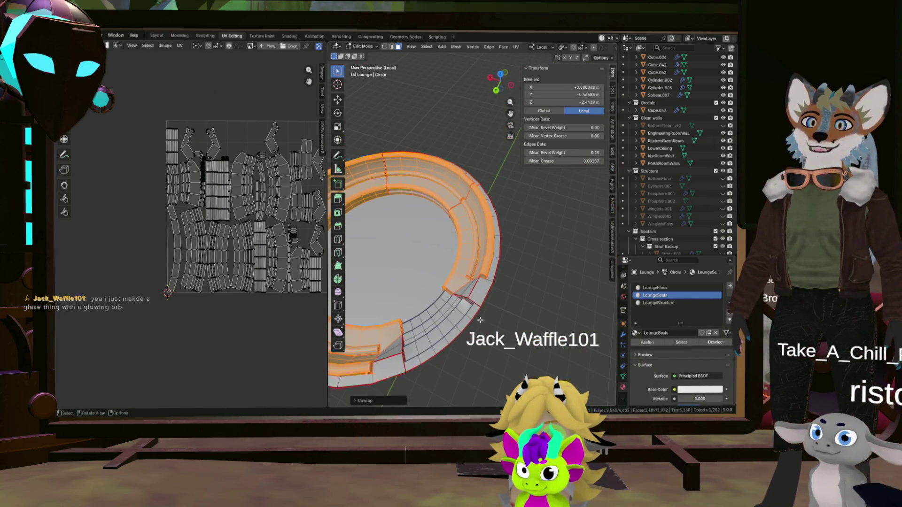
pyautogui.moveTo(480, 321); pyautogui.dragTo(527, 259, button='middle')
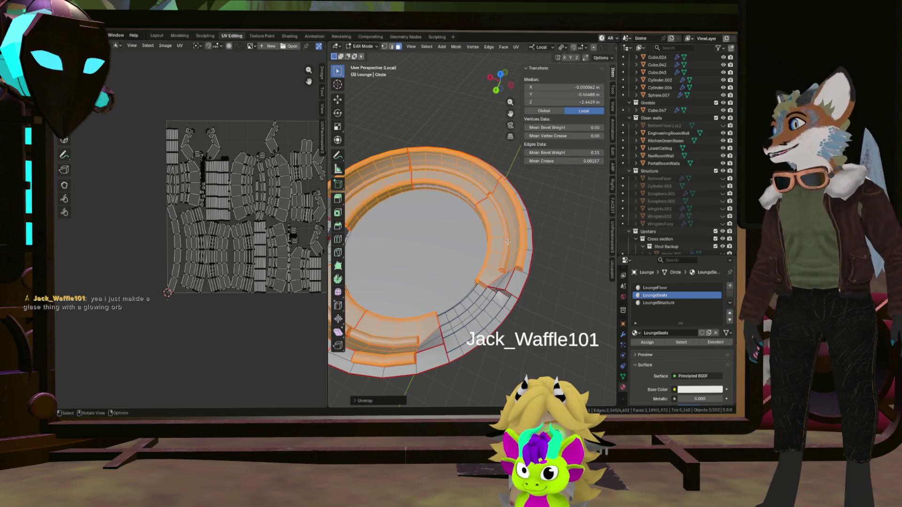
pyautogui.scroll(-4, 498, 244)
pyautogui.moveTo(498, 268); pyautogui.dragTo(506, 289, button='middle')
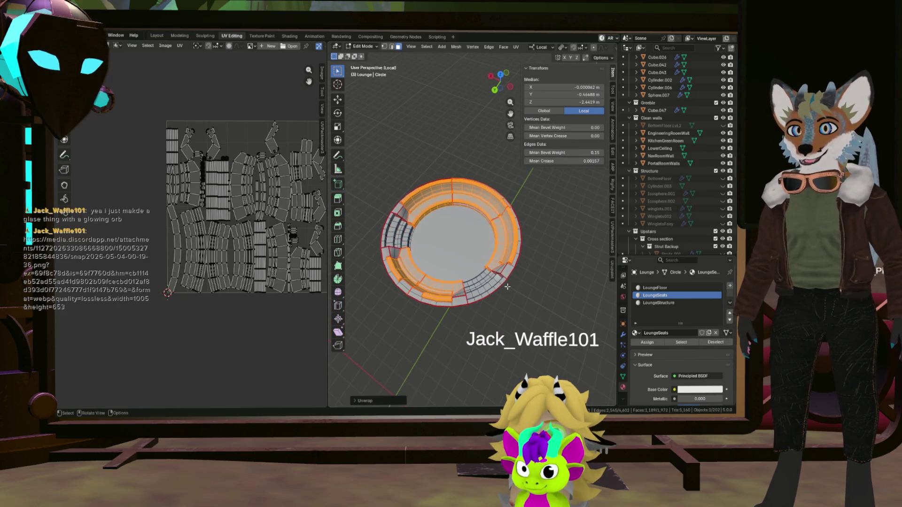
pyautogui.scroll(3, 489, 278)
pyautogui.scroll(4, 522, 282)
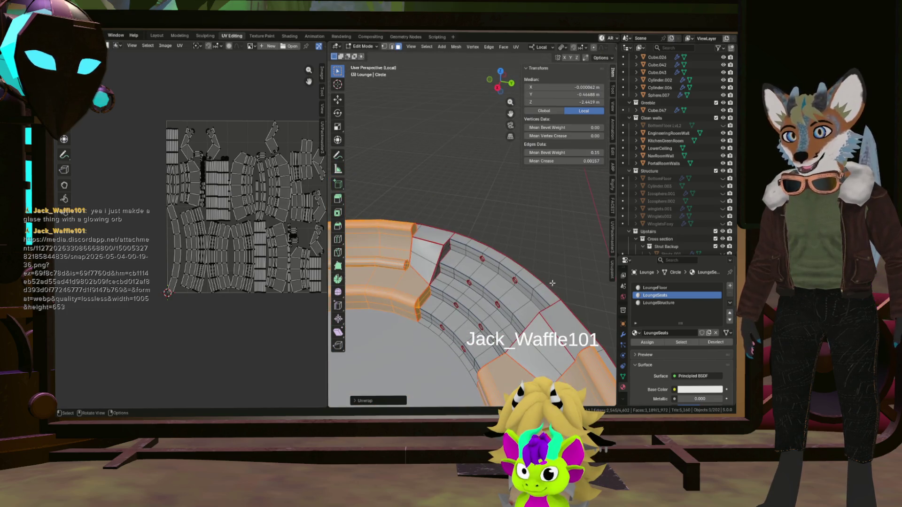
pyautogui.moveTo(473, 307); pyautogui.dragTo(530, 287, button='middle')
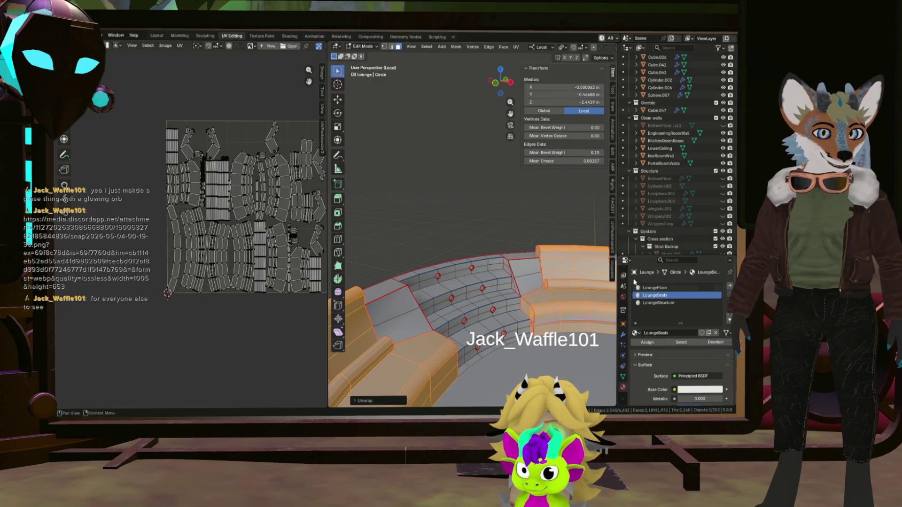
pyautogui.scroll(5, 222, 243)
pyautogui.click(189, 244)
pyautogui.press('l')
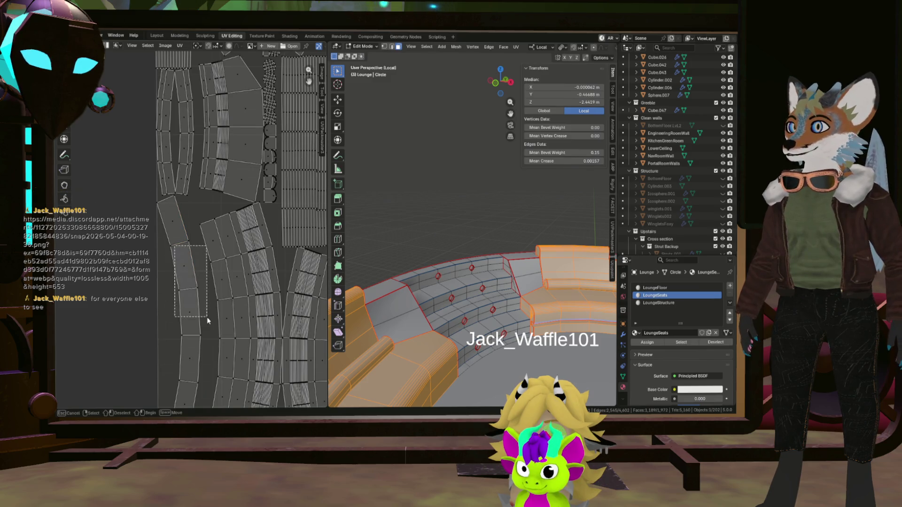
pyautogui.scroll(-6, 194, 271)
pyautogui.scroll(-3, 378, 296)
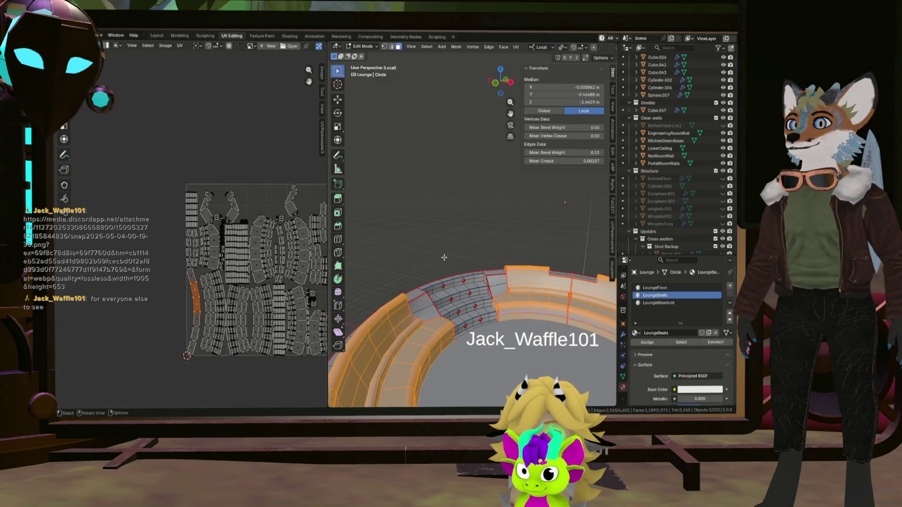
pyautogui.hotkey('alt', 'a')
pyautogui.scroll(-4, 444, 258)
pyautogui.scroll(5, 452, 274)
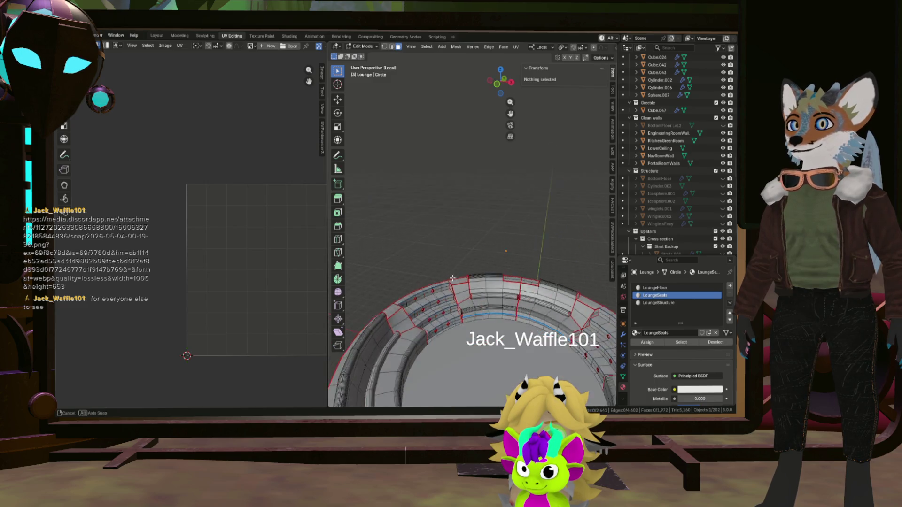
pyautogui.moveTo(452, 279); pyautogui.dragTo(455, 262, button='middle')
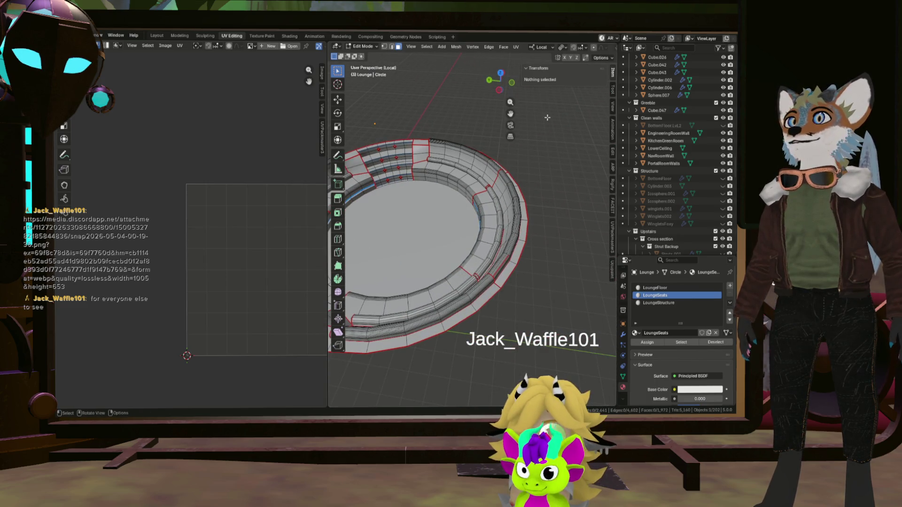
pyautogui.scroll(-5, 386, 173)
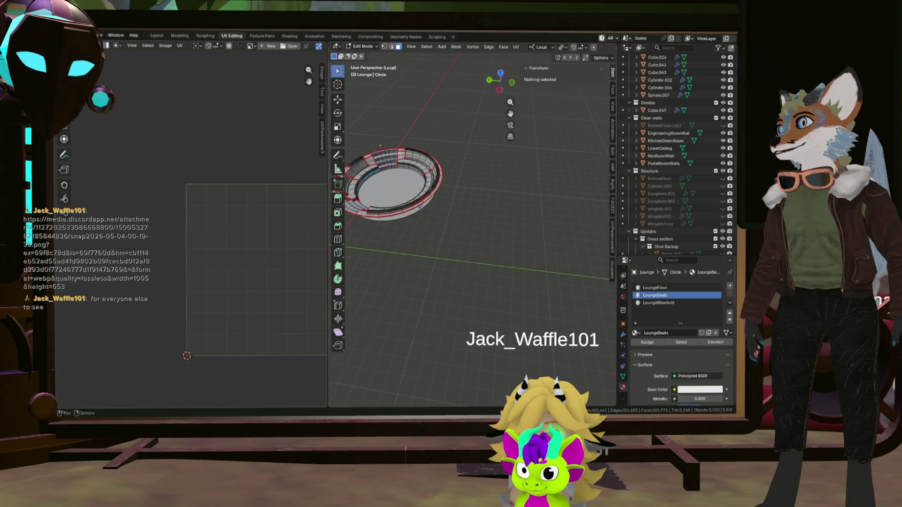
pyautogui.press('a')
pyautogui.hotkey('alt', 'a')
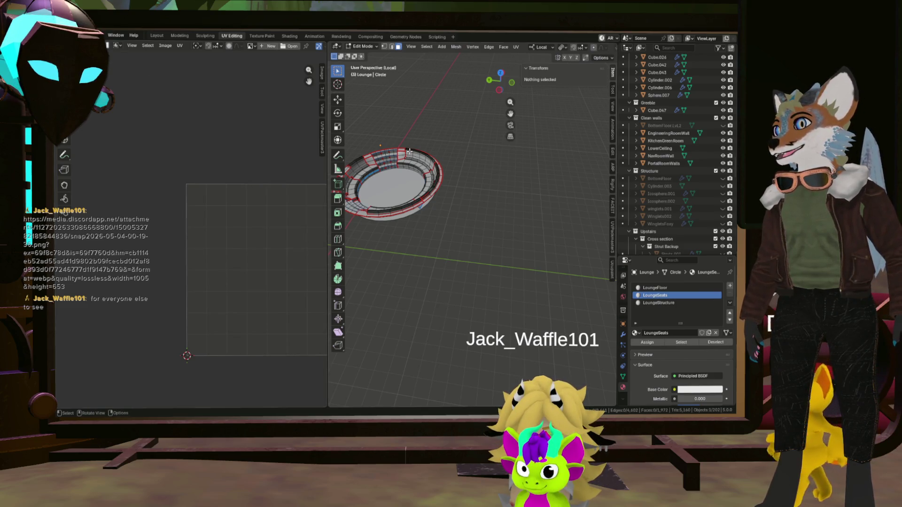
pyautogui.scroll(3, 408, 151)
pyautogui.scroll(4, 395, 151)
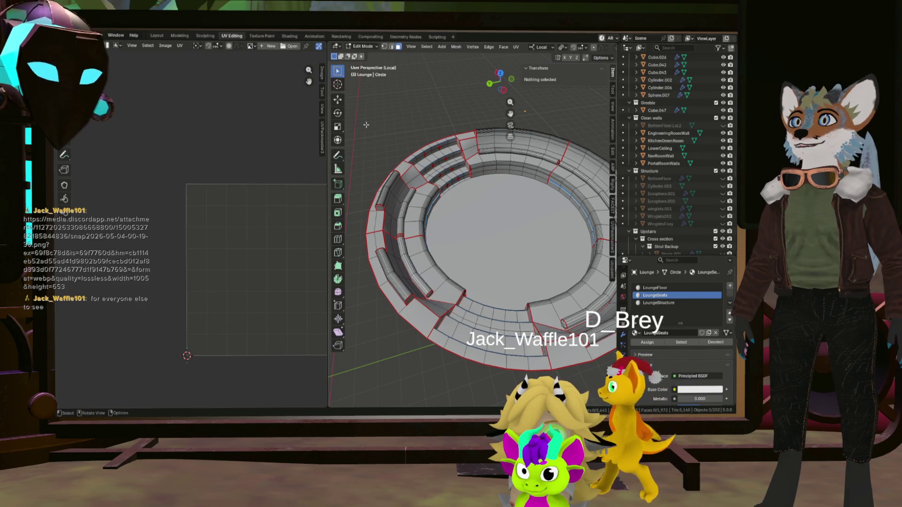
pyautogui.click(521, 188)
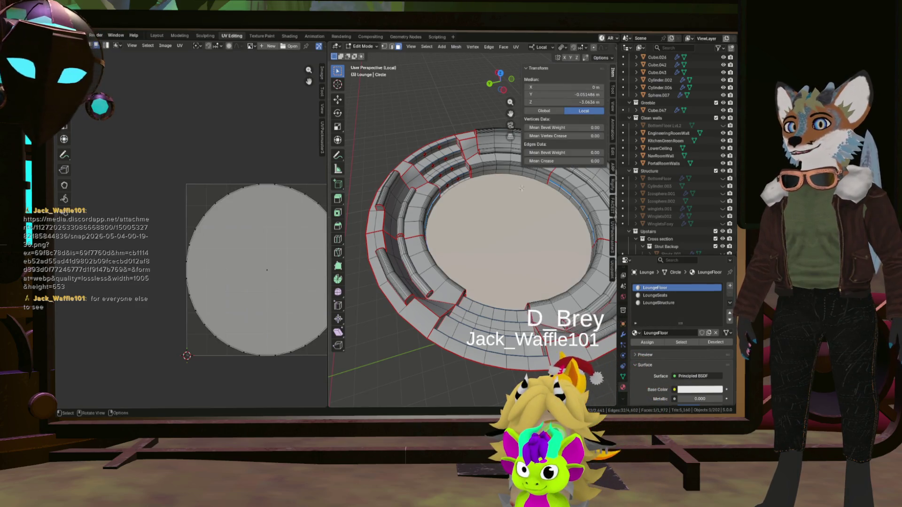
# Step: Deselect the floor faces and select the LoungeStructure faces via its material slot
pyautogui.click(659, 296)
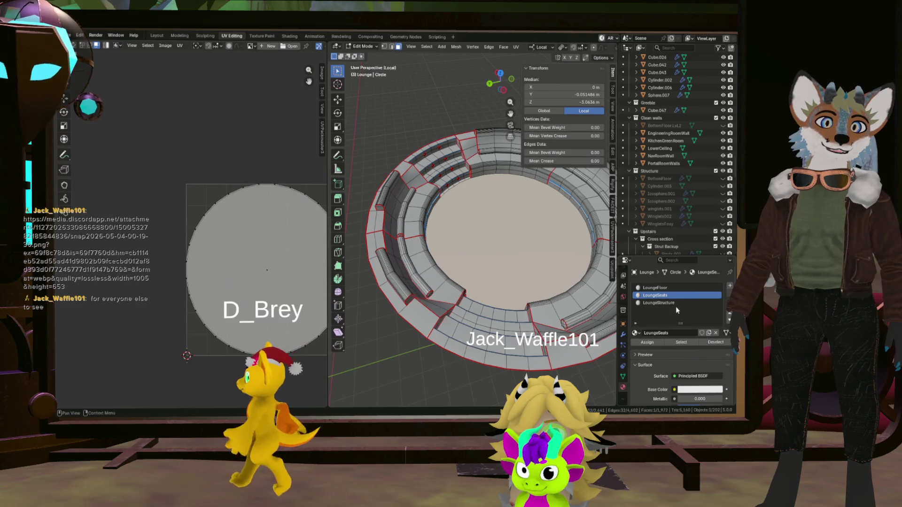
pyautogui.click(675, 289)
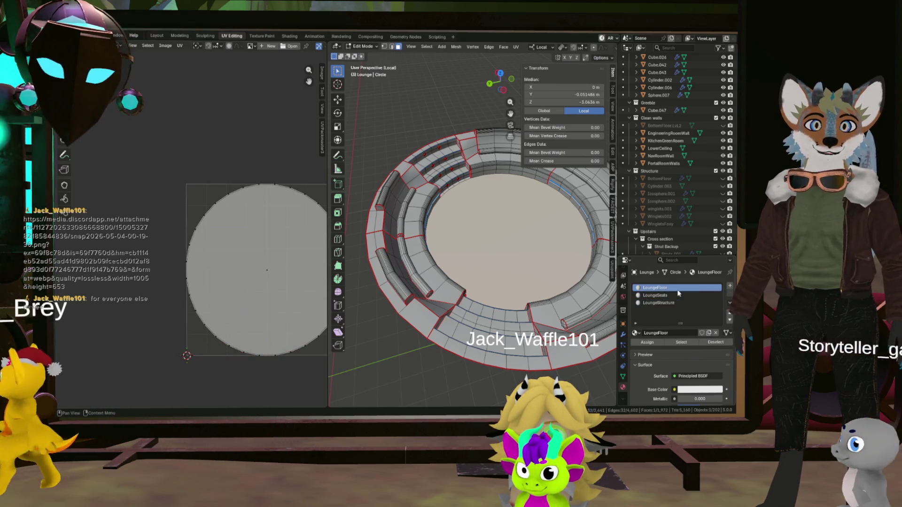
pyautogui.click(660, 302)
pyautogui.click(681, 342)
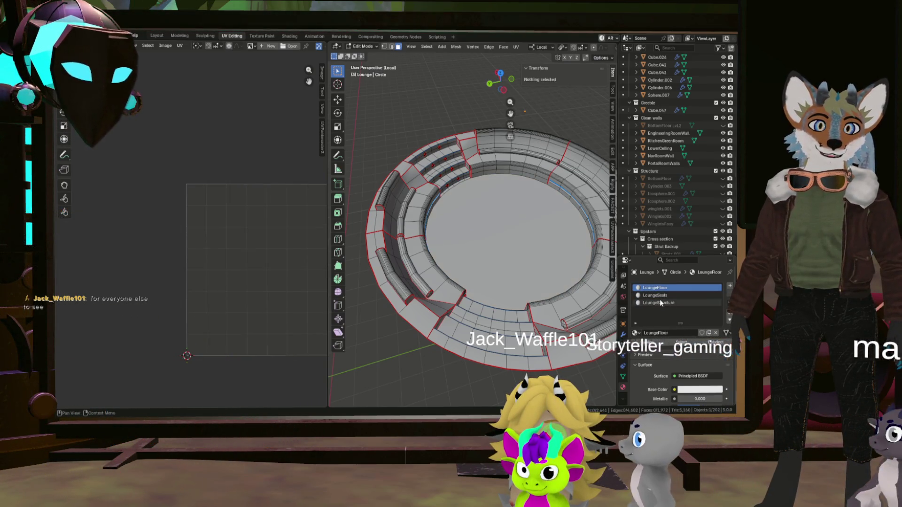
pyautogui.click(682, 343)
pyautogui.moveTo(458, 247); pyautogui.dragTo(423, 254, button='middle')
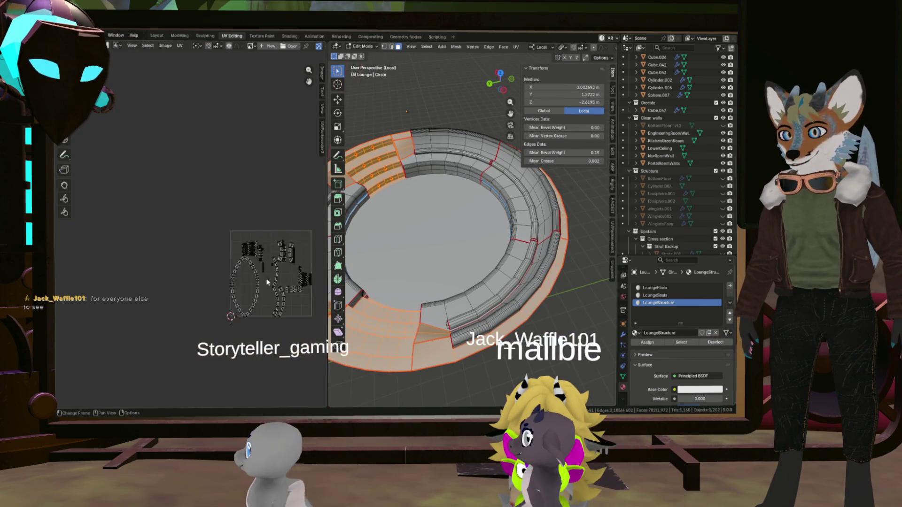
pyautogui.scroll(3, 274, 278)
# Step: Unwrap the LoungeStructure faces twice into packed islands and pick one island to inspect
pyautogui.moveTo(281, 288)
pyautogui.mouseDown(button='middle')
pyautogui.moveTo(224, 289)
pyautogui.moveTo(255, 277)
pyautogui.mouseUp(button='middle')
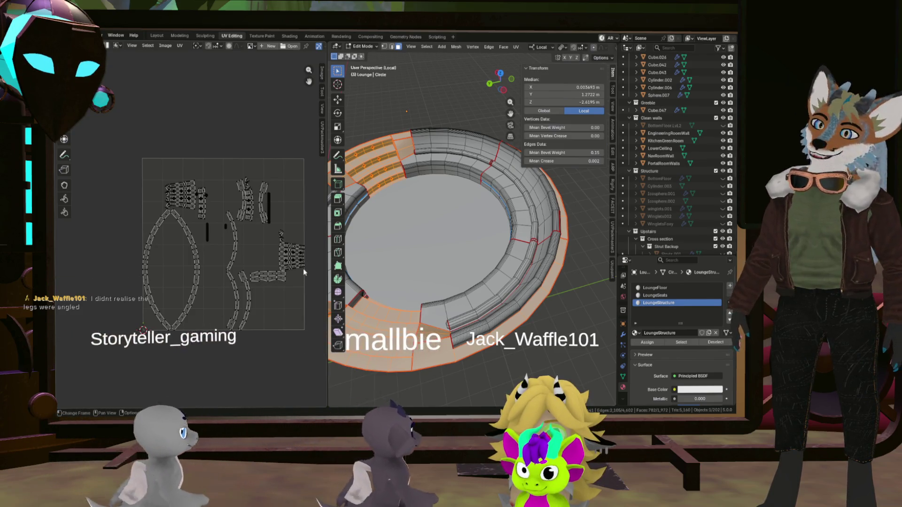
pyautogui.moveTo(480, 247); pyautogui.dragTo(447, 264, button='middle')
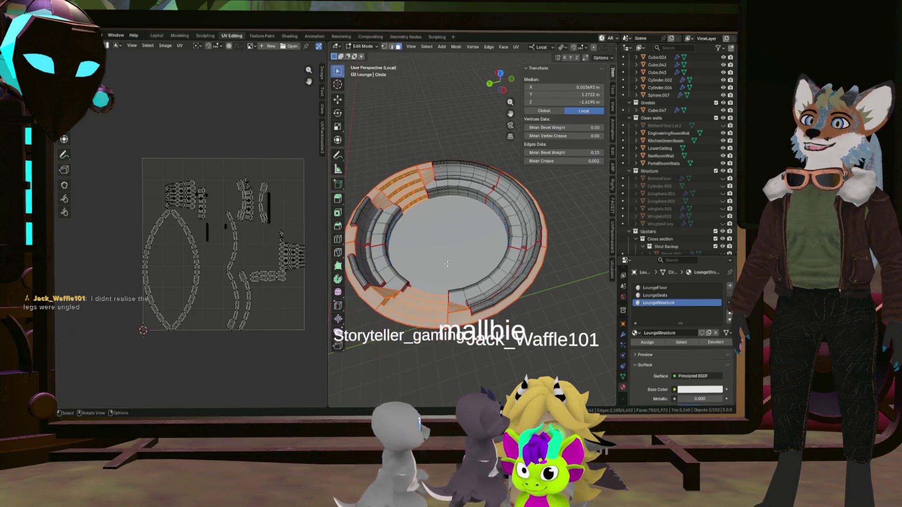
pyautogui.press('u')
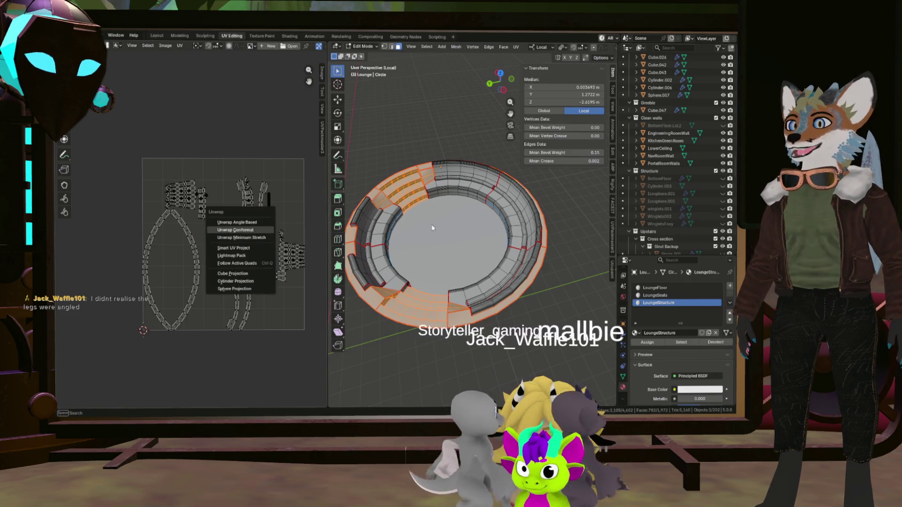
pyautogui.click(236, 229)
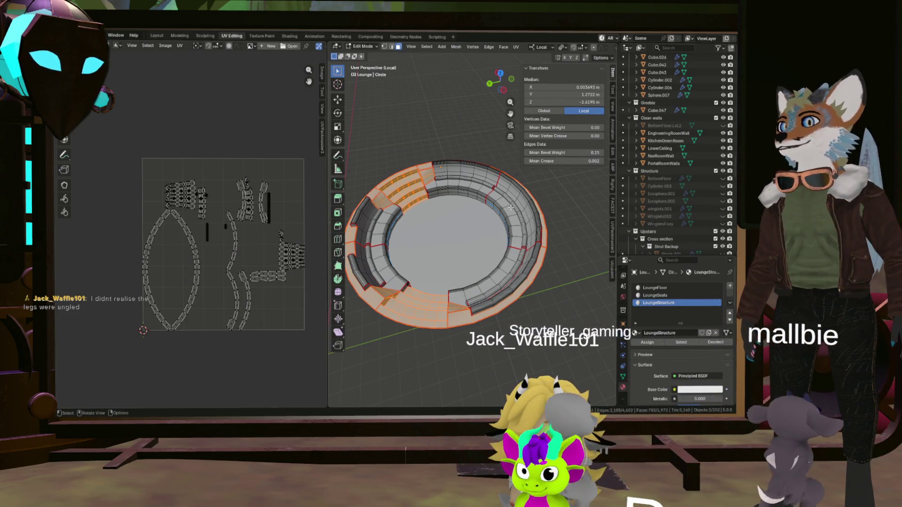
pyautogui.press('u')
pyautogui.click(571, 275)
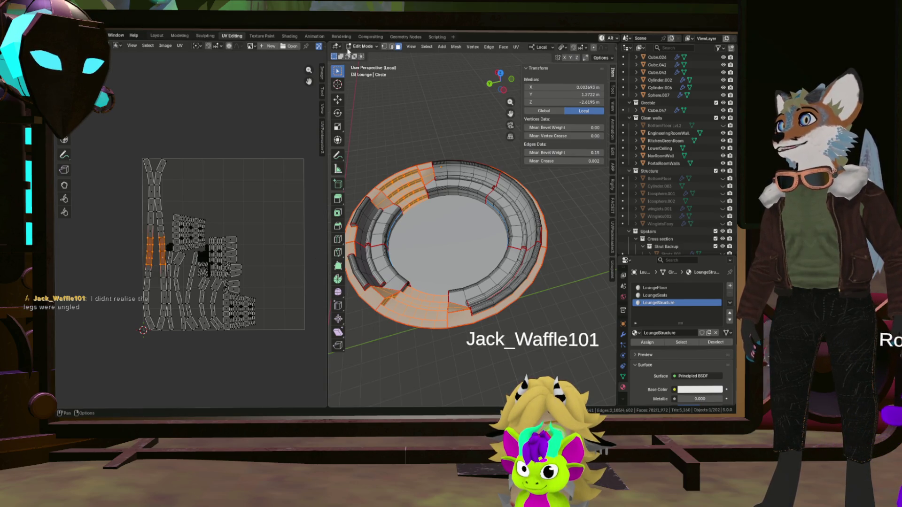
pyautogui.scroll(3, 146, 235)
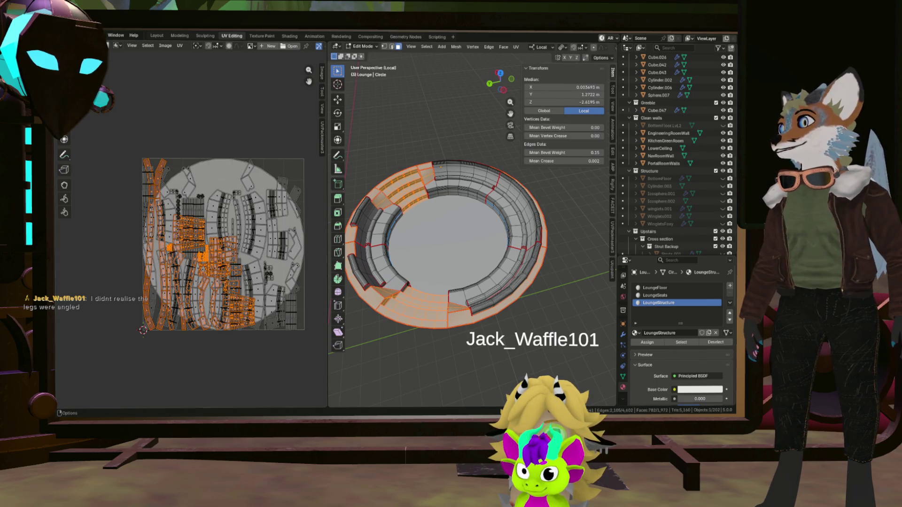
pyautogui.scroll(3, 146, 234)
pyautogui.click(149, 243)
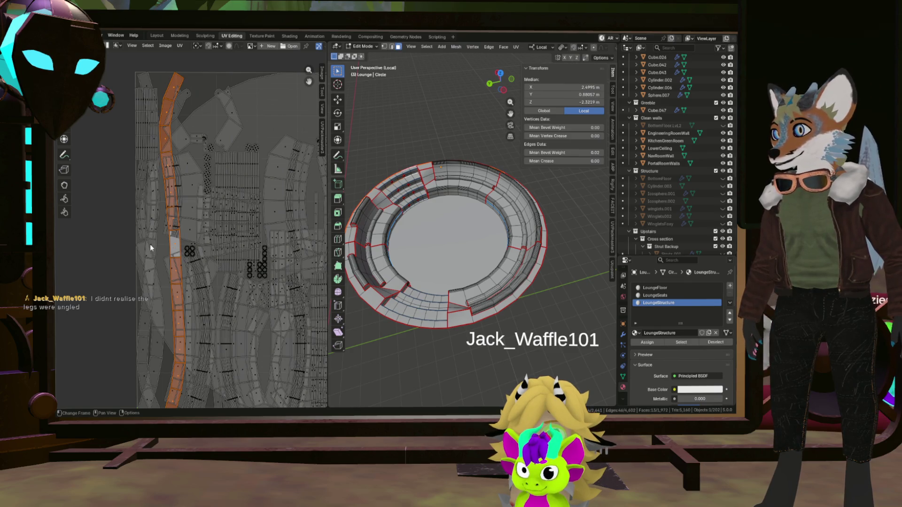
pyautogui.moveTo(458, 247); pyautogui.dragTo(458, 176, button='middle')
pyautogui.scroll(3, 437, 212)
pyautogui.moveTo(438, 212)
pyautogui.mouseDown(button='middle')
pyautogui.moveTo(423, 233)
pyautogui.moveTo(408, 194)
pyautogui.mouseUp(button='middle')
pyautogui.scroll(-4, 442, 224)
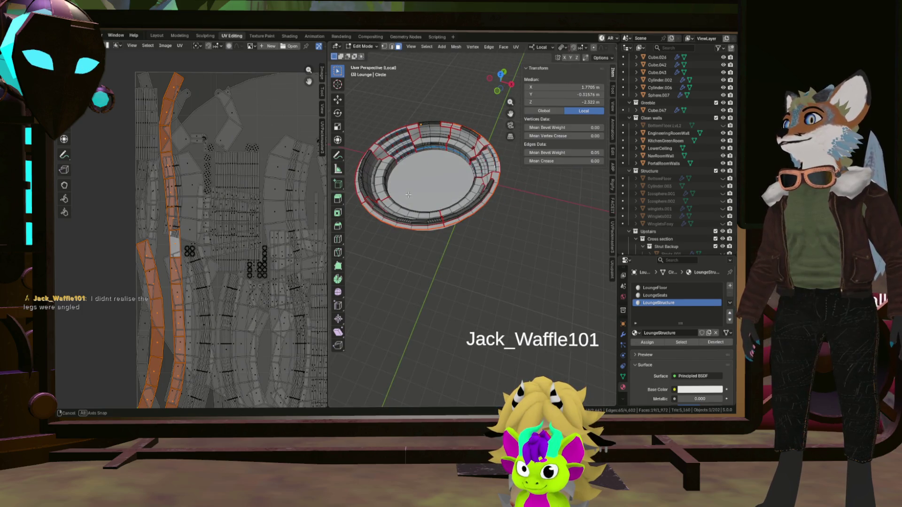
pyautogui.scroll(-3, 190, 259)
pyautogui.scroll(4, 190, 260)
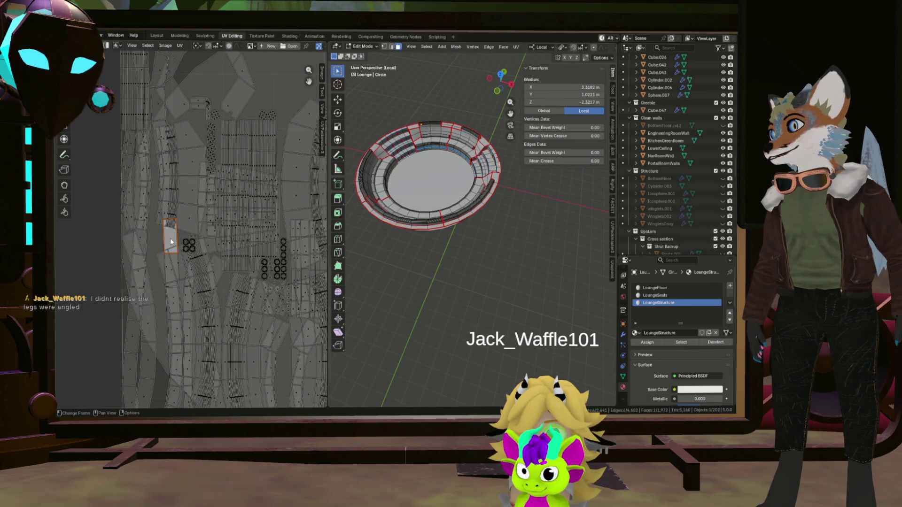
pyautogui.press('l')
pyautogui.scroll(-2, 171, 238)
pyautogui.scroll(2, 165, 241)
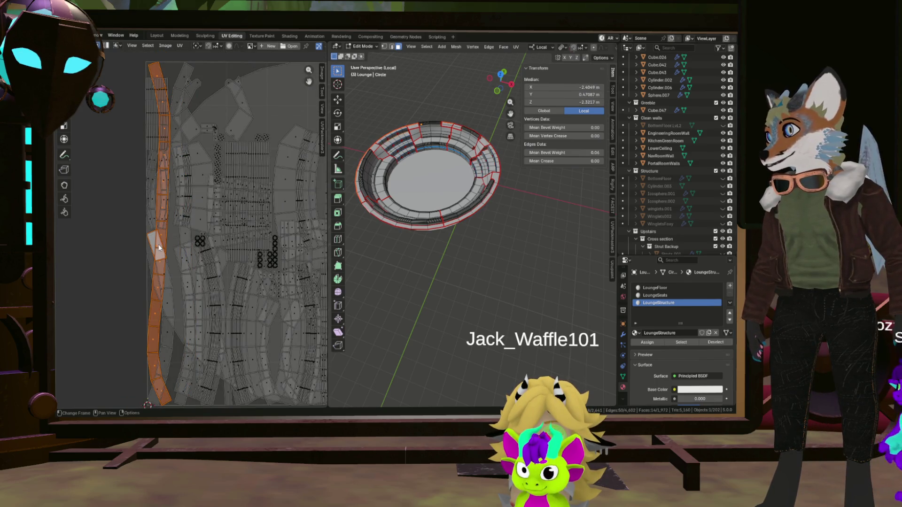
pyautogui.click(162, 235)
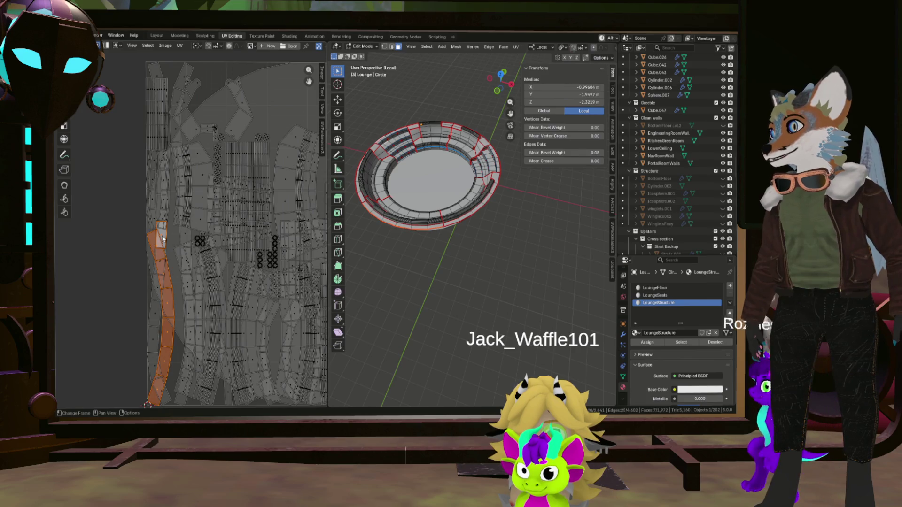
pyautogui.hotkey('ctrl', 'l')
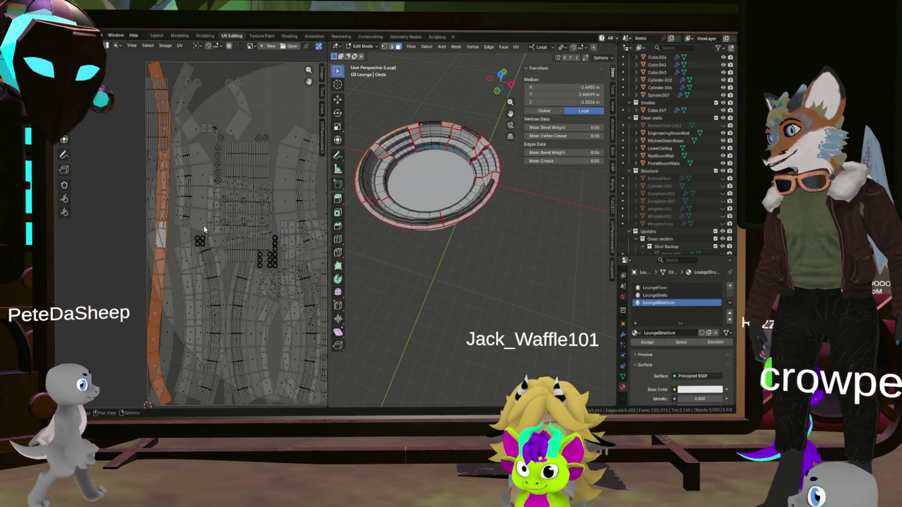
pyautogui.moveTo(423, 247)
pyautogui.mouseDown(button='middle')
pyautogui.moveTo(433, 147)
pyautogui.moveTo(386, 146)
pyautogui.moveTo(423, 151)
pyautogui.moveTo(451, 184)
pyautogui.mouseUp(button='middle')
pyautogui.scroll(5, 432, 160)
pyautogui.click(431, 160)
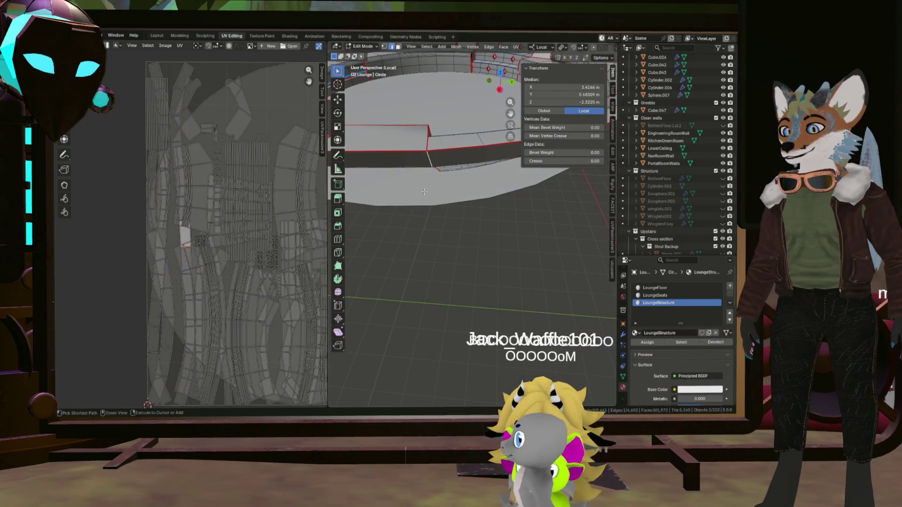
# Step: Mark the chosen edges of the lounge ring as a UV seam after checking them from several angles
pyautogui.rightClick(452, 184)
pyautogui.press('Escape')
pyautogui.scroll(-8, 456, 192)
pyautogui.scroll(-3, 451, 187)
pyautogui.scroll(4, 445, 179)
pyautogui.moveTo(442, 181); pyautogui.dragTo(407, 181, button='middle')
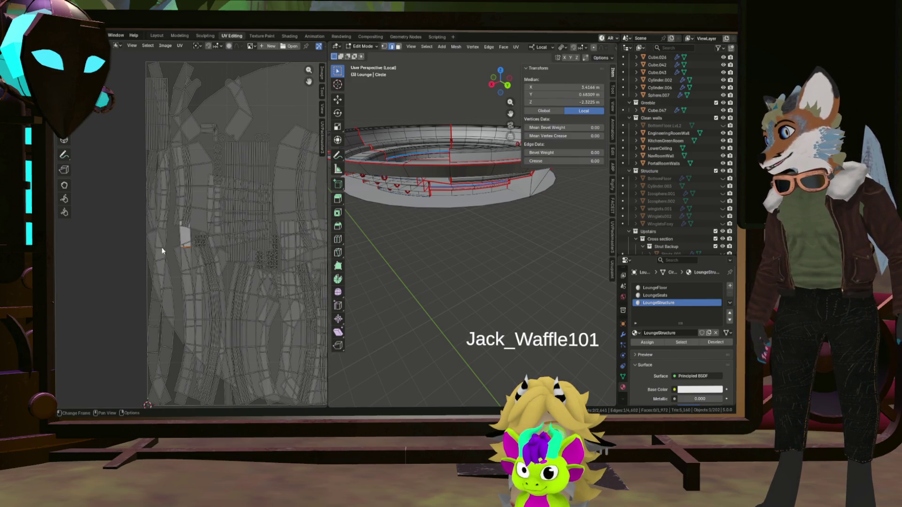
pyautogui.moveTo(465, 183); pyautogui.dragTo(495, 209, button='middle')
pyautogui.scroll(5, 446, 200)
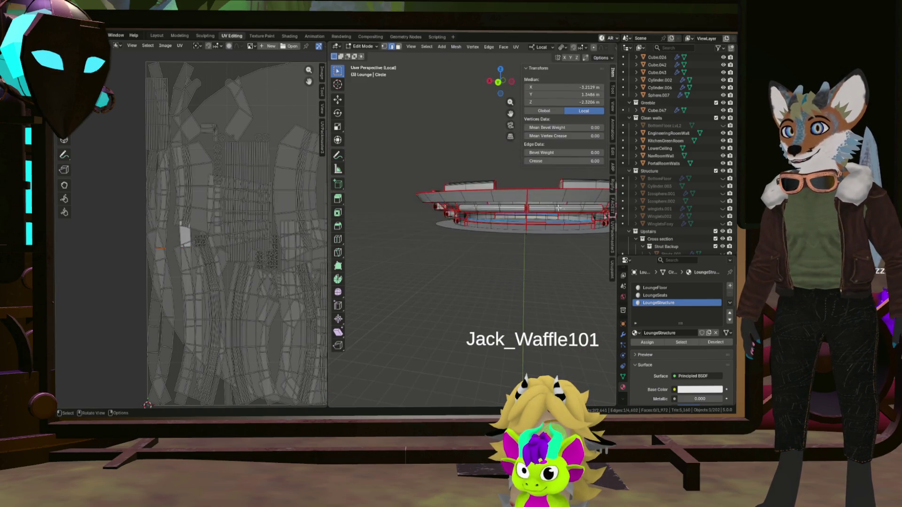
pyautogui.scroll(3, 446, 199)
pyautogui.scroll(-6, 494, 204)
pyautogui.moveTo(540, 214)
pyautogui.mouseDown(button='middle')
pyautogui.moveTo(452, 197)
pyautogui.moveTo(445, 212)
pyautogui.moveTo(423, 191)
pyautogui.moveTo(389, 213)
pyautogui.mouseUp(button='middle')
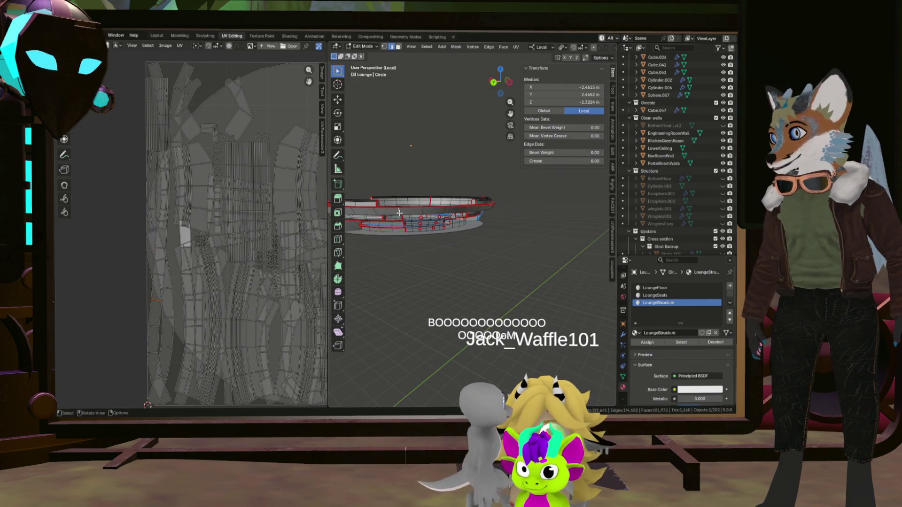
pyautogui.moveTo(405, 211); pyautogui.dragTo(395, 211, button='middle')
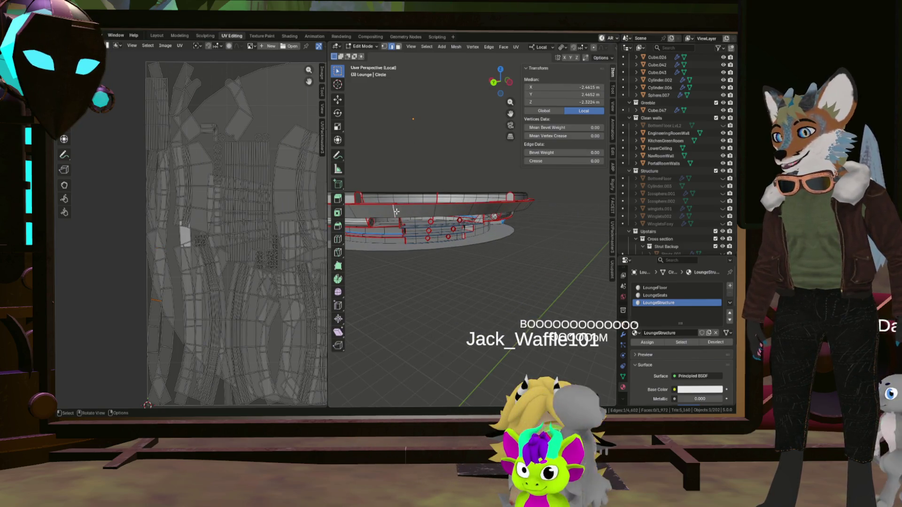
pyautogui.rightClick(395, 213)
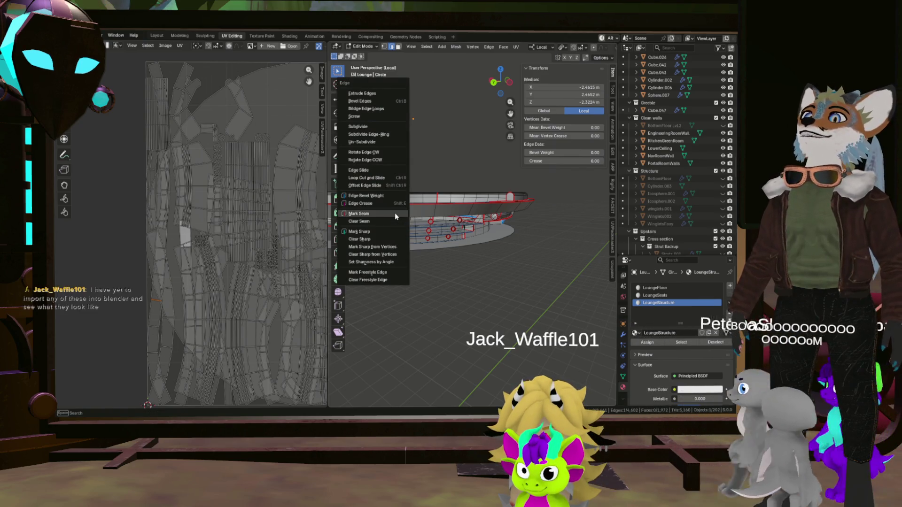
pyautogui.click(437, 219)
pyautogui.scroll(3, 459, 201)
pyautogui.scroll(-4, 460, 201)
# Step: Verify the new seam lines around the ring and deselect all structure faces
pyautogui.moveTo(437, 219)
pyautogui.mouseDown(button='middle')
pyautogui.moveTo(425, 233)
pyautogui.moveTo(493, 224)
pyautogui.mouseUp(button='middle')
pyautogui.scroll(3, 425, 232)
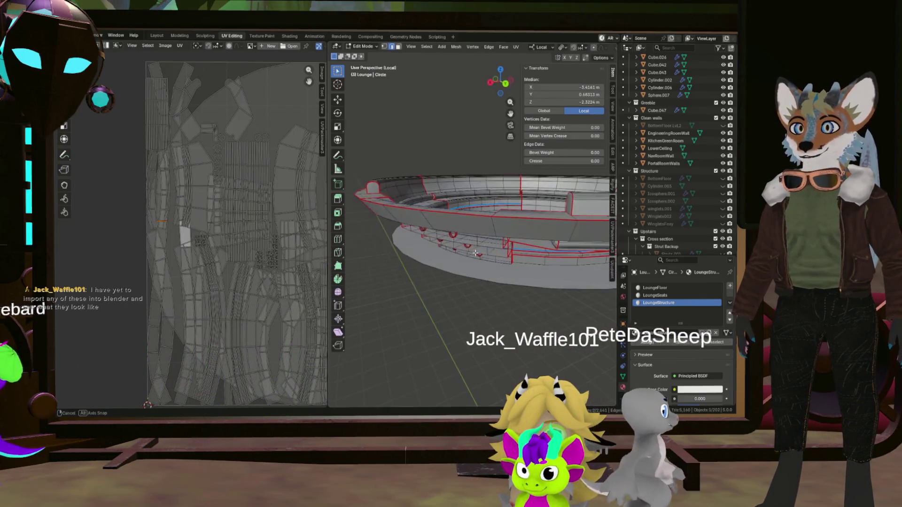
pyautogui.scroll(2, 493, 225)
pyautogui.rightClick(494, 225)
pyautogui.press('Escape')
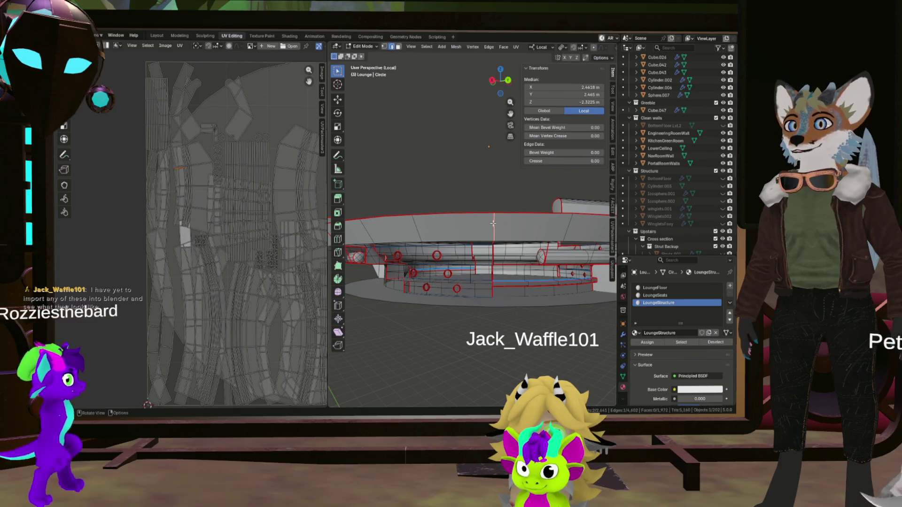
pyautogui.scroll(-4, 493, 224)
pyautogui.moveTo(493, 224); pyautogui.dragTo(501, 238, button='middle')
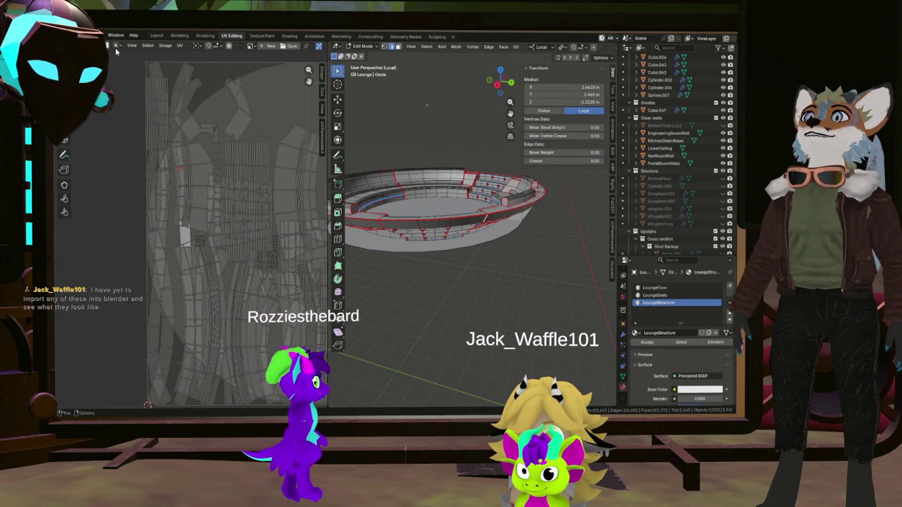
pyautogui.click(282, 97)
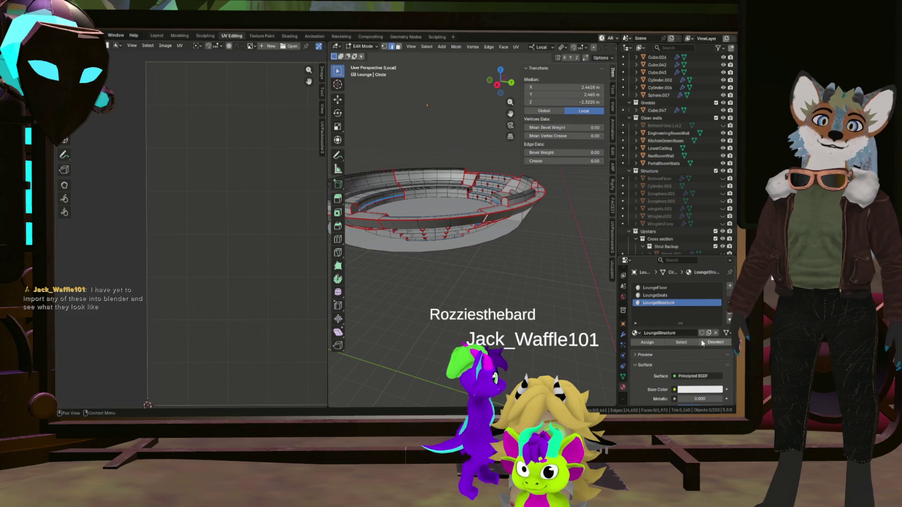
# Step: Select all ring faces, unwrap them with Minimum Stretch and inspect a tall structure-panel island
pyautogui.press('a')
pyautogui.scroll(-3, 240, 211)
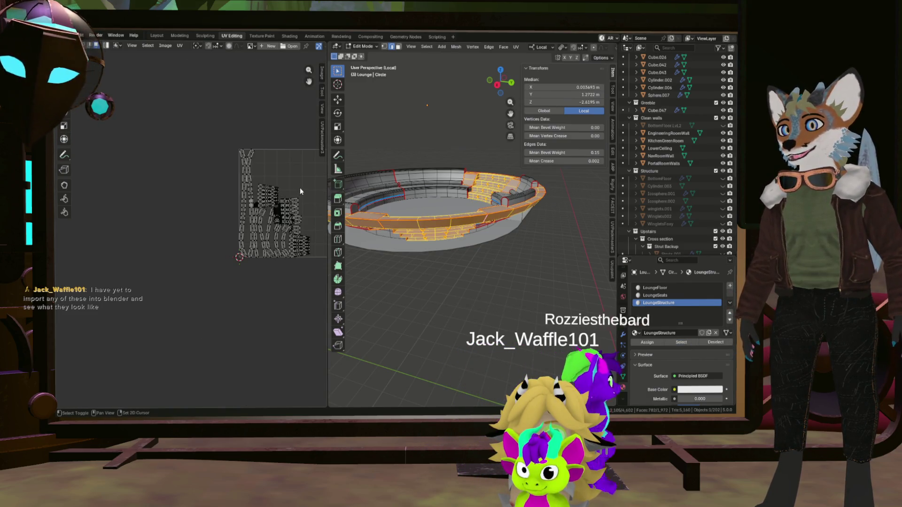
pyautogui.scroll(-3, 239, 198)
pyautogui.press('u')
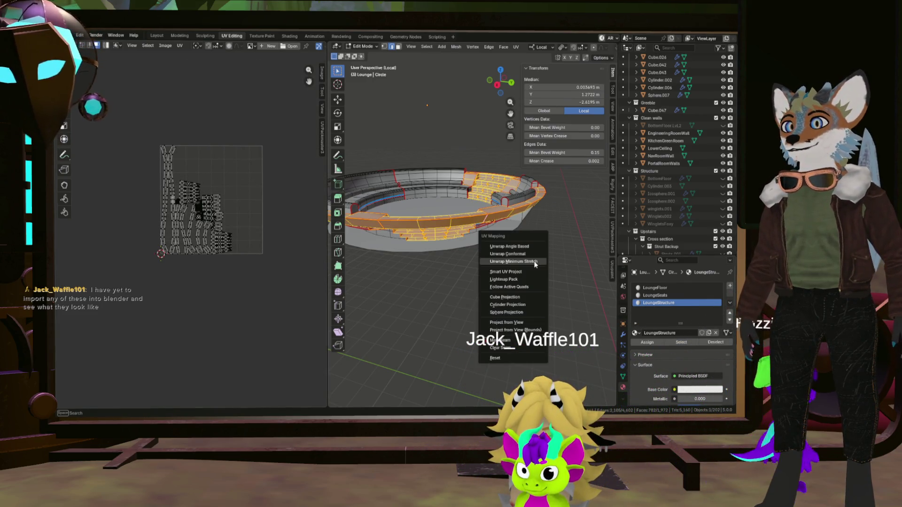
pyautogui.click(535, 271)
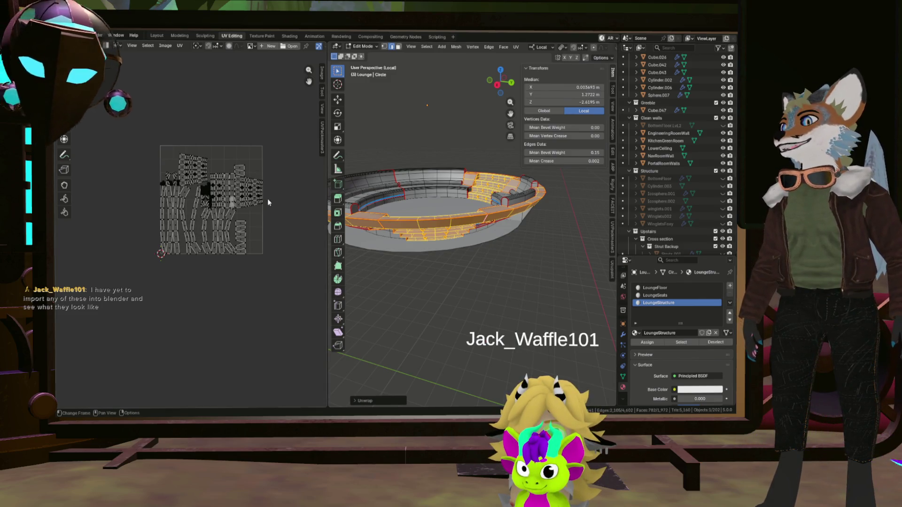
pyautogui.scroll(5, 186, 218)
pyautogui.scroll(2, 187, 217)
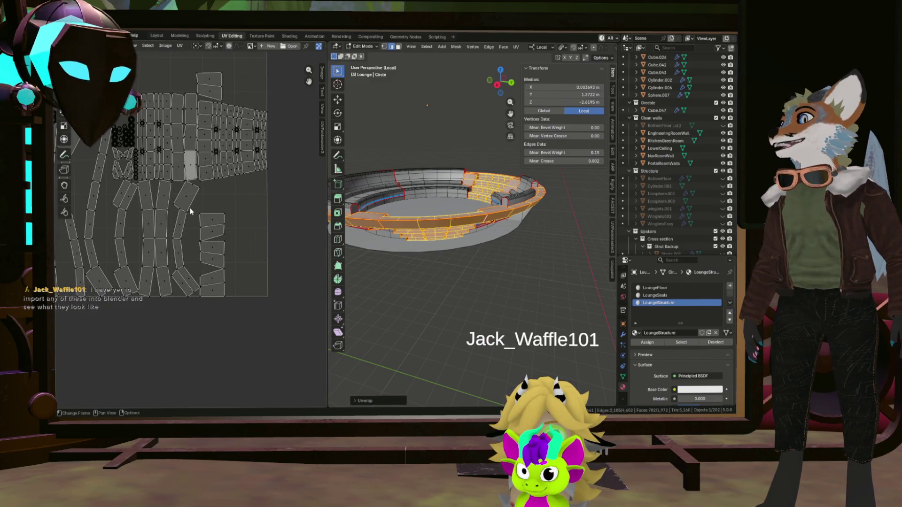
pyautogui.scroll(3, 178, 208)
pyautogui.scroll(2, 211, 240)
pyautogui.scroll(2, 197, 236)
pyautogui.scroll(-2, 196, 237)
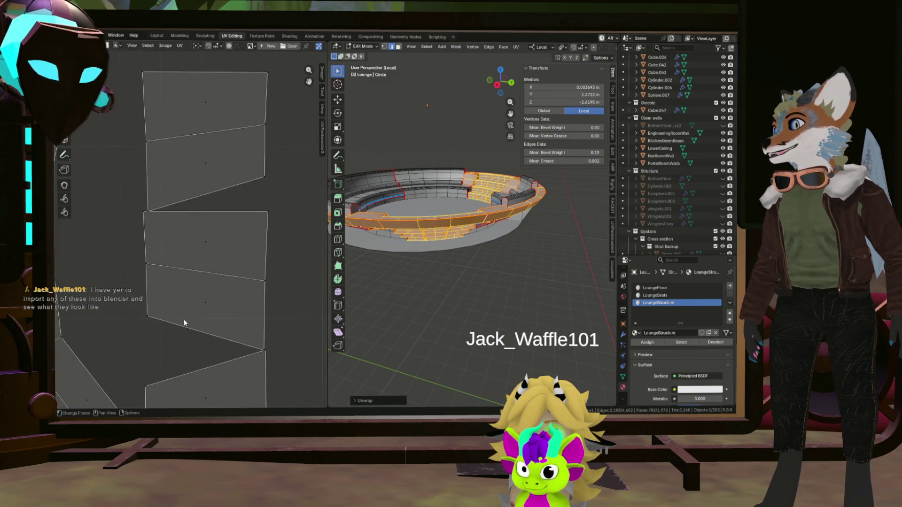
pyautogui.click(226, 282)
pyautogui.moveTo(282, 235); pyautogui.dragTo(284, 268, button='middle')
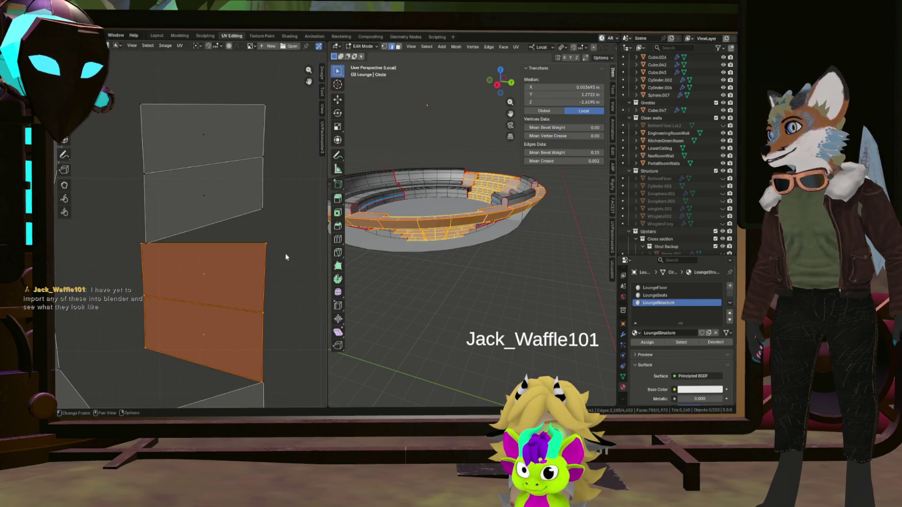
pyautogui.moveTo(423, 212)
pyautogui.mouseDown(button='middle')
pyautogui.moveTo(437, 269)
pyautogui.moveTo(451, 284)
pyautogui.mouseUp(button='middle')
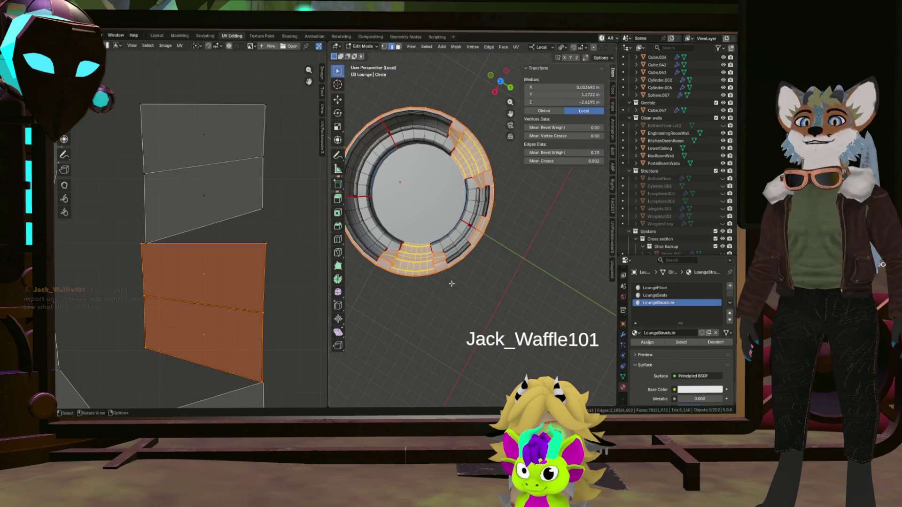
pyautogui.scroll(-3, 444, 280)
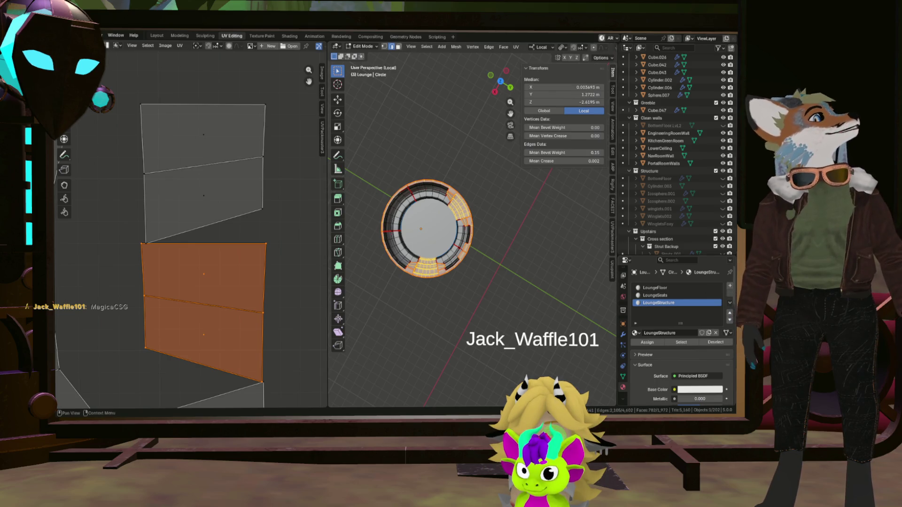
pyautogui.click(729, 287)
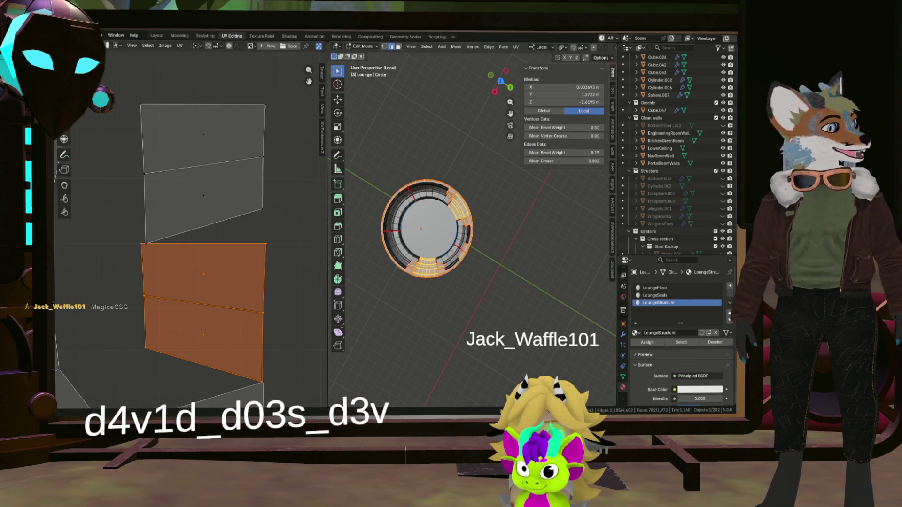
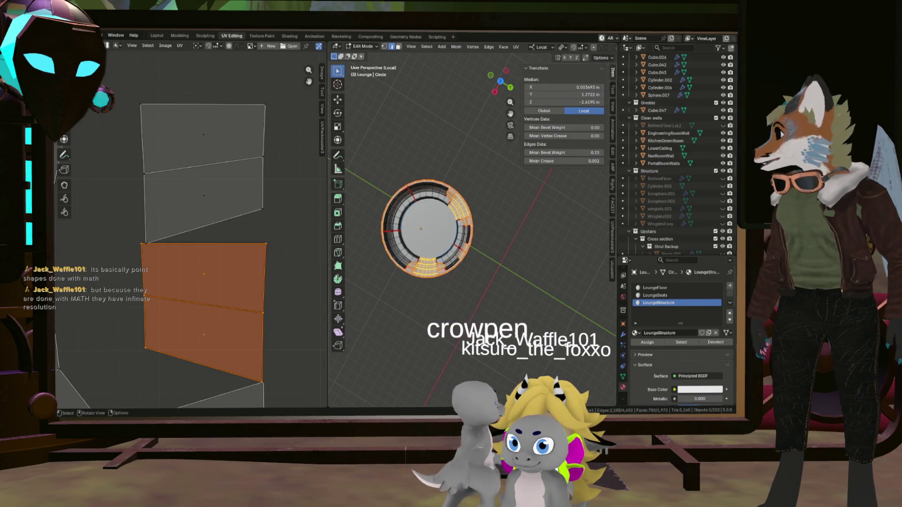
# Step: Select all UVs to show the whole layout and widen the UV editor area
pyautogui.moveTo(437, 233)
pyautogui.mouseDown(button='middle')
pyautogui.moveTo(423, 244)
pyautogui.moveTo(452, 233)
pyautogui.mouseUp(button='middle')
pyautogui.scroll(5, 451, 225)
pyautogui.press('a')
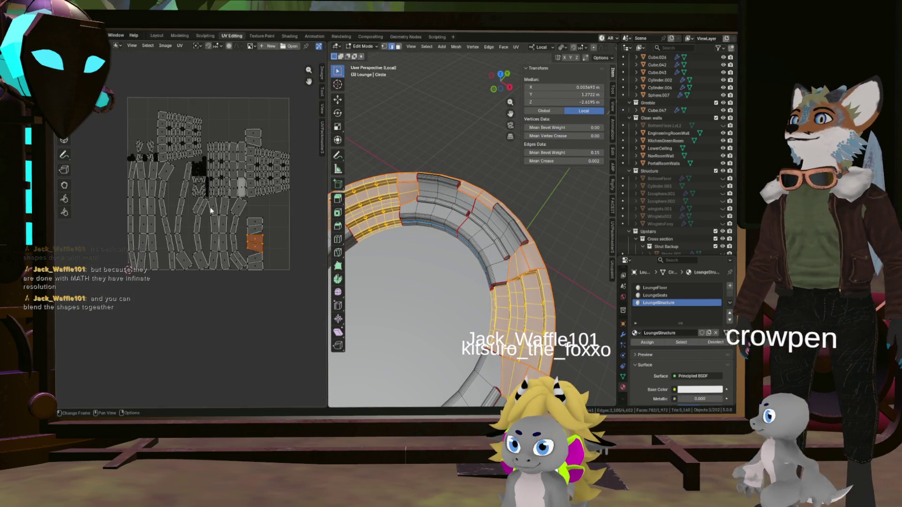
pyautogui.moveTo(217, 215); pyautogui.dragTo(233, 253, button='middle')
pyautogui.scroll(6, 161, 202)
pyautogui.scroll(-4, 139, 190)
pyautogui.moveTo(141, 191); pyautogui.dragTo(216, 182, button='middle')
pyautogui.scroll(-4, 202, 191)
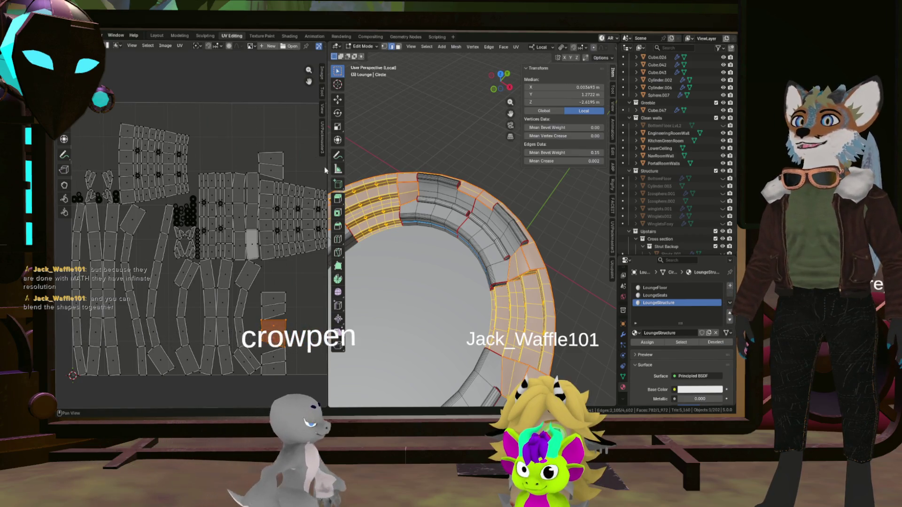
pyautogui.moveTo(329, 171); pyautogui.dragTo(542, 182)
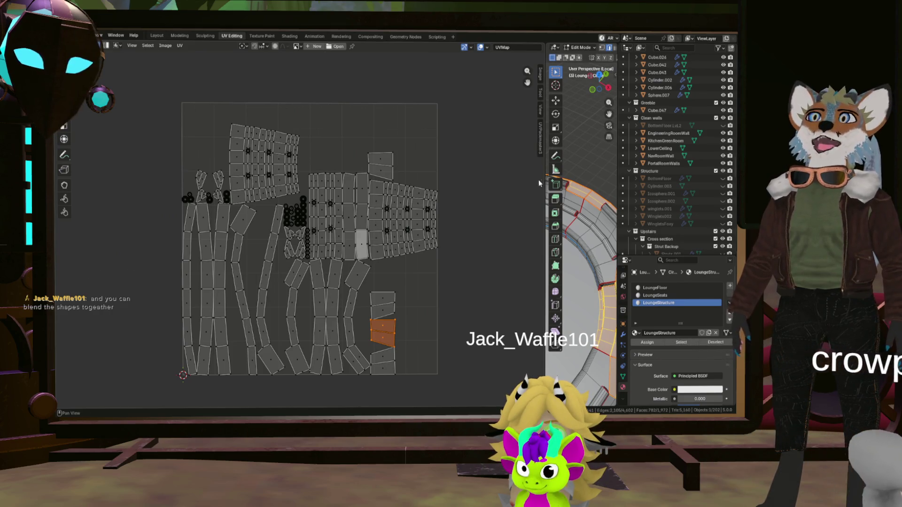
pyautogui.scroll(5, 239, 251)
pyautogui.scroll(4, 211, 266)
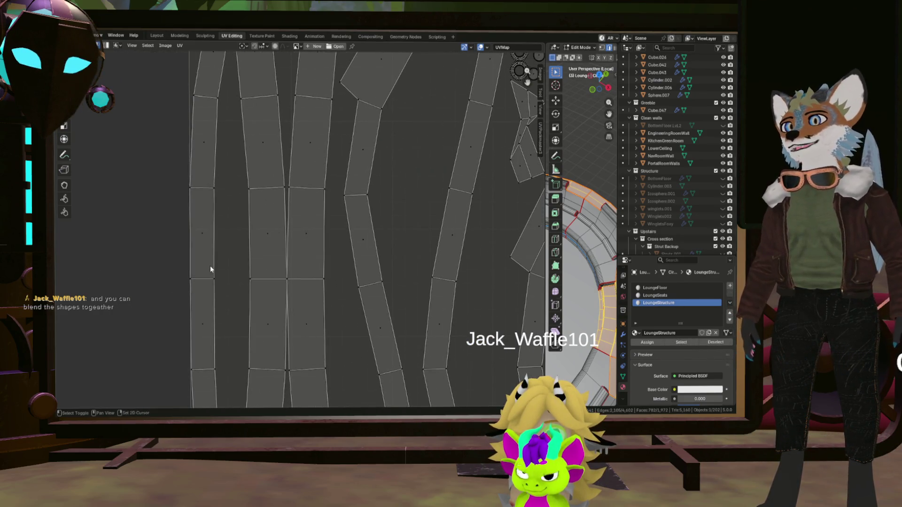
# Step: Select the leftmost strip linked to one rectangular face and run Follow Active Quads on it
pyautogui.click(207, 265)
pyautogui.hotkey('shift', 'h')
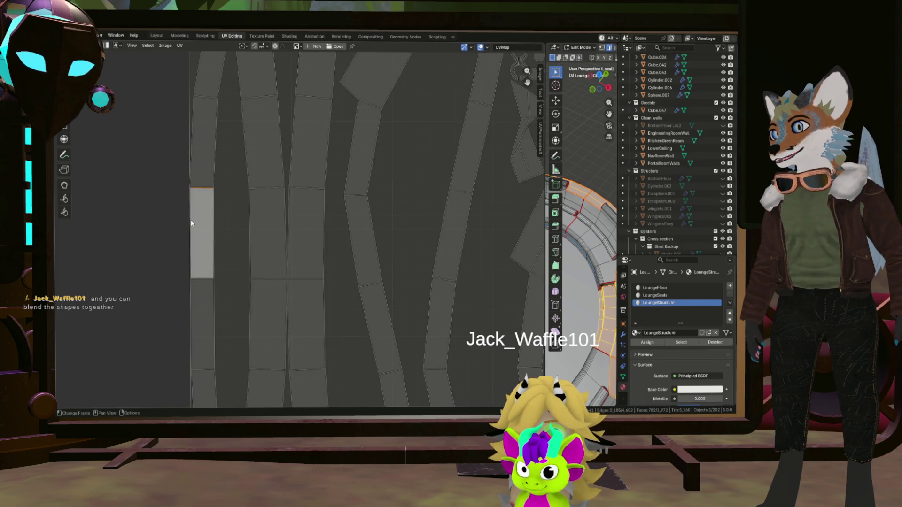
pyautogui.hotkey('alt', 'h')
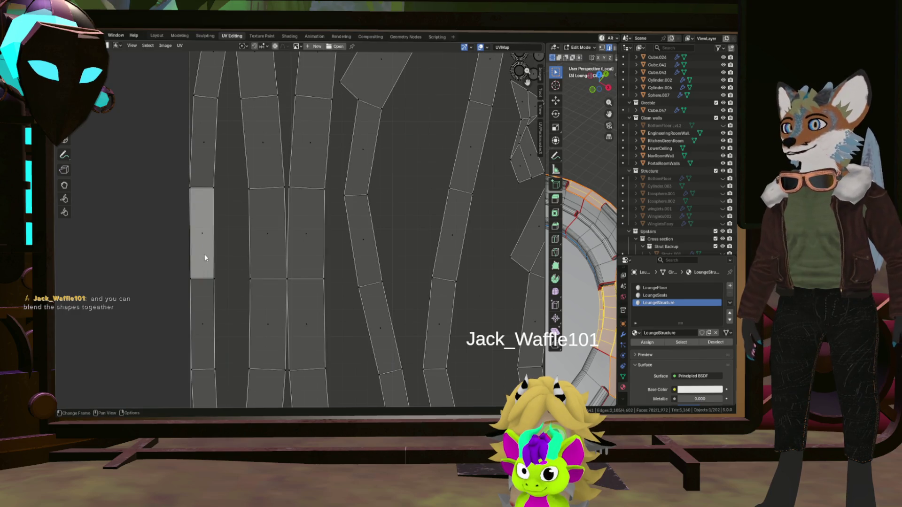
pyautogui.hotkey('ctrl', 'l')
pyautogui.rightClick(205, 246)
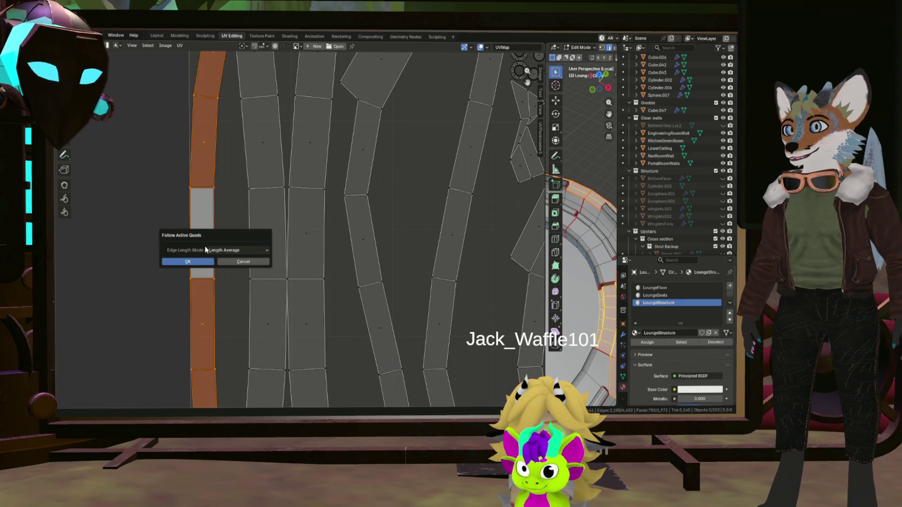
pyautogui.click(198, 265)
# Step: Examine a face on the next strip, checking its edges, then select its rectangular face
pyautogui.click(256, 230)
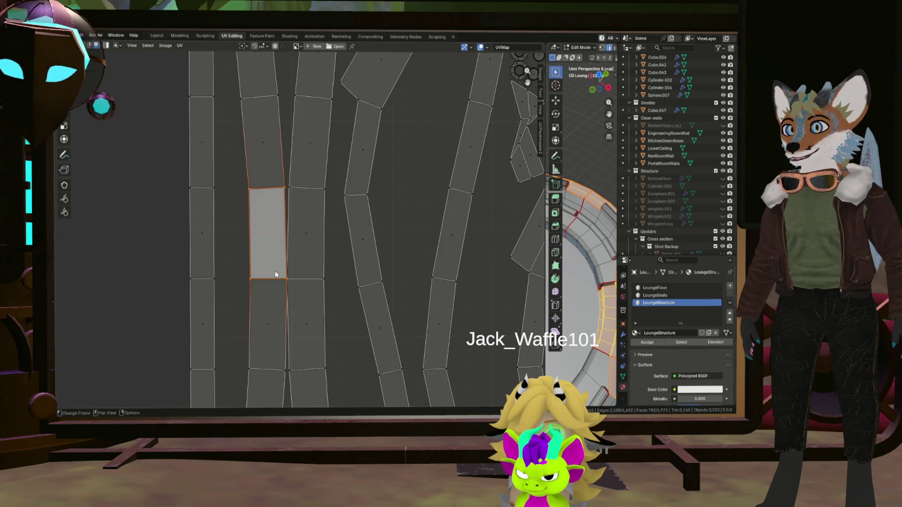
pyautogui.scroll(-6, 274, 271)
pyautogui.scroll(6, 273, 289)
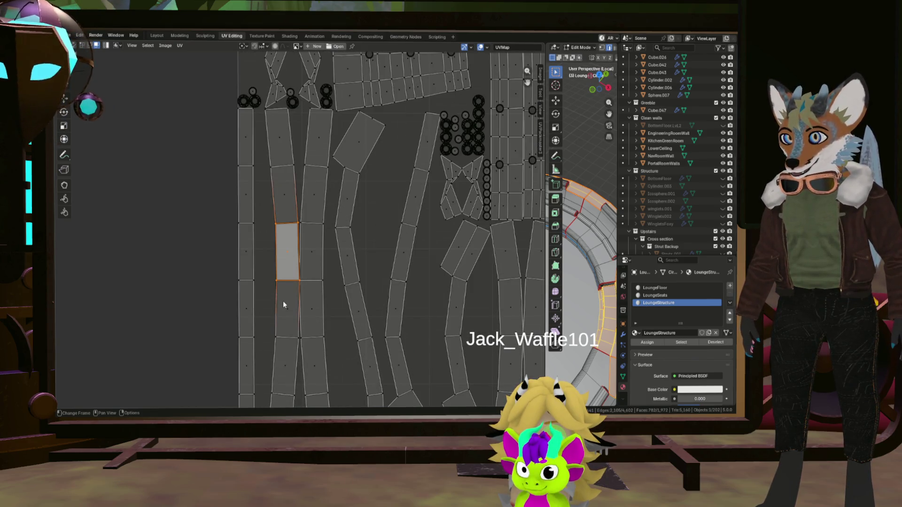
pyautogui.scroll(3, 290, 313)
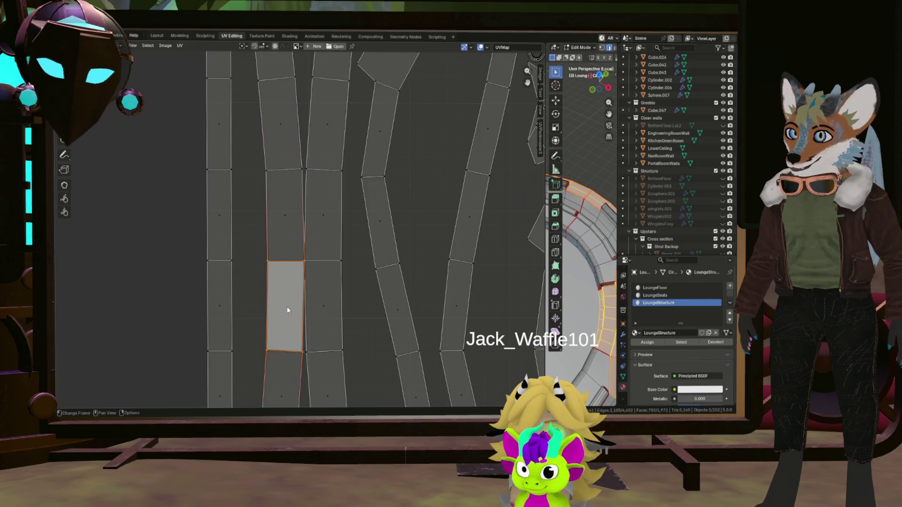
pyautogui.press('4')
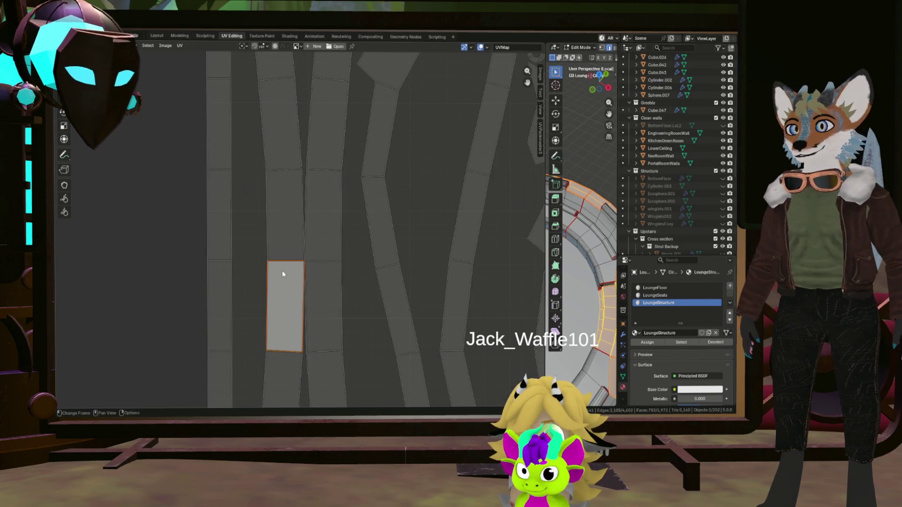
pyautogui.click(285, 264)
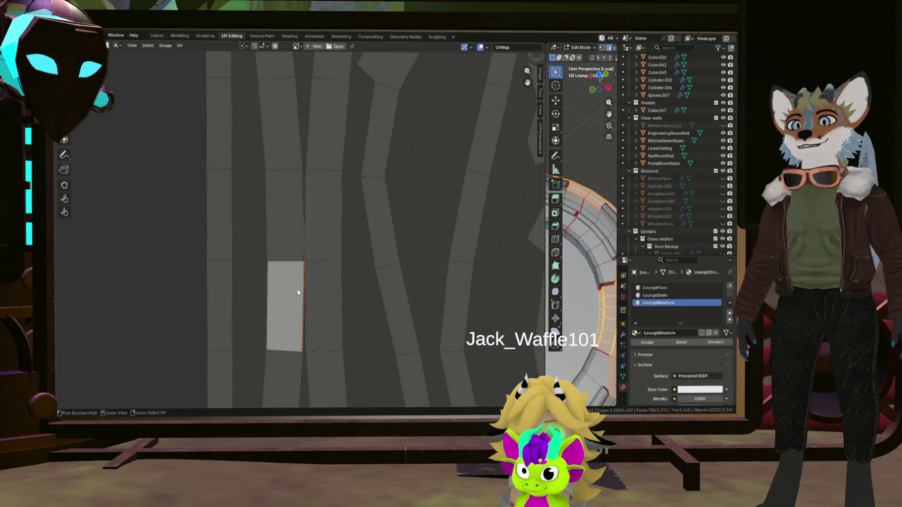
pyautogui.click(280, 295)
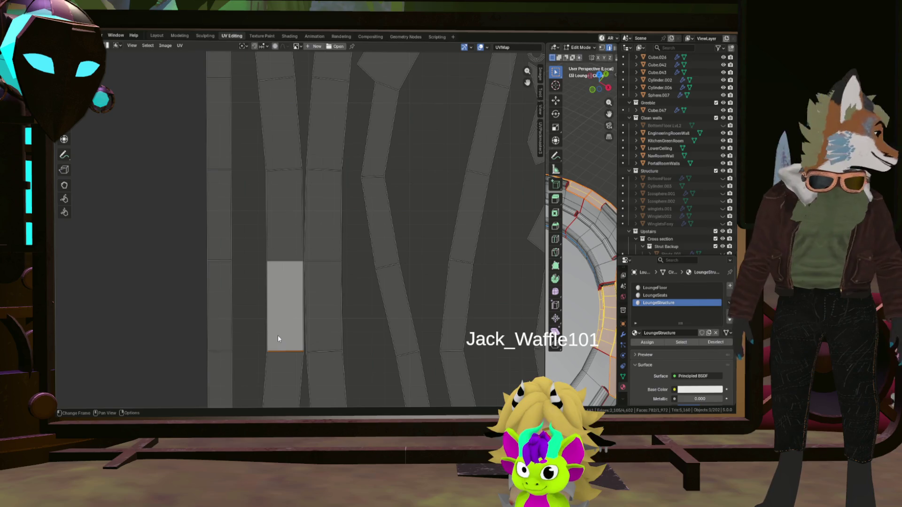
pyautogui.press('3')
pyautogui.click(278, 334)
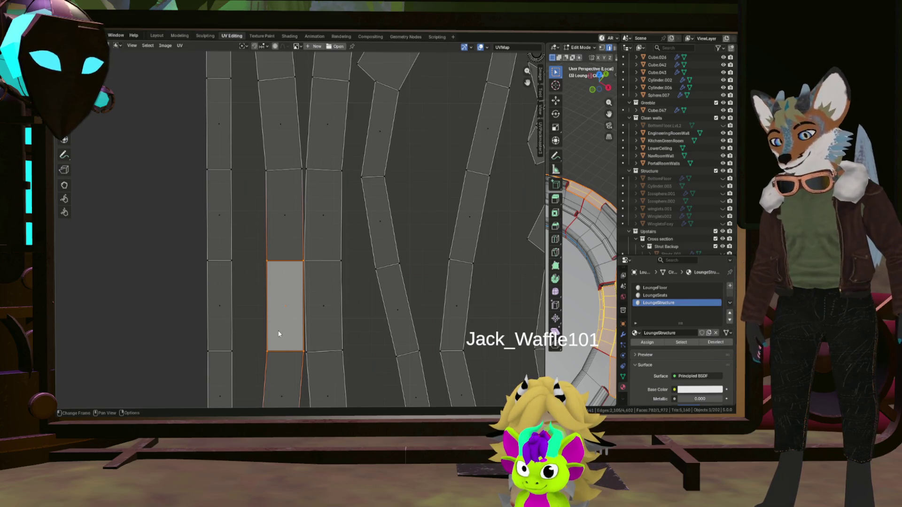
# Step: Select the whole column linked to the rectangular face, ready to straighten it
pyautogui.hotkey('ctrl', 'l')
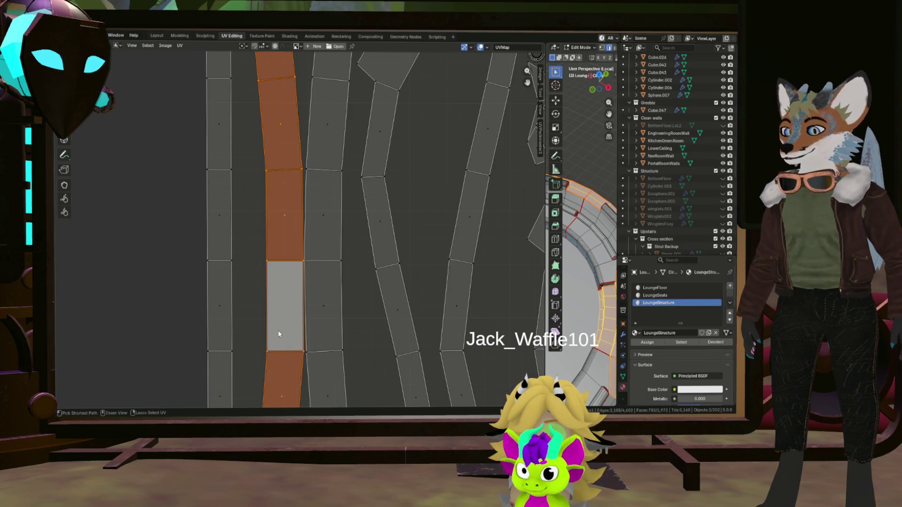
pyautogui.scroll(-5, 278, 334)
pyautogui.scroll(3, 282, 333)
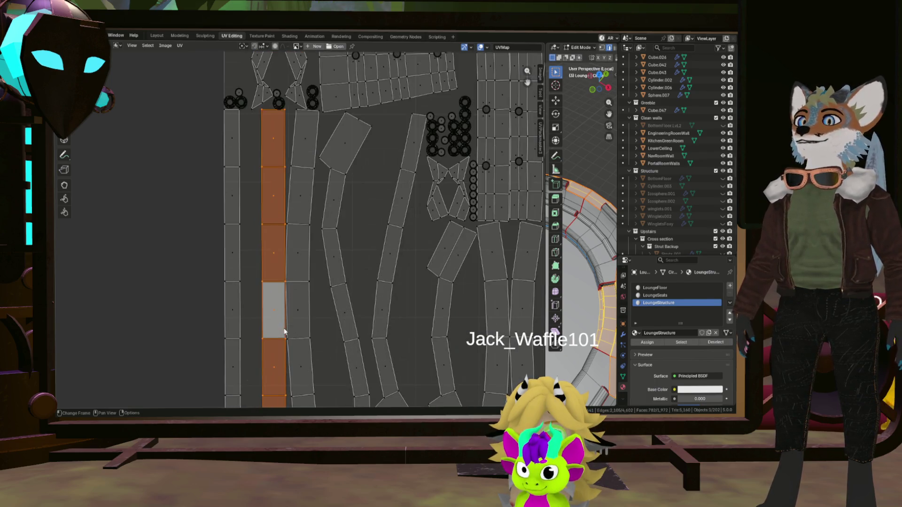
pyautogui.scroll(2, 284, 332)
pyautogui.click(297, 313)
pyautogui.scroll(2, 303, 317)
pyautogui.click(301, 275)
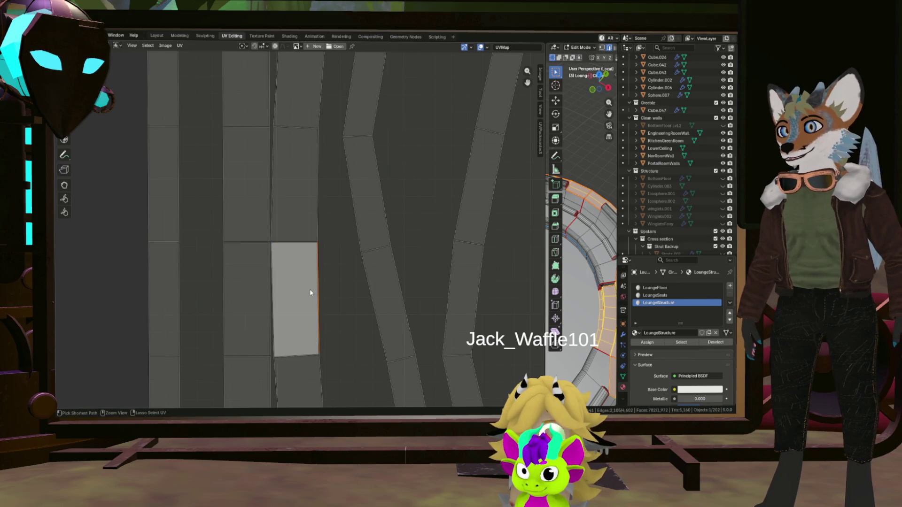
pyautogui.click(298, 309)
pyautogui.hotkey('ctrl', 'l')
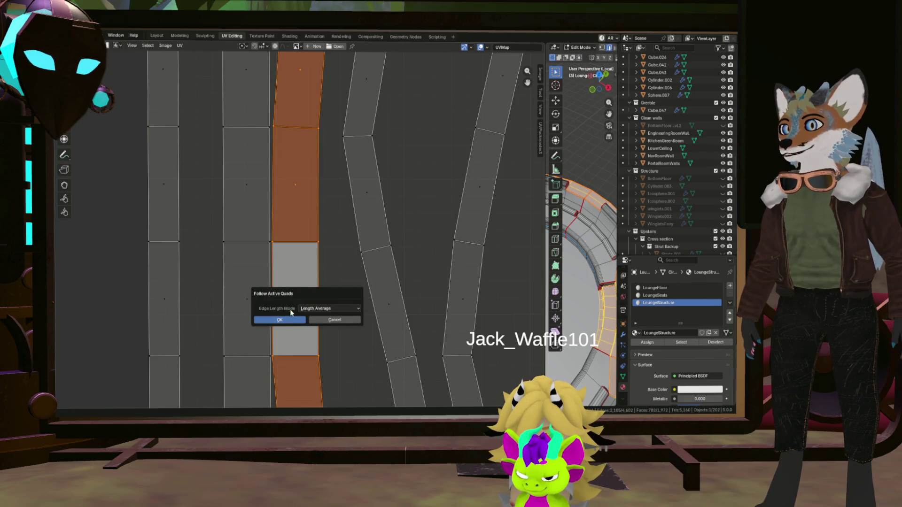
pyautogui.scroll(-5, 298, 309)
pyautogui.scroll(-1, 308, 327)
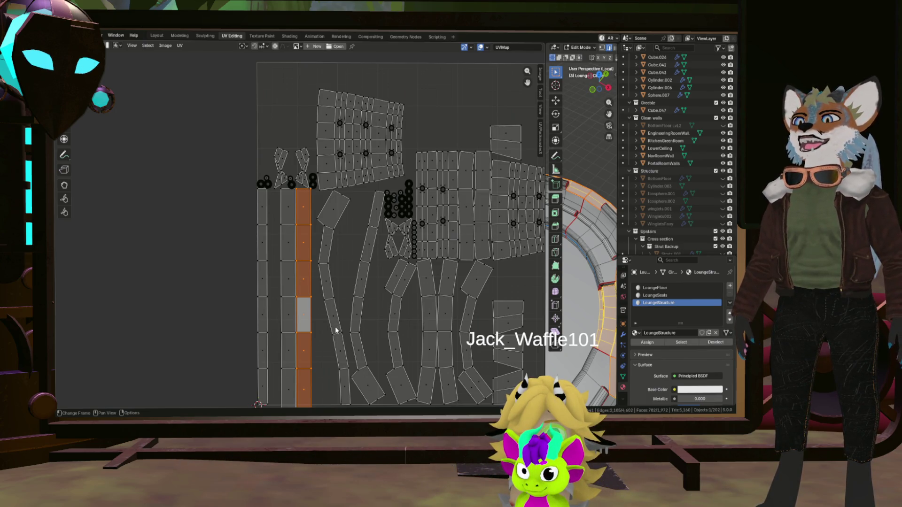
pyautogui.scroll(1, 336, 330)
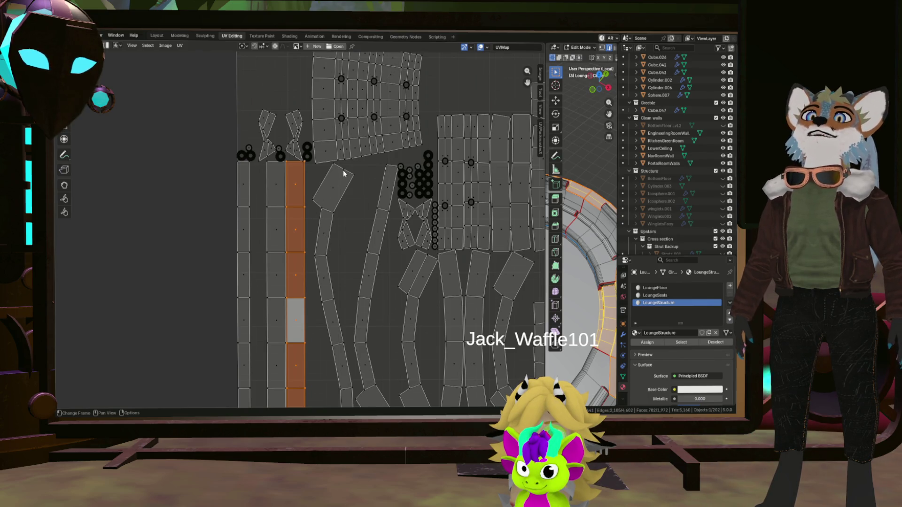
pyautogui.scroll(-2, 339, 308)
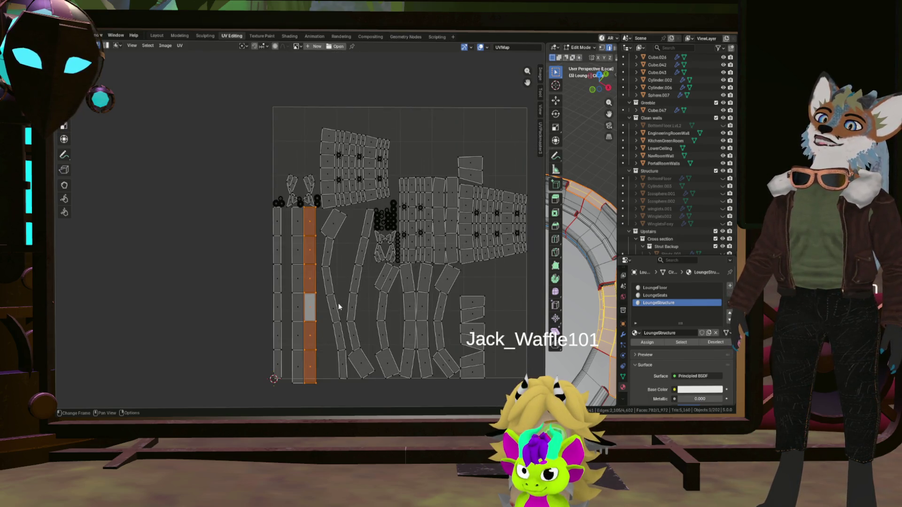
# Step: Select two corners of the tilted island to join them, then give the 3D view more room
pyautogui.click(391, 374)
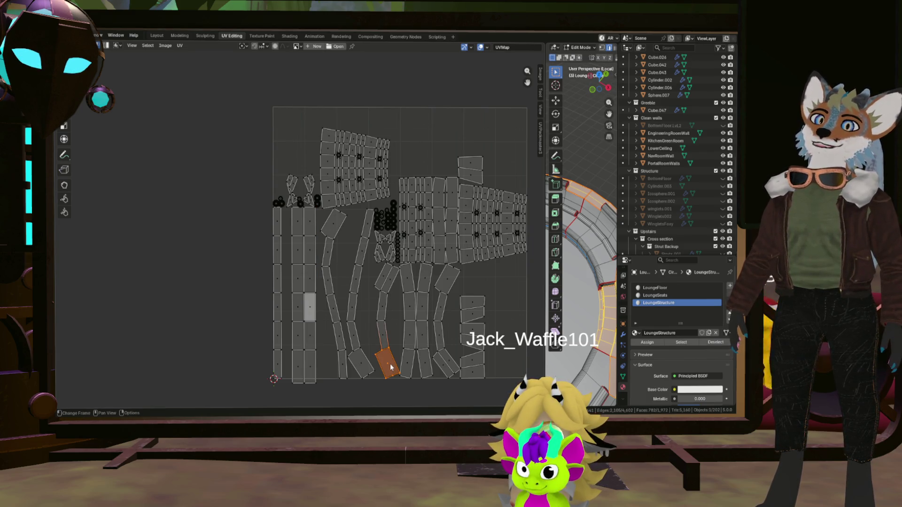
pyautogui.moveTo(554, 332); pyautogui.dragTo(549, 348, button='middle')
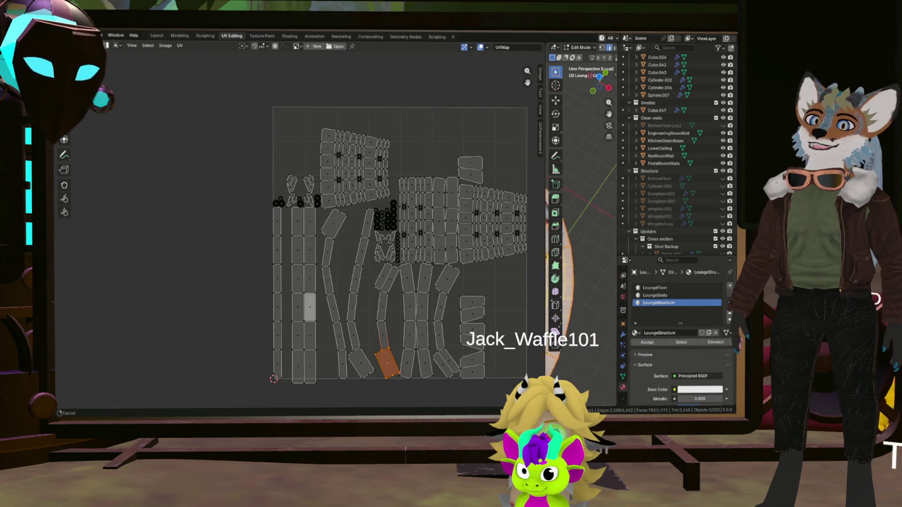
pyautogui.scroll(4, 396, 367)
pyautogui.scroll(4, 423, 356)
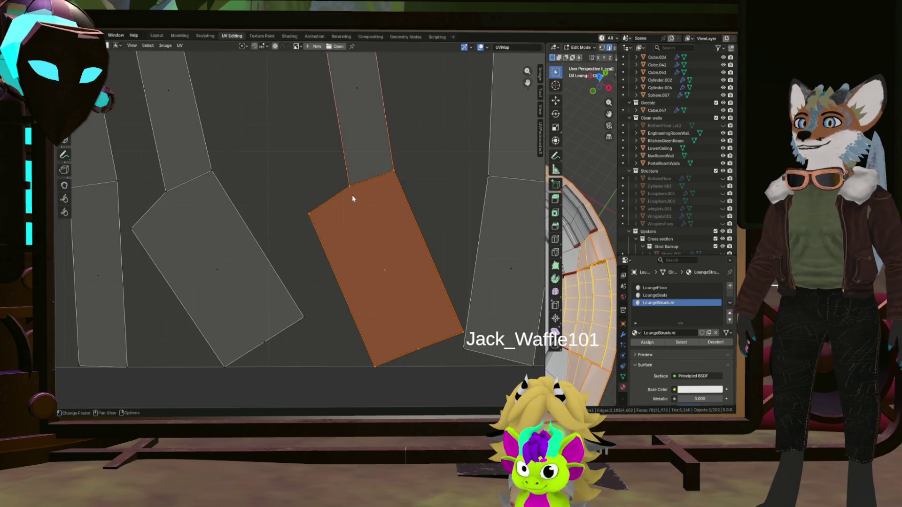
pyautogui.press('2')
pyautogui.scroll(-4, 352, 196)
pyautogui.scroll(-2, 362, 246)
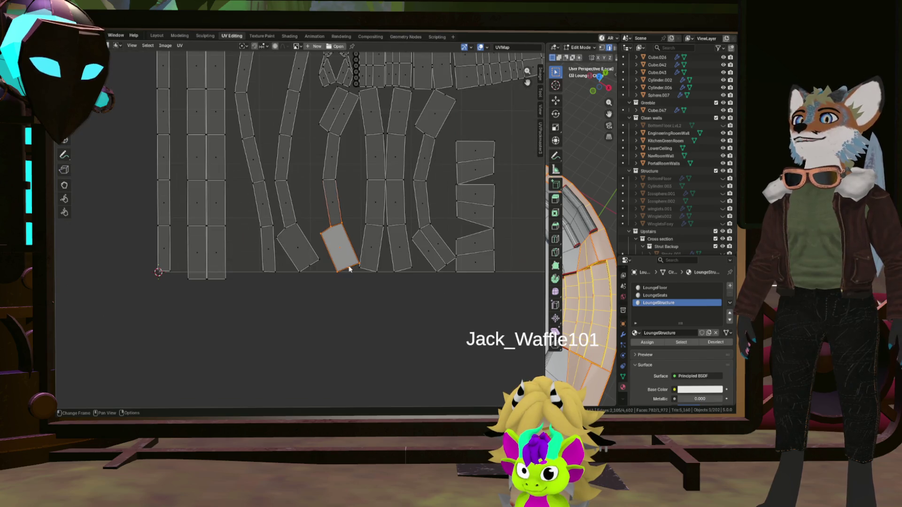
pyautogui.click(286, 228)
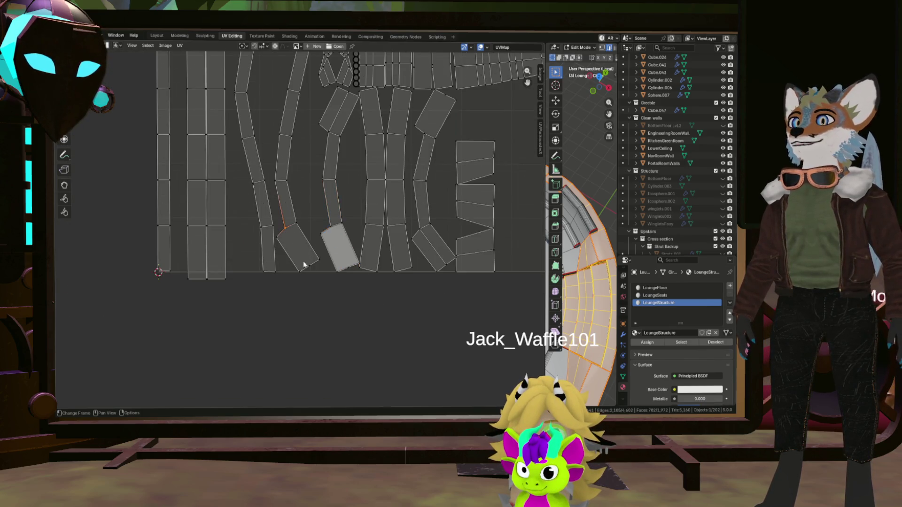
pyautogui.keyDown('ctrl'); pyautogui.click(311, 268); pyautogui.keyUp('ctrl')
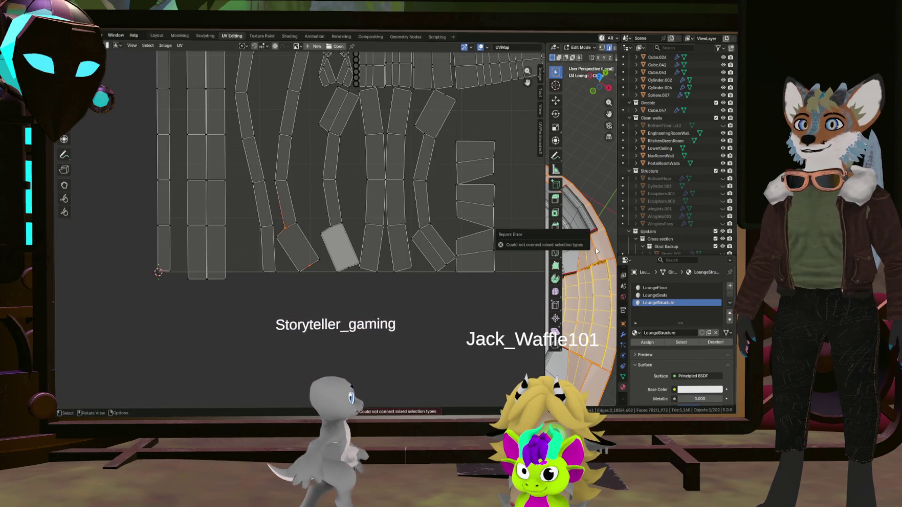
pyautogui.scroll(-3, 571, 269)
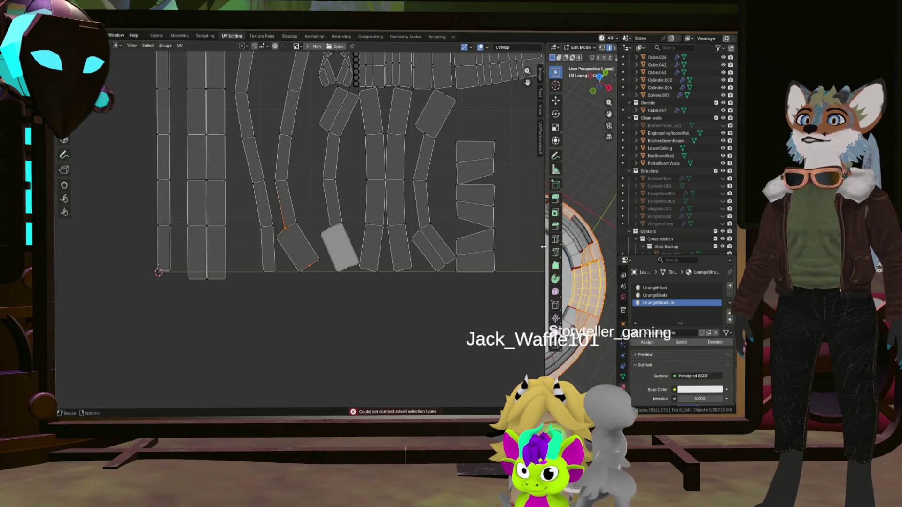
pyautogui.moveTo(547, 261); pyautogui.dragTo(358, 242)
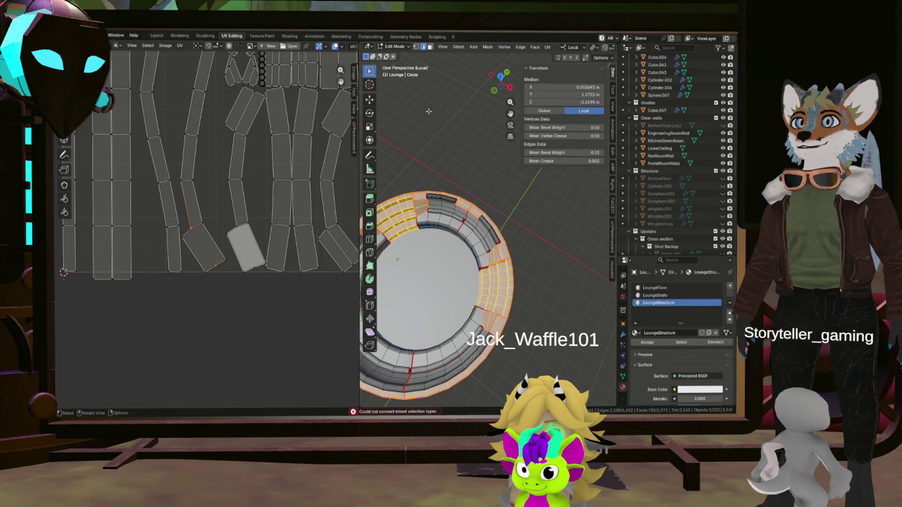
# Step: Attempt to connect selected vertices, select the ring section and hide all other geometry
pyautogui.press('1')
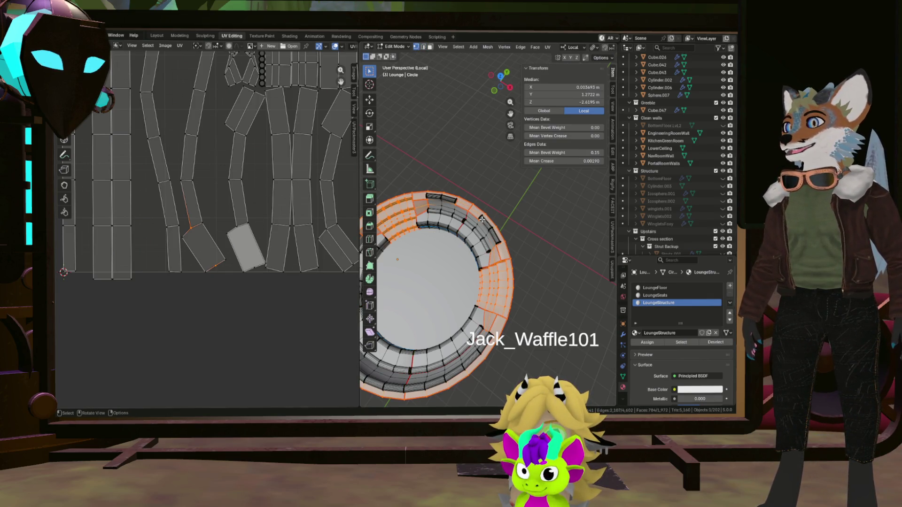
pyautogui.press('f')
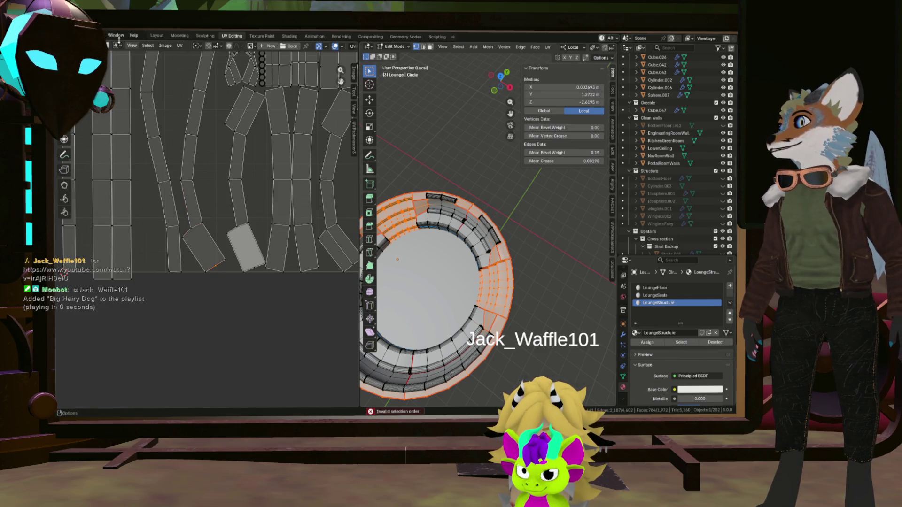
pyautogui.press('a')
pyautogui.scroll(4, 208, 268)
pyautogui.scroll(4, 208, 268)
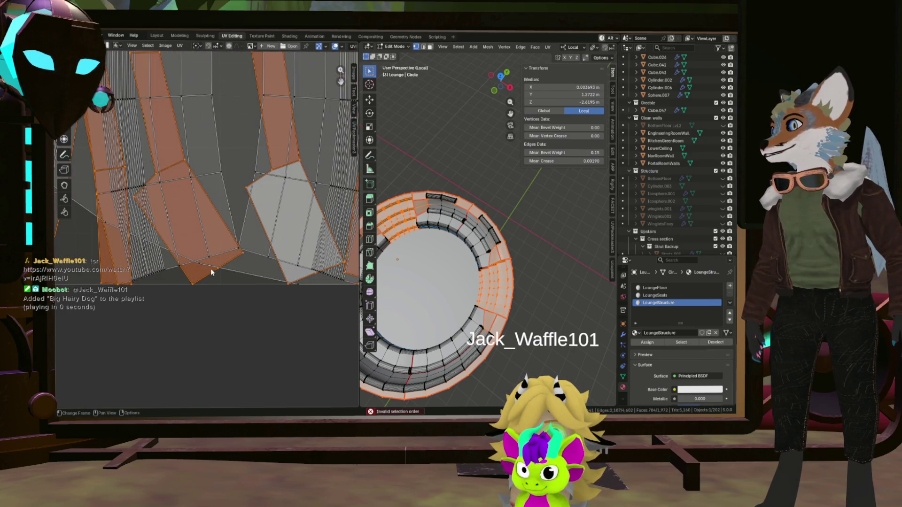
pyautogui.click(211, 267)
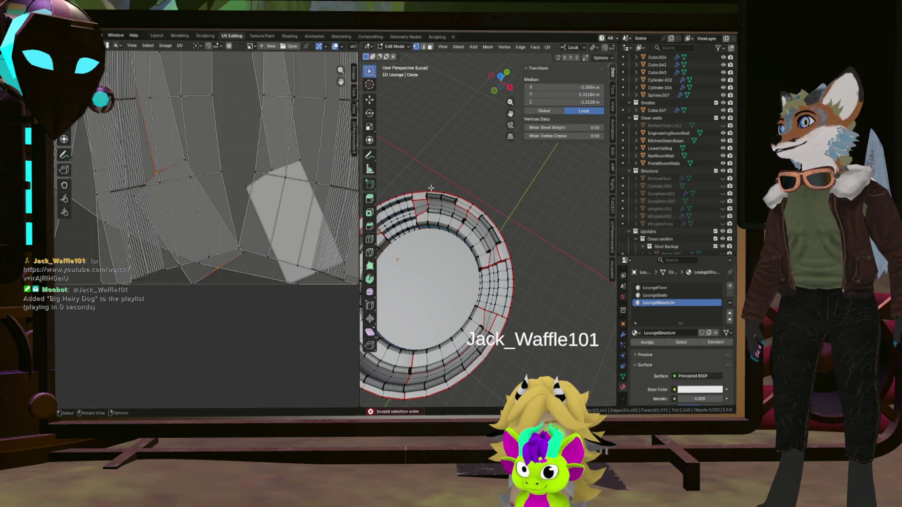
pyautogui.keyDown('shift'); pyautogui.click(526, 202); pyautogui.keyUp('shift')
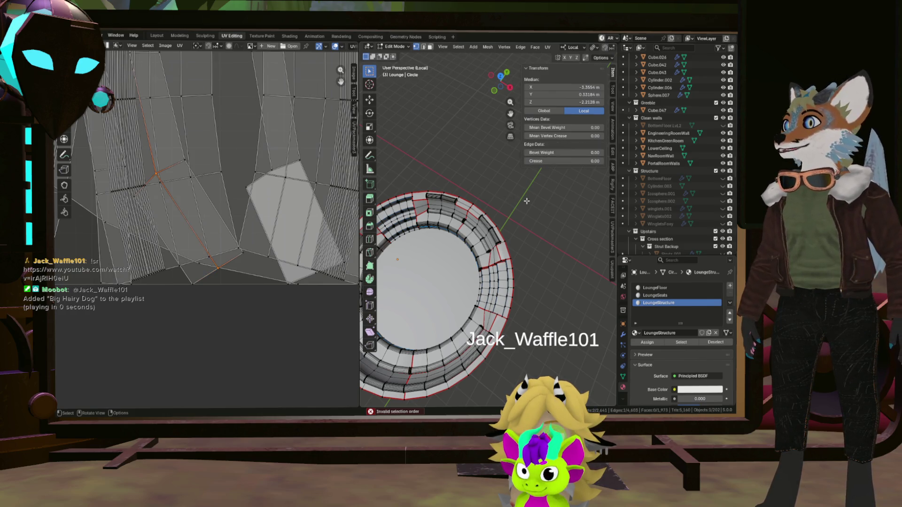
pyautogui.scroll(-4, 247, 232)
pyautogui.scroll(3, 305, 231)
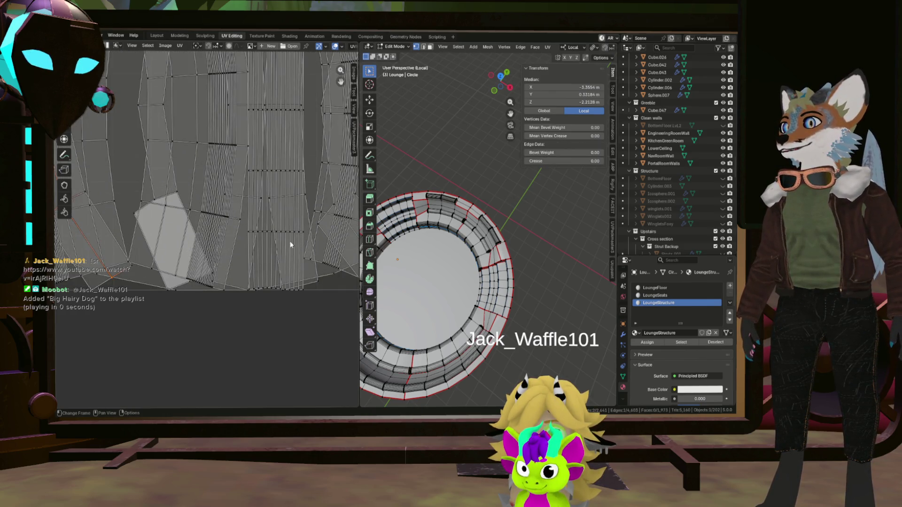
pyautogui.scroll(-3, 289, 245)
pyautogui.scroll(5, 247, 176)
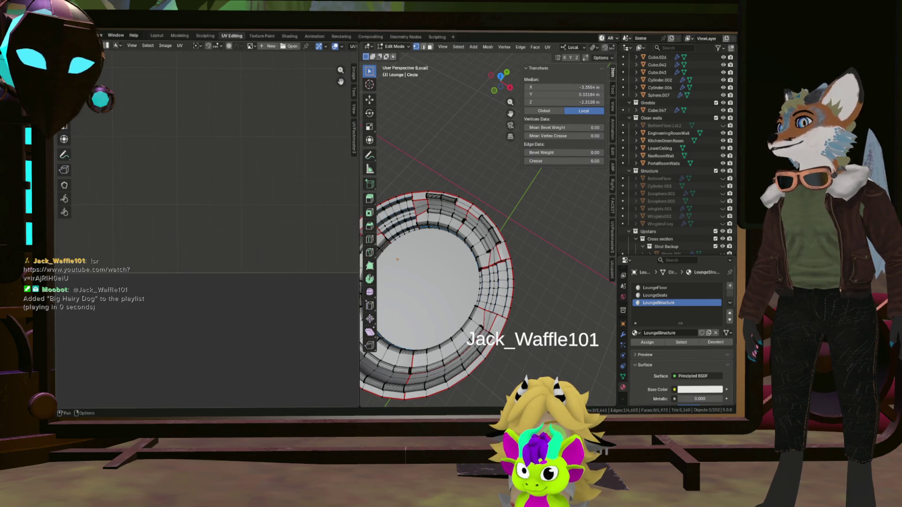
pyautogui.press('a')
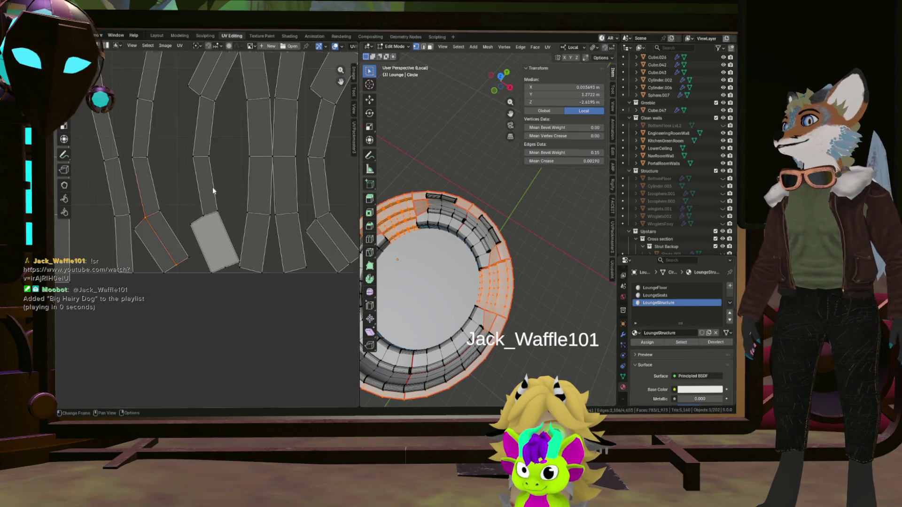
pyautogui.scroll(-3, 211, 187)
pyautogui.scroll(1, 210, 210)
pyautogui.click(210, 211)
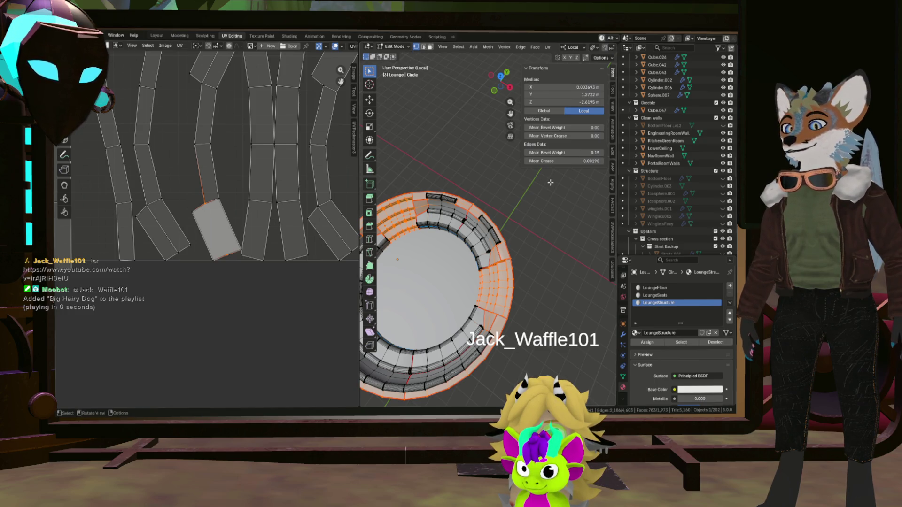
pyautogui.press('j')
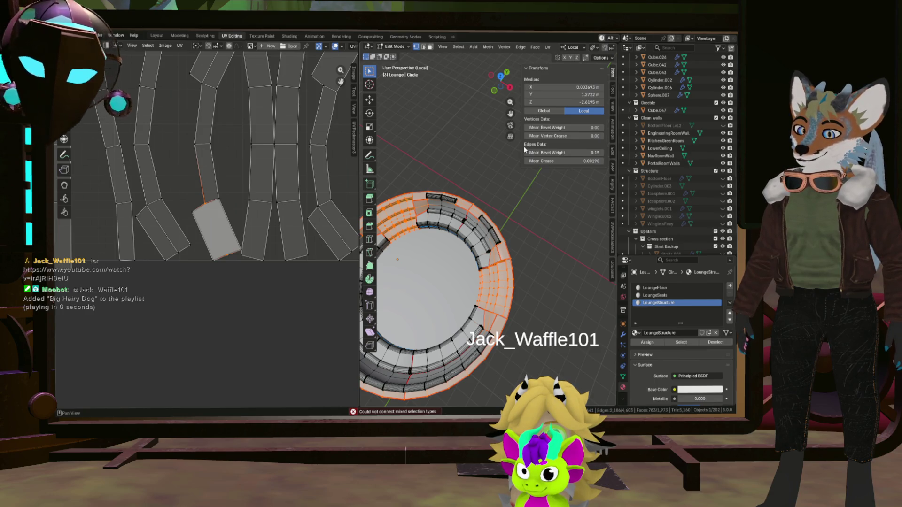
pyautogui.hotkey('shift', 'h')
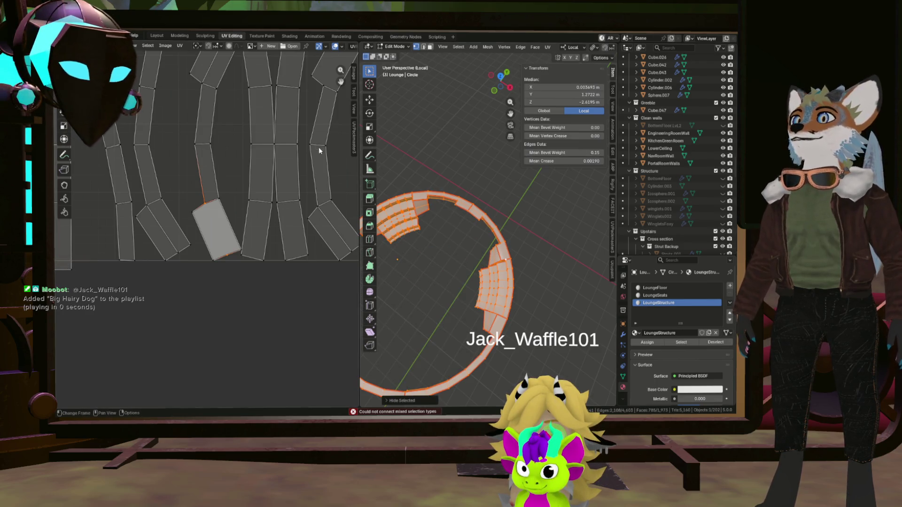
# Step: Pick edges and corner vertices on the tilted UV island among the visible islands
pyautogui.press('a')
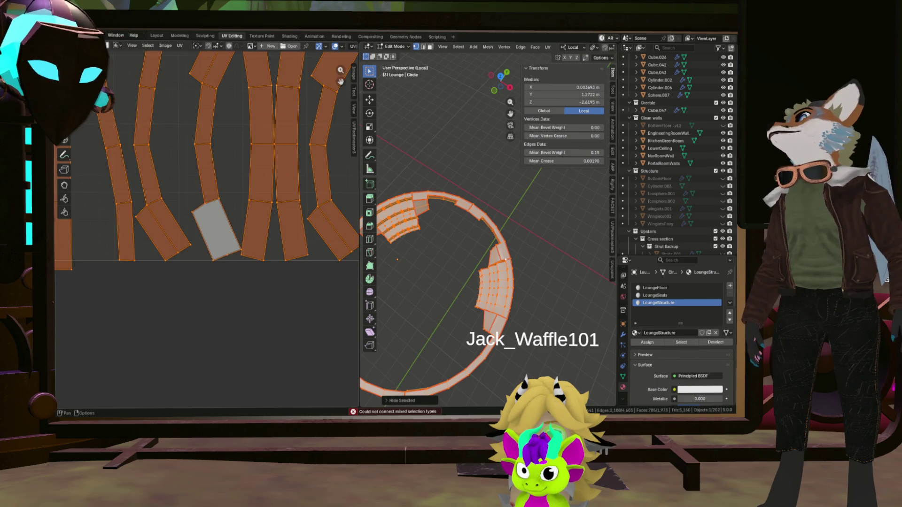
pyautogui.click(205, 207)
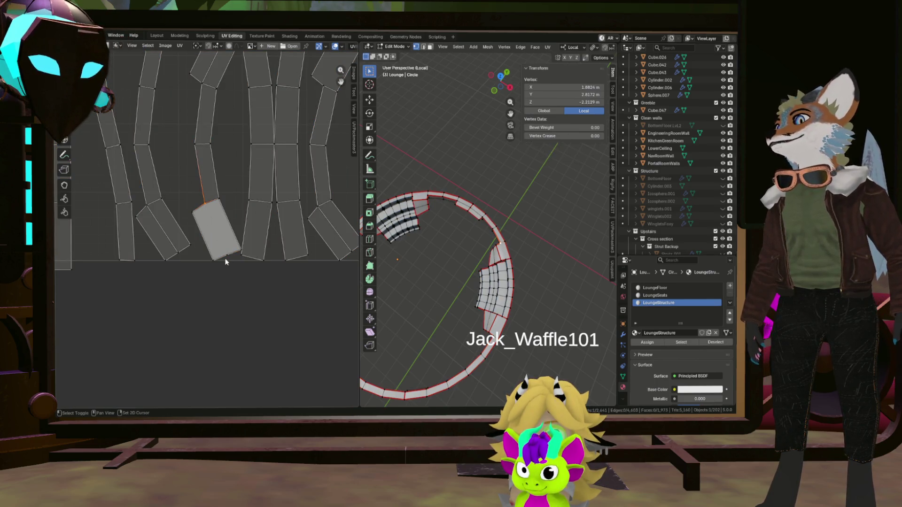
pyautogui.click(481, 230)
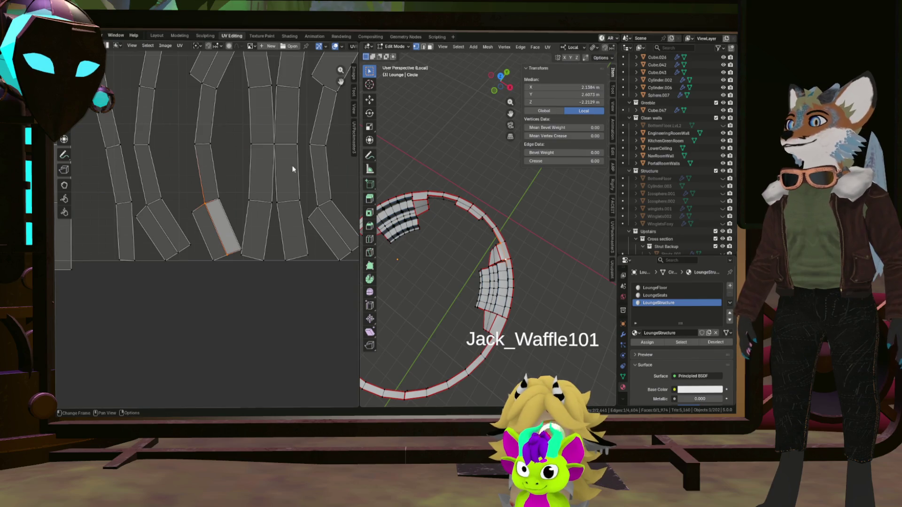
pyautogui.scroll(3, 293, 169)
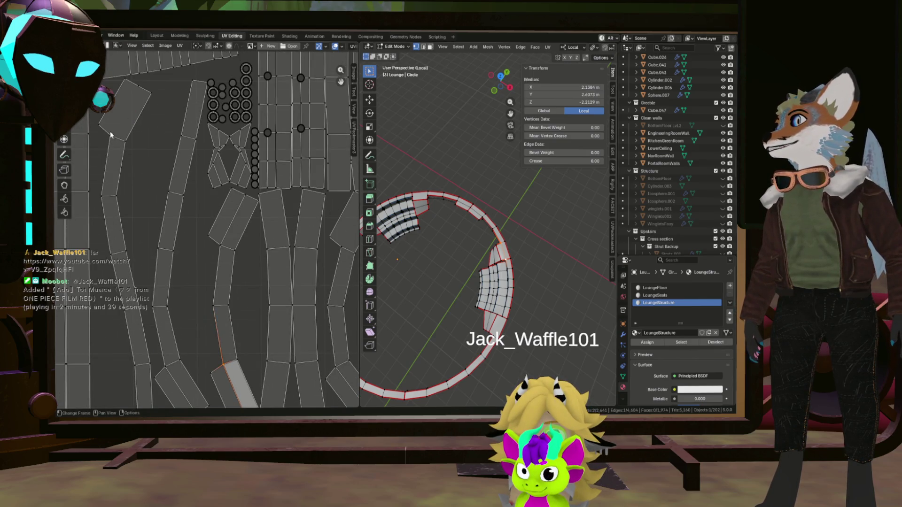
pyautogui.click(141, 86)
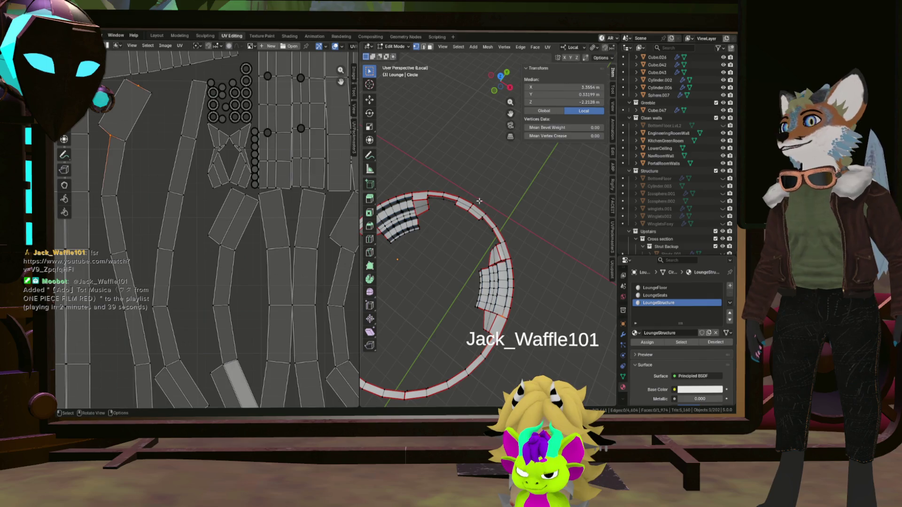
pyautogui.scroll(-5, 271, 204)
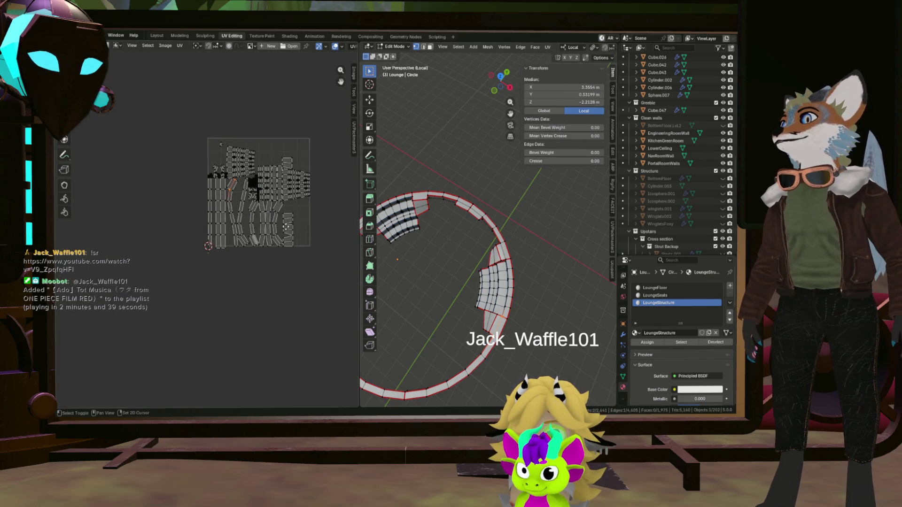
pyautogui.scroll(2, 259, 236)
pyautogui.scroll(2, 230, 152)
pyautogui.click(241, 134)
pyautogui.keyDown('shift'); pyautogui.click(266, 93); pyautogui.keyUp('shift')
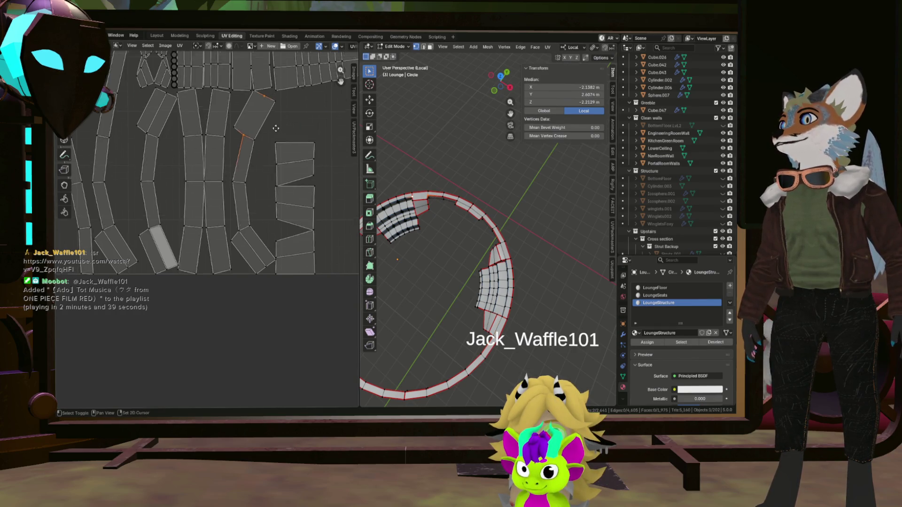
pyautogui.moveTo(278, 126); pyautogui.dragTo(280, 223, button='middle')
pyautogui.scroll(4, 265, 173)
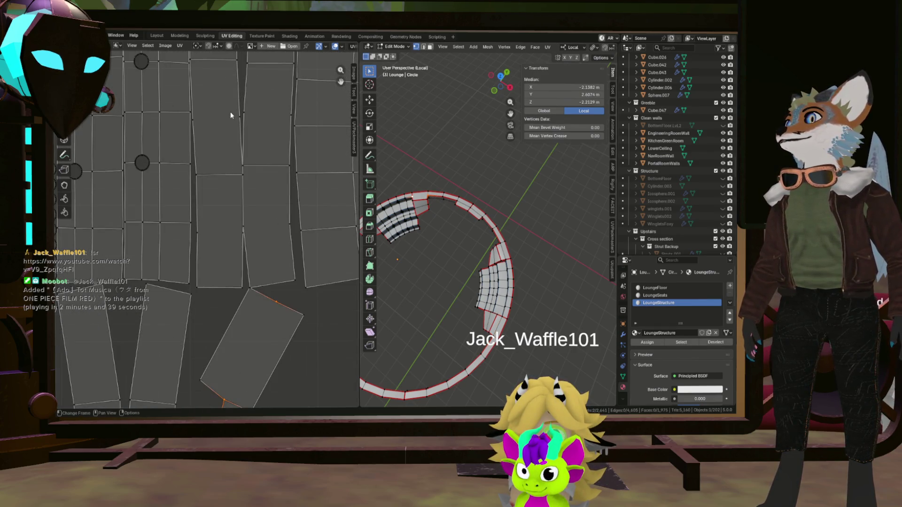
pyautogui.scroll(-3, 259, 128)
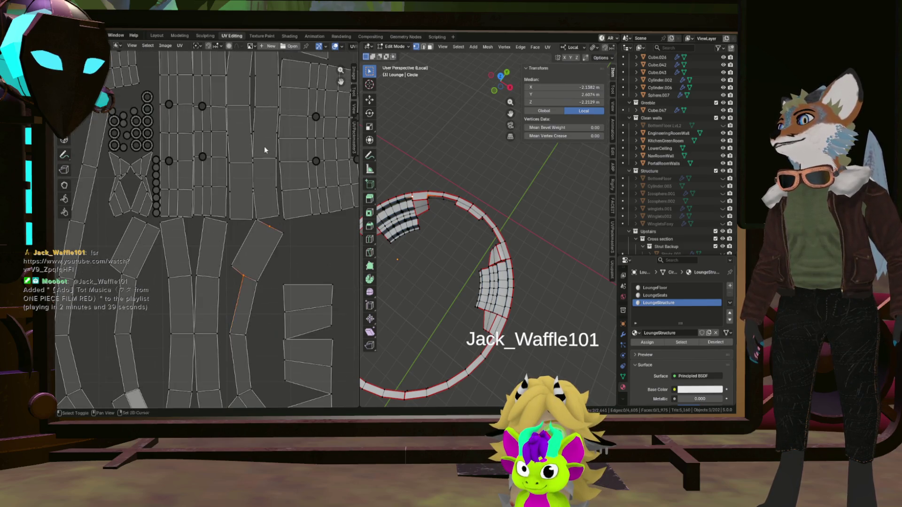
pyautogui.scroll(-3, 264, 145)
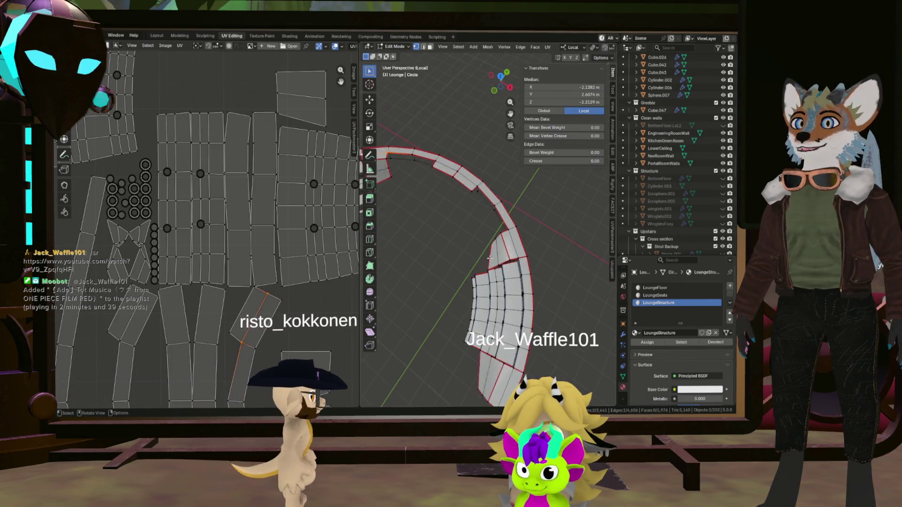
# Step: Probe individual edges and vertices across the grid-like UV island
pyautogui.moveTo(534, 200)
pyautogui.mouseDown(button='middle')
pyautogui.moveTo(503, 162)
pyautogui.moveTo(458, 183)
pyautogui.moveTo(494, 225)
pyautogui.moveTo(590, 252)
pyautogui.mouseUp(button='middle')
pyautogui.scroll(5, 437, 190)
pyautogui.scroll(-3, 591, 252)
pyautogui.moveTo(574, 251); pyautogui.dragTo(536, 246, button='middle')
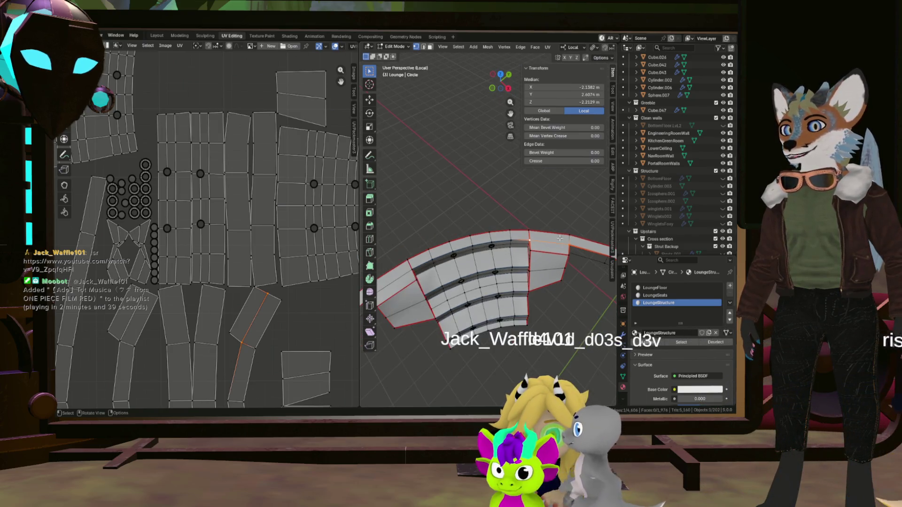
pyautogui.scroll(3, 241, 240)
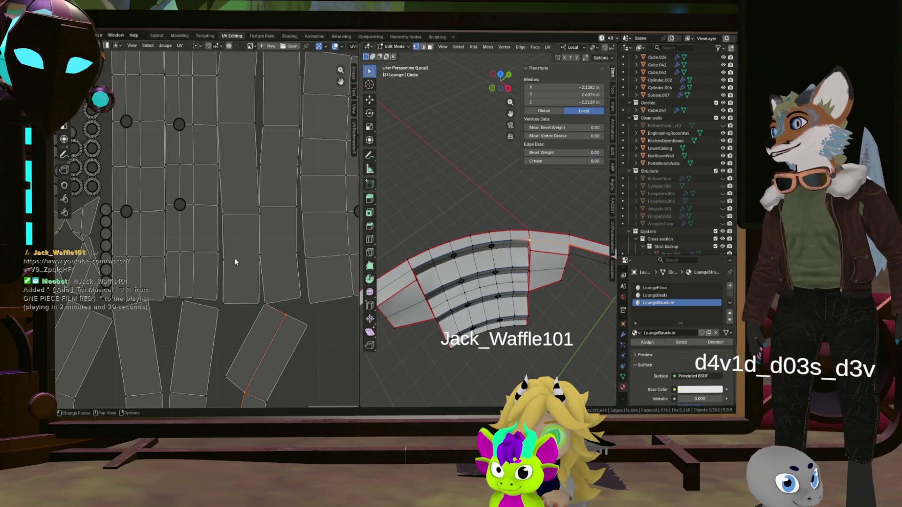
pyautogui.click(241, 260)
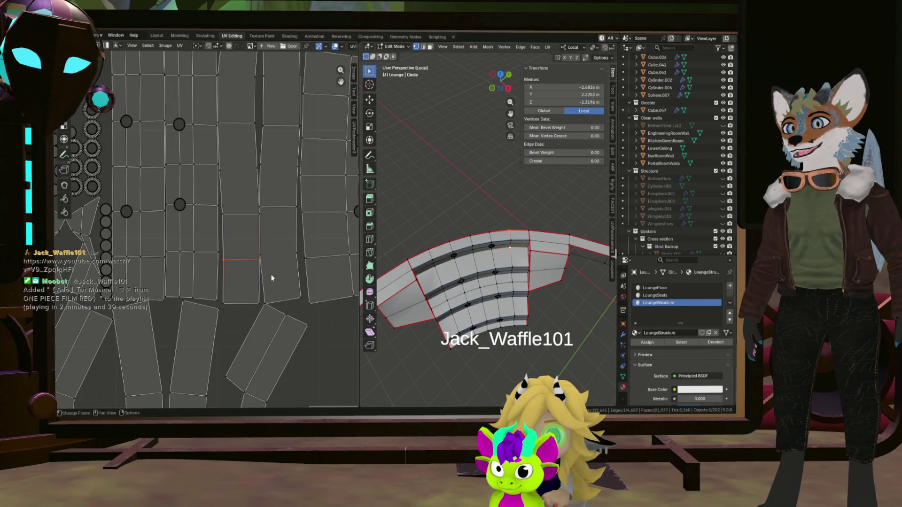
pyautogui.click(264, 257)
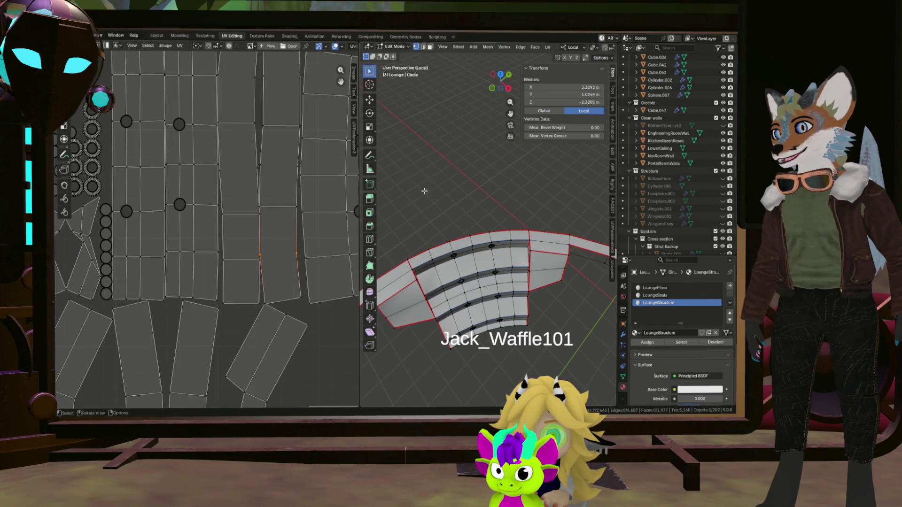
pyautogui.keyDown('shift'); pyautogui.click(279, 255); pyautogui.keyUp('shift')
pyautogui.click(219, 170)
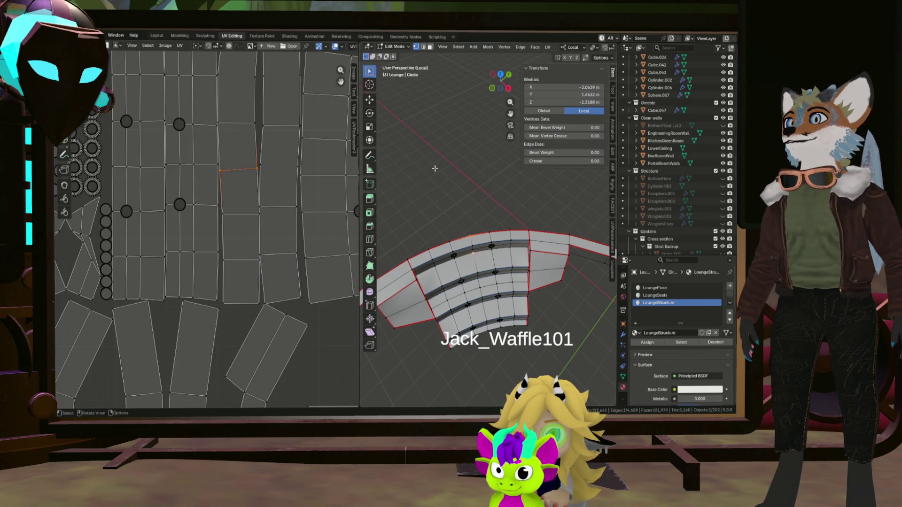
pyautogui.click(290, 164)
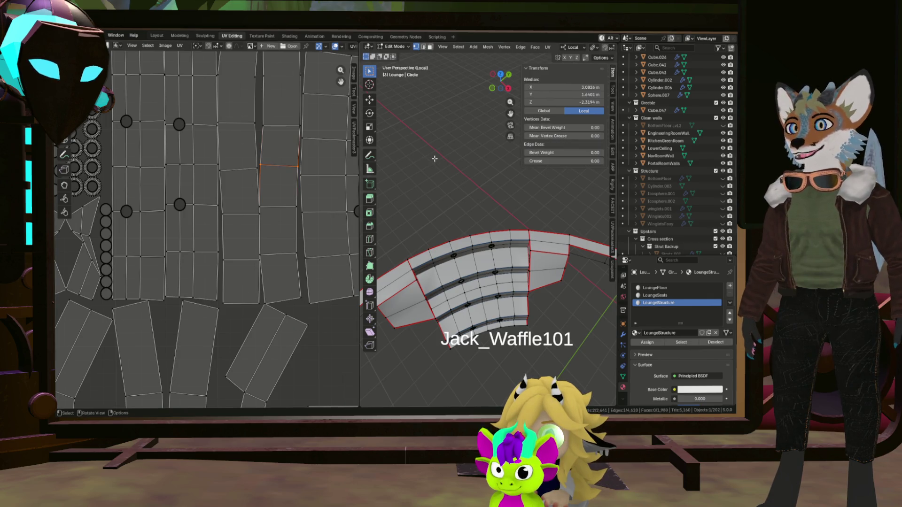
pyautogui.scroll(-2, 267, 129)
pyautogui.click(216, 165)
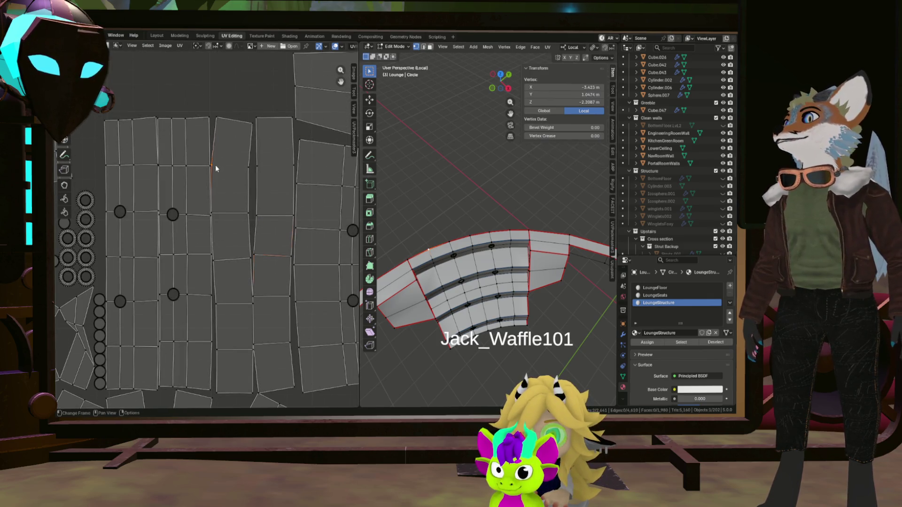
pyautogui.click(417, 166)
pyautogui.click(268, 170)
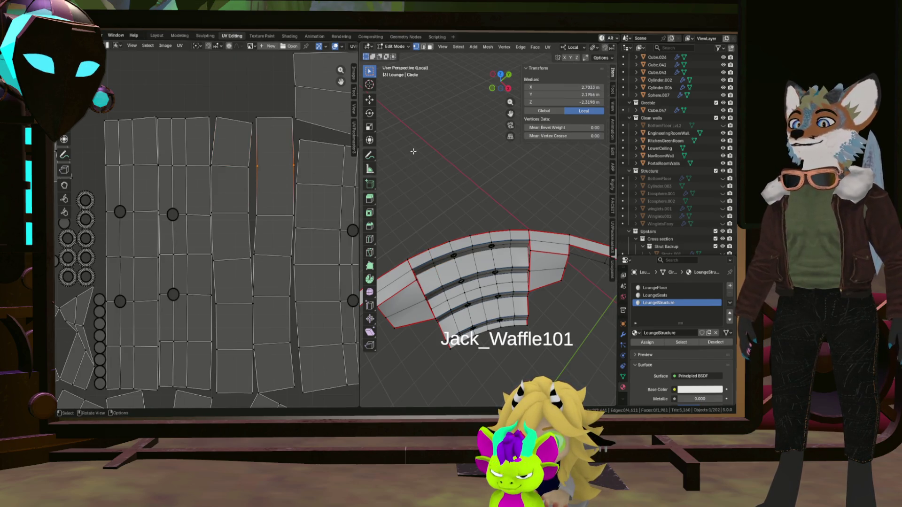
pyautogui.scroll(-3, 244, 176)
# Step: Select the whole stray triangle island via one of its corners
pyautogui.moveTo(212, 211); pyautogui.dragTo(335, 216, button='middle')
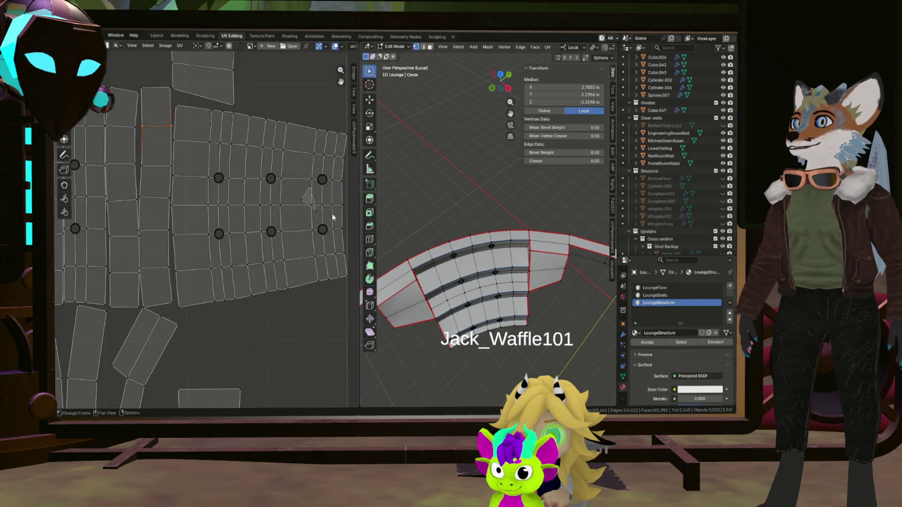
pyautogui.scroll(4, 310, 201)
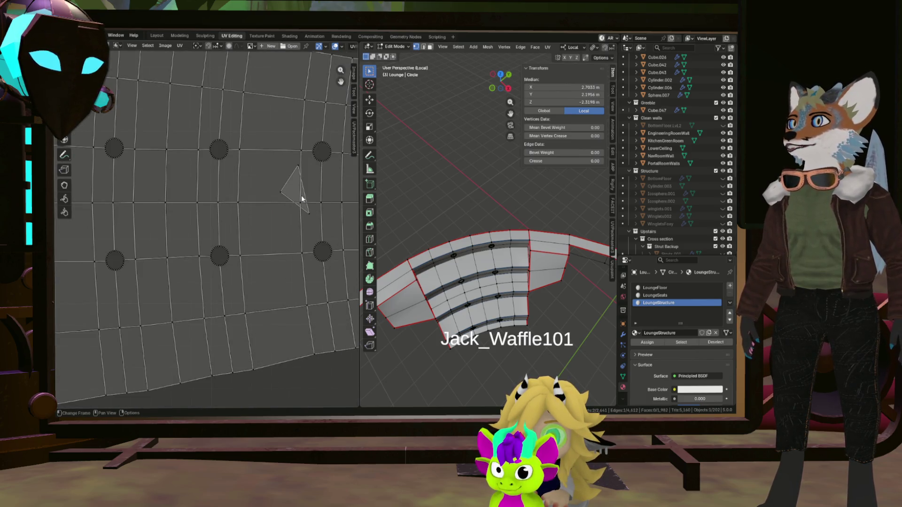
pyautogui.click(281, 193)
pyautogui.press('l')
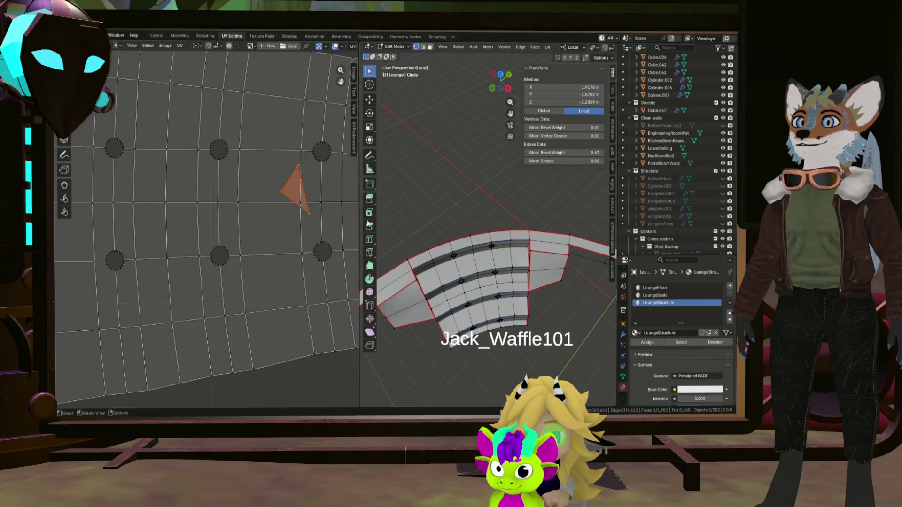
pyautogui.scroll(-4, 479, 268)
# Step: Orbit to the stray triangle's spot on the ring and clear the selection
pyautogui.moveTo(479, 268)
pyautogui.mouseDown(button='middle')
pyautogui.moveTo(461, 155)
pyautogui.moveTo(432, 189)
pyautogui.mouseUp(button='middle')
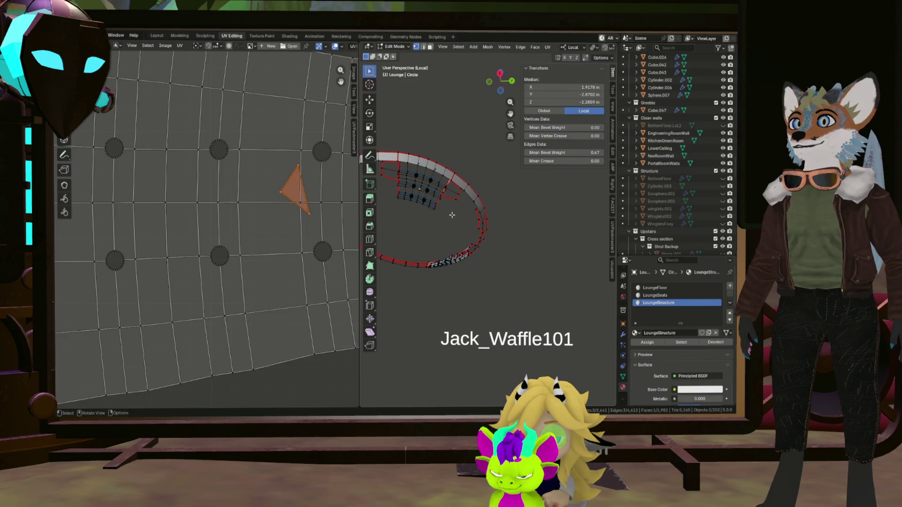
pyautogui.moveTo(492, 229)
pyautogui.mouseDown(button='middle')
pyautogui.moveTo(544, 242)
pyautogui.moveTo(505, 267)
pyautogui.moveTo(489, 262)
pyautogui.moveTo(539, 282)
pyautogui.moveTo(474, 254)
pyautogui.moveTo(513, 259)
pyautogui.mouseUp(button='middle')
pyautogui.rightClick(522, 268)
pyautogui.click(516, 250)
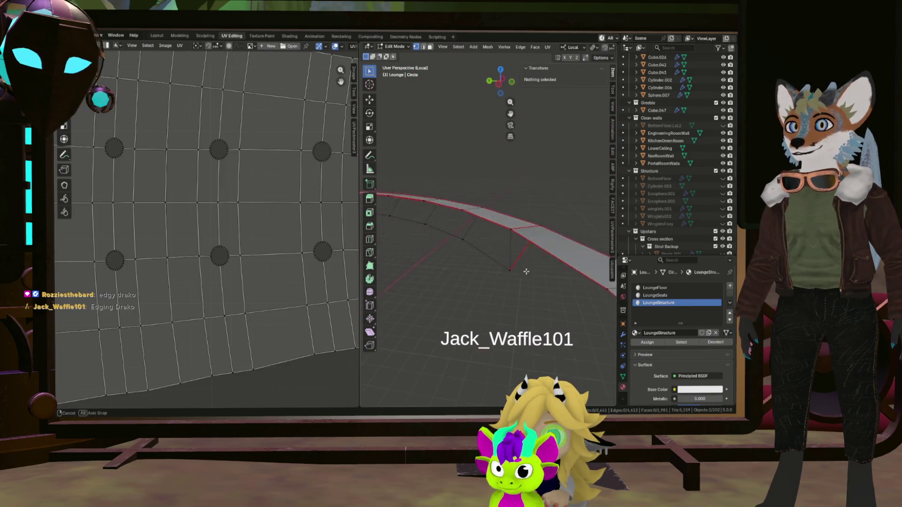
# Step: Delete the stray edge, the leftover triangle face and remaining stray geometry
pyautogui.click(507, 253)
pyautogui.press('x')
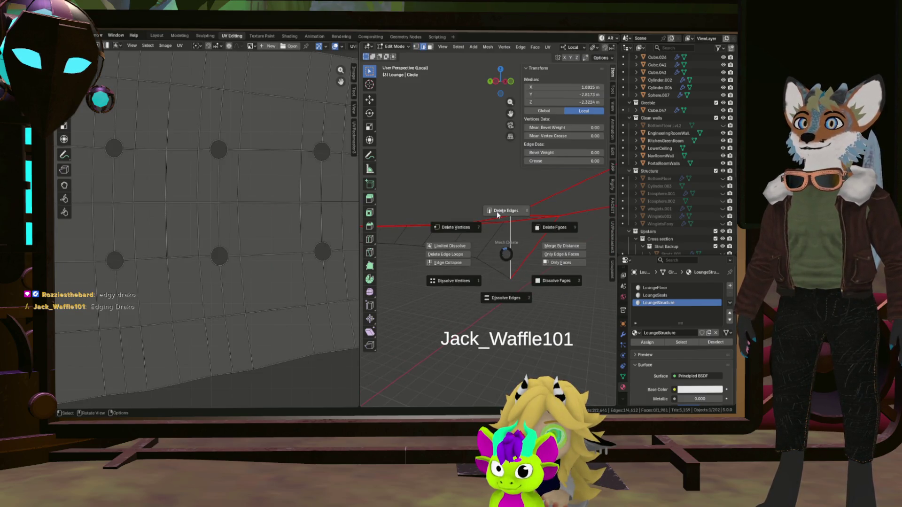
pyautogui.click(497, 212)
pyautogui.moveTo(494, 254)
pyautogui.mouseDown(button='middle')
pyautogui.moveTo(425, 251)
pyautogui.moveTo(475, 221)
pyautogui.mouseUp(button='middle')
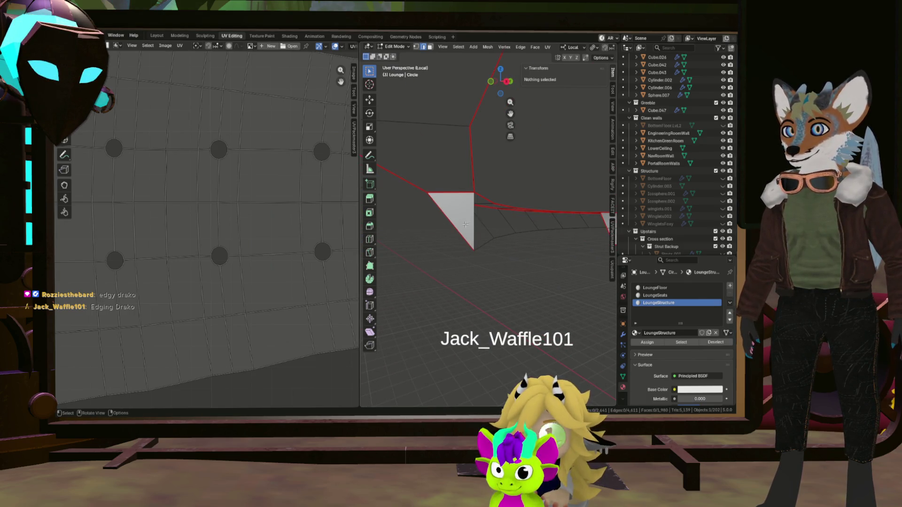
pyautogui.click(462, 221)
pyautogui.press('x')
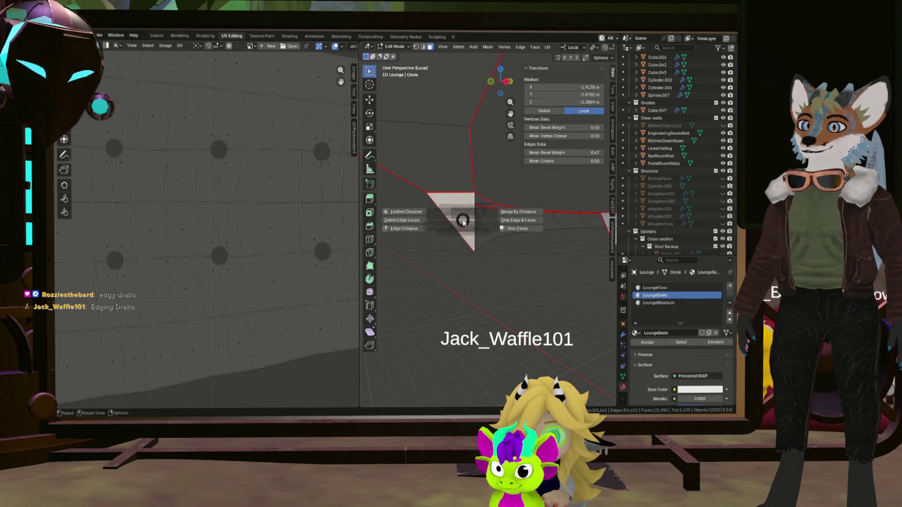
pyautogui.click(496, 192)
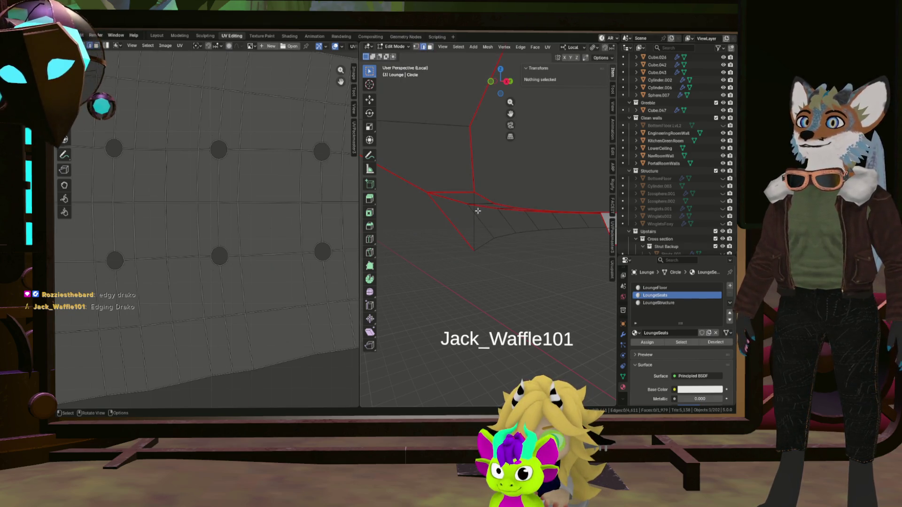
pyautogui.press('x')
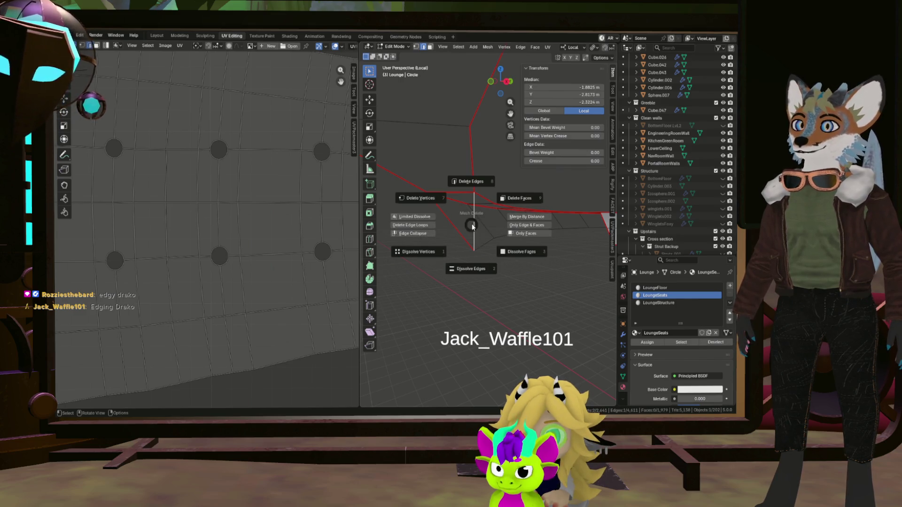
pyautogui.click(481, 197)
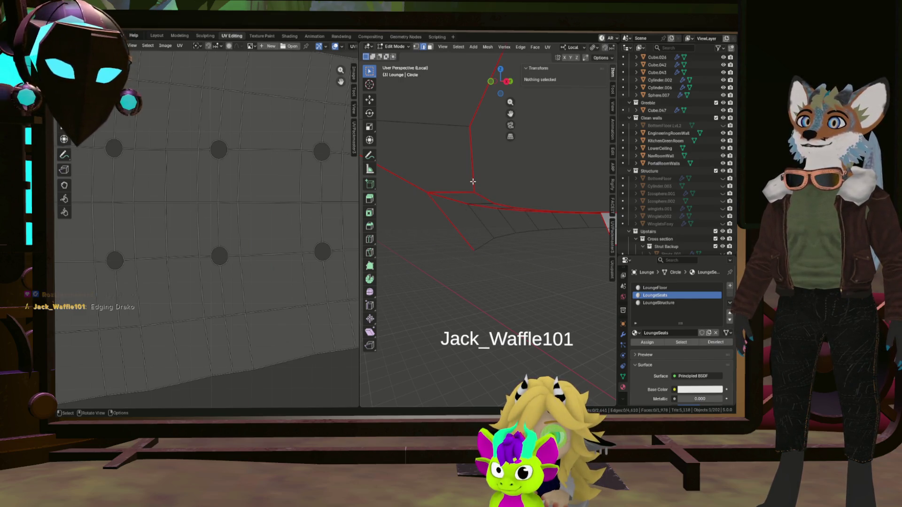
pyautogui.scroll(-5, 481, 197)
# Step: Inspect the repaired area in wireframe from several angles
pyautogui.moveTo(481, 212)
pyautogui.mouseDown(button='middle')
pyautogui.moveTo(486, 183)
pyautogui.moveTo(399, 171)
pyautogui.mouseUp(button='middle')
pyautogui.scroll(4, 485, 184)
pyautogui.scroll(4, 523, 128)
pyautogui.moveTo(523, 129); pyautogui.dragTo(560, 154, button='middle')
pyautogui.moveTo(566, 128); pyautogui.dragTo(526, 142, button='middle')
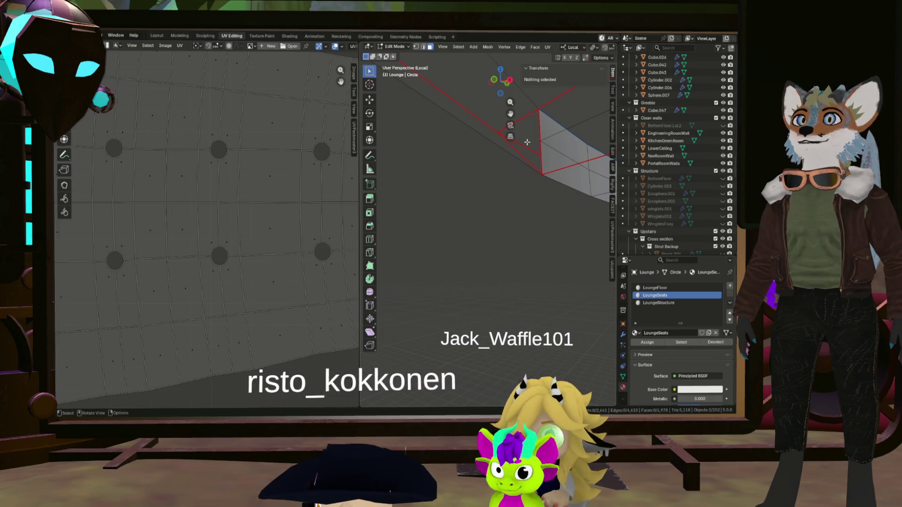
pyautogui.press('z')
pyautogui.moveTo(541, 147); pyautogui.dragTo(557, 180, button='middle')
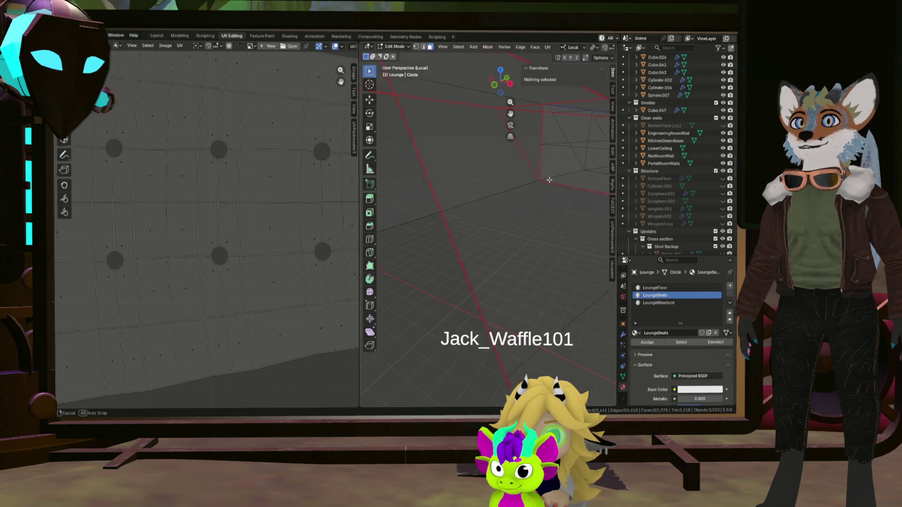
pyautogui.moveTo(564, 158); pyautogui.dragTo(509, 268, button='middle')
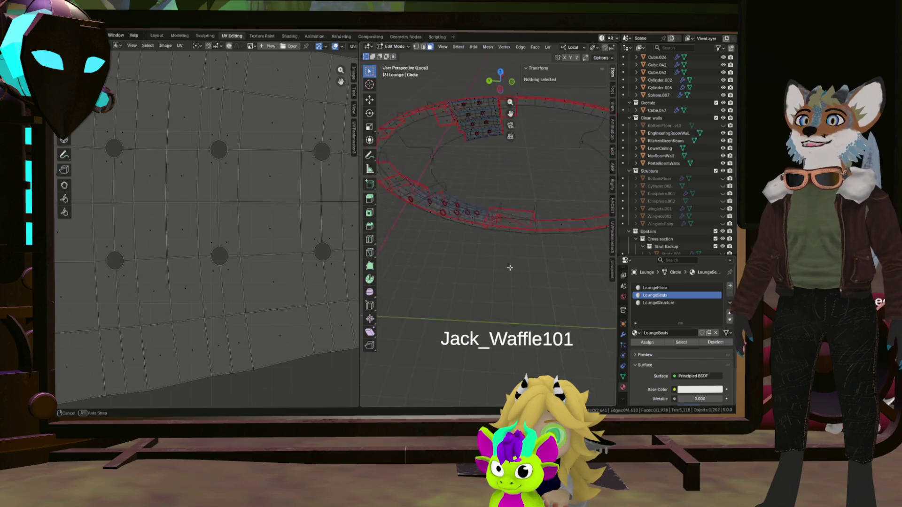
# Step: Return to solid shading, select the entire lounge mesh and bring up UV Mapping
pyautogui.hotkey('alt', 'z')
pyautogui.moveTo(509, 269); pyautogui.dragTo(503, 225, button='middle')
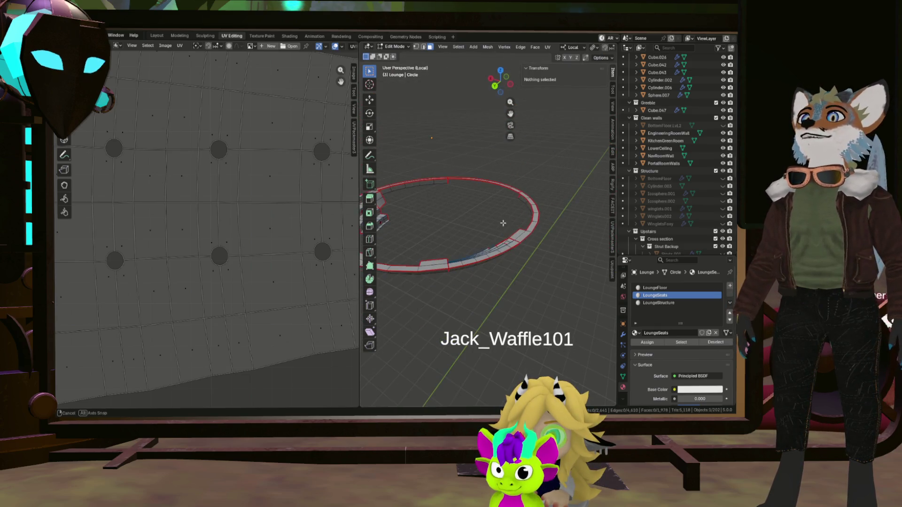
pyautogui.scroll(-5, 267, 242)
pyautogui.scroll(-5, 267, 242)
pyautogui.scroll(-2, 267, 243)
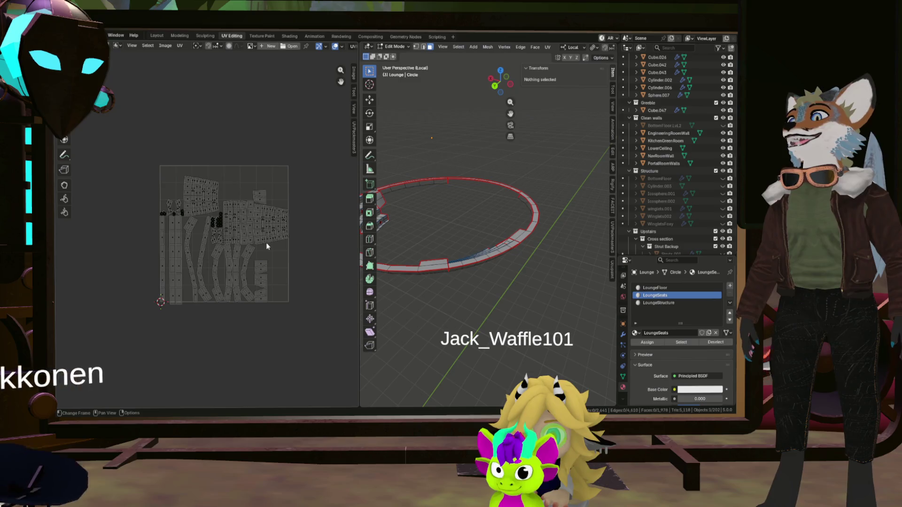
pyautogui.press('a')
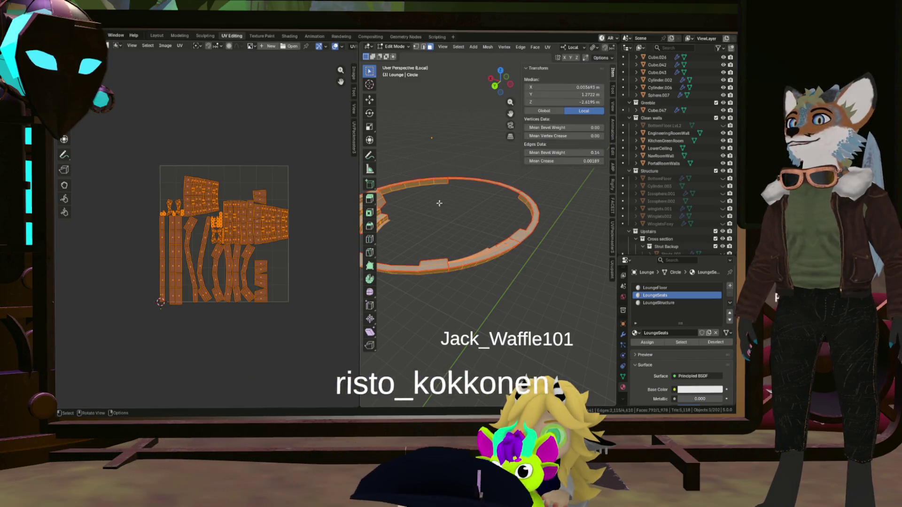
pyautogui.press('u')
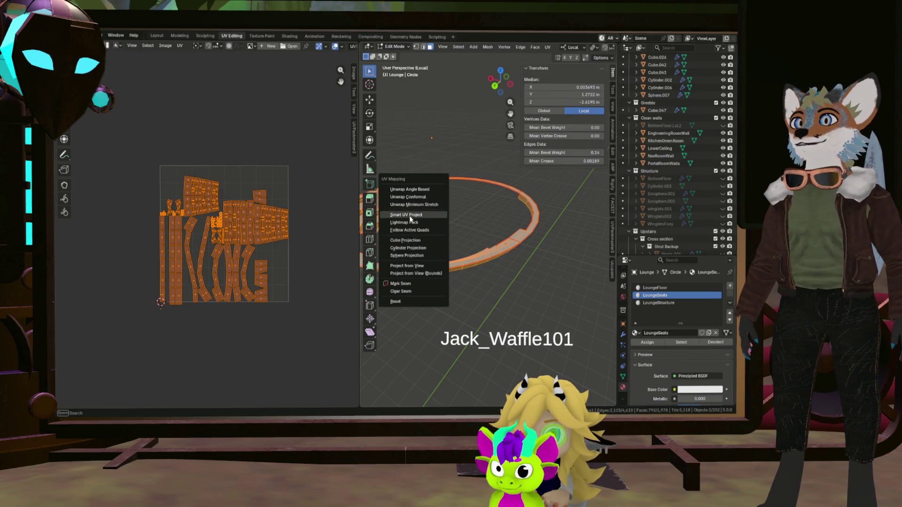
# Step: Unwrap the mesh Angle Based, cancel a merge popup and reopen UV Mapping
pyautogui.click(414, 191)
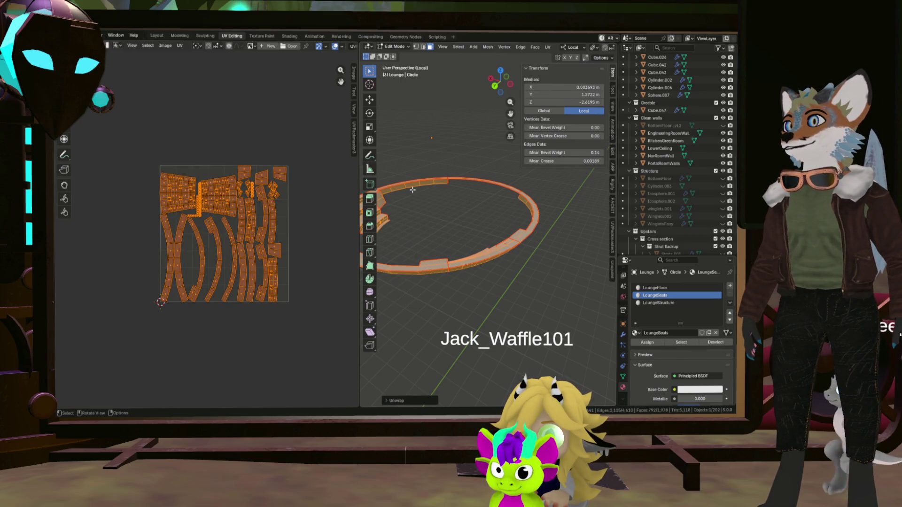
pyautogui.scroll(3, 227, 203)
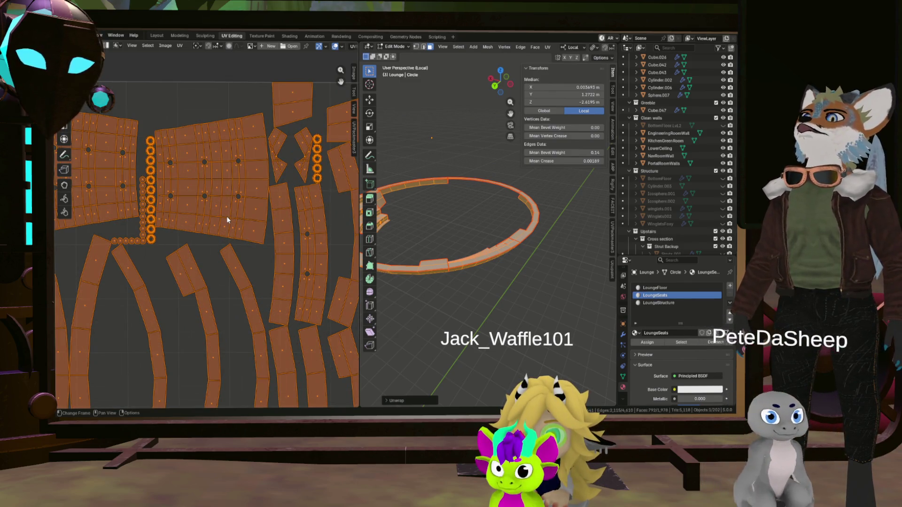
pyautogui.scroll(-2, 202, 239)
pyautogui.scroll(5, 202, 240)
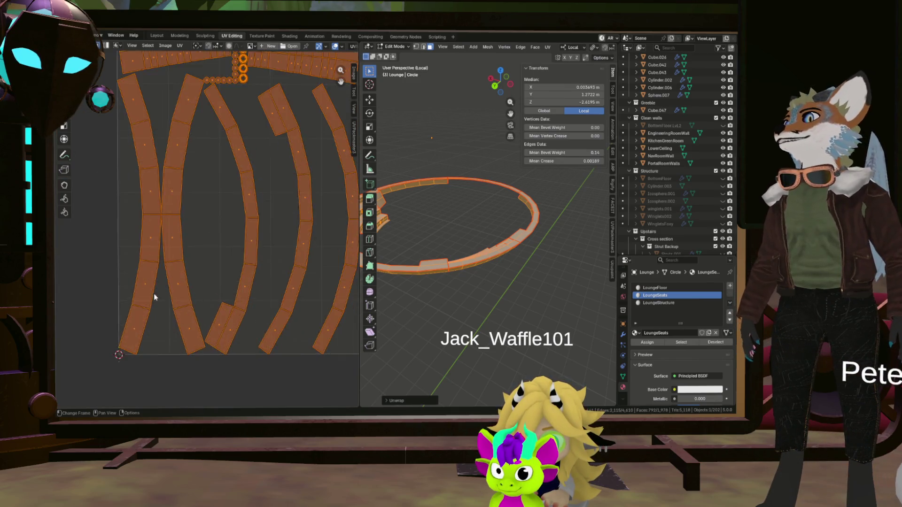
pyautogui.scroll(3, 162, 240)
pyautogui.scroll(2, 159, 252)
pyautogui.scroll(-6, 159, 250)
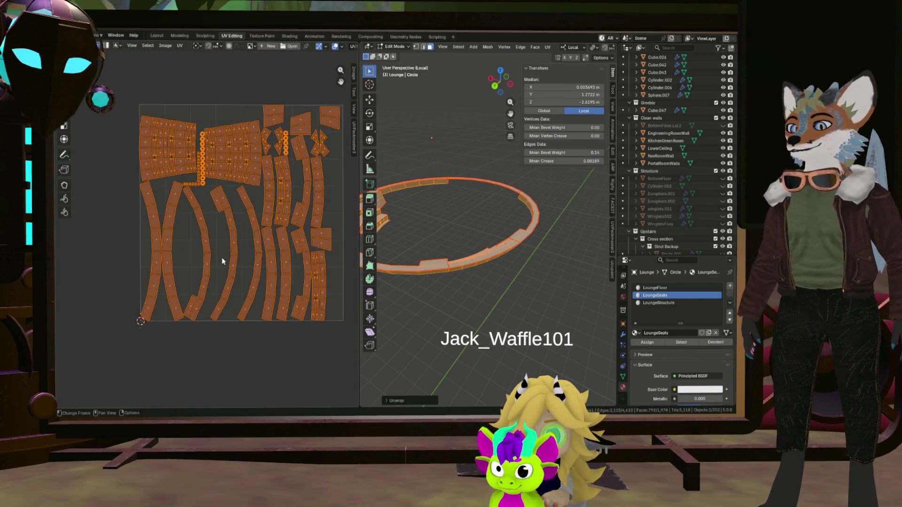
pyautogui.press('m')
pyautogui.click(190, 256)
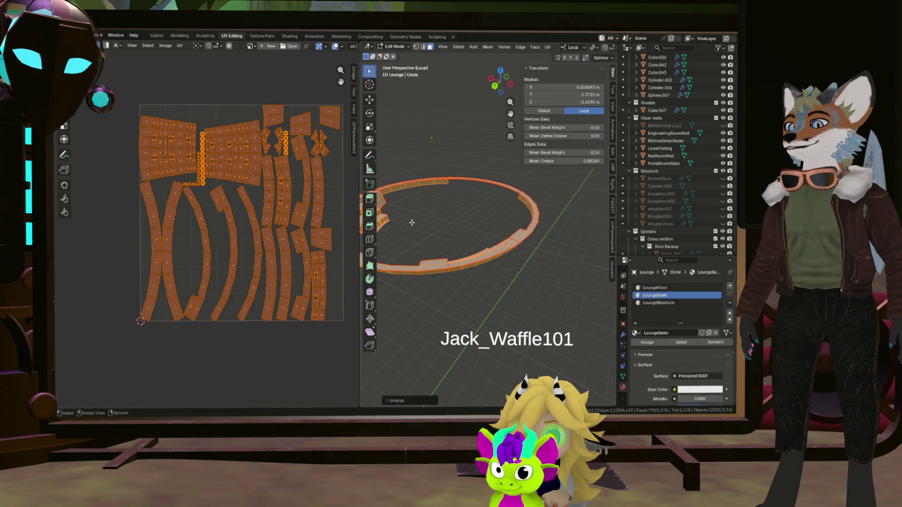
pyautogui.press('u')
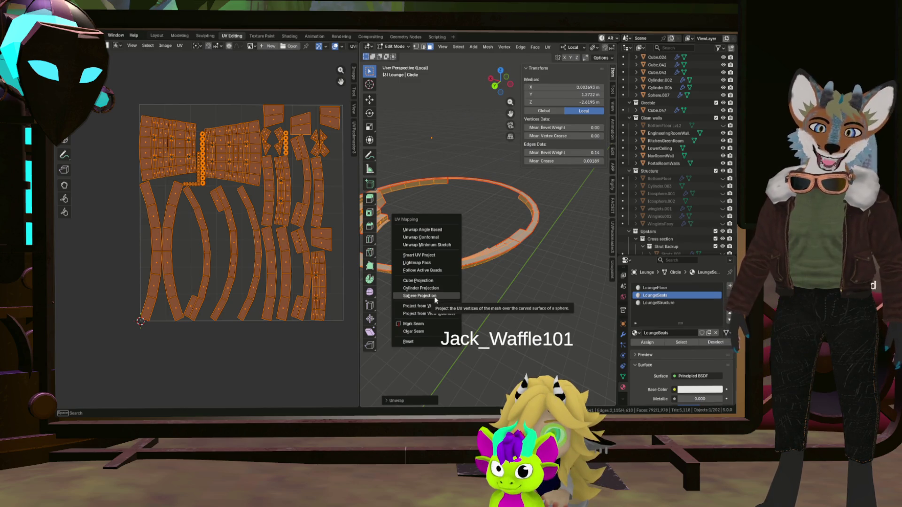
# Step: Re-unwrap the lounge with Unwrap Minimum Stretch and pick a face and edge on a lower-left strip
pyautogui.click(412, 245)
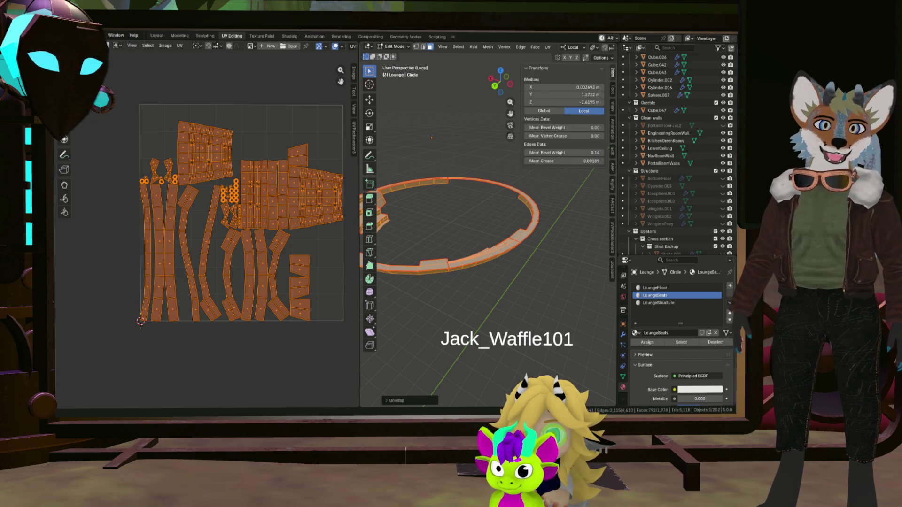
pyautogui.scroll(5, 146, 247)
pyautogui.click(183, 259)
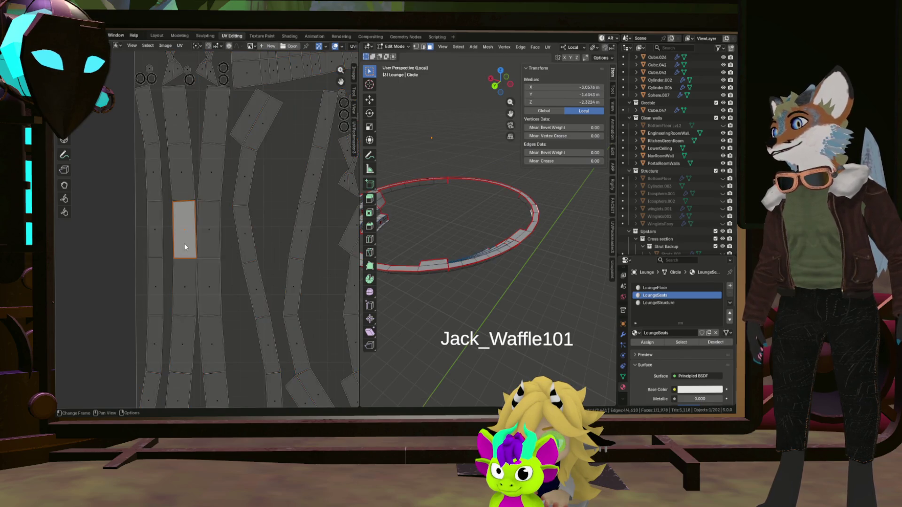
pyautogui.click(190, 286)
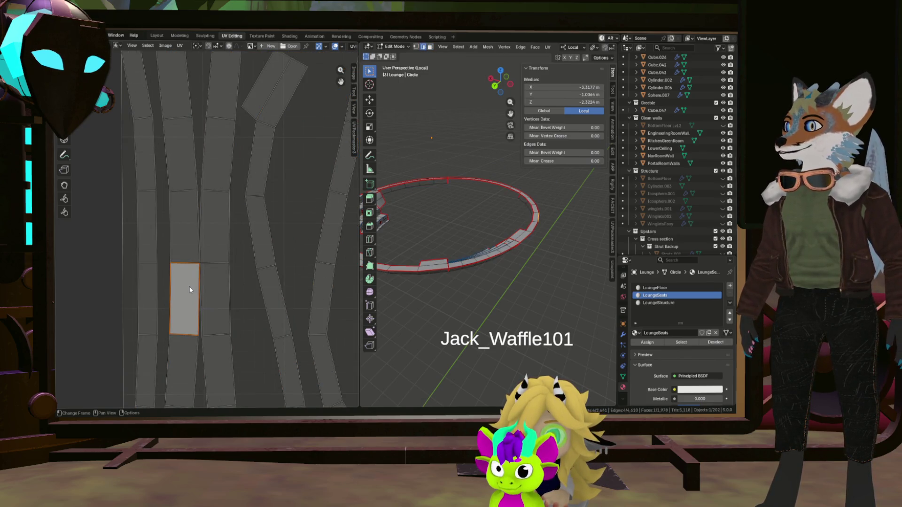
pyautogui.click(190, 293)
# Step: Pick edges on the left strip, then select the whole left UV column in face mode
pyautogui.click(218, 298)
pyautogui.click(214, 274)
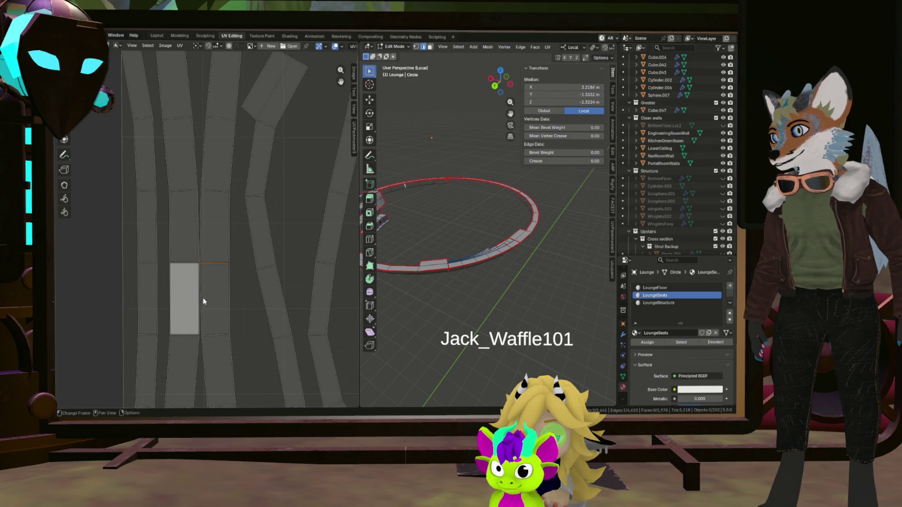
pyautogui.click(216, 327)
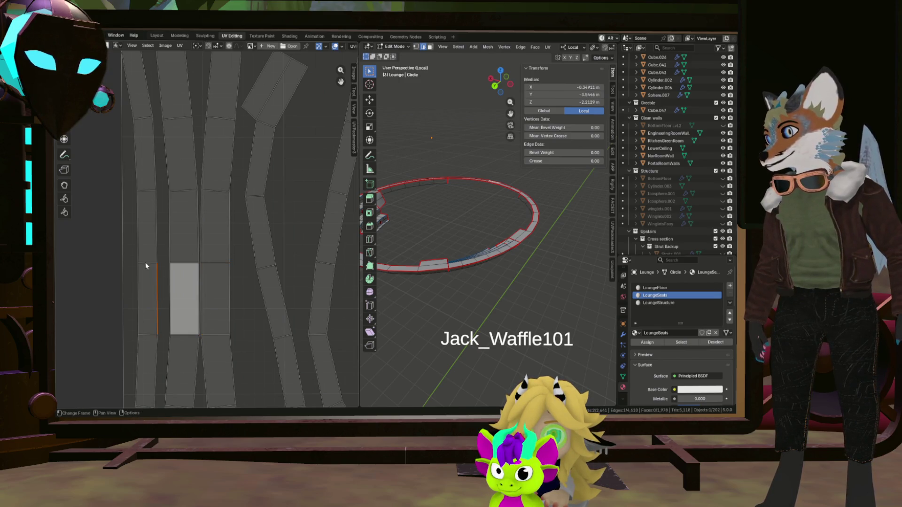
pyautogui.click(140, 286)
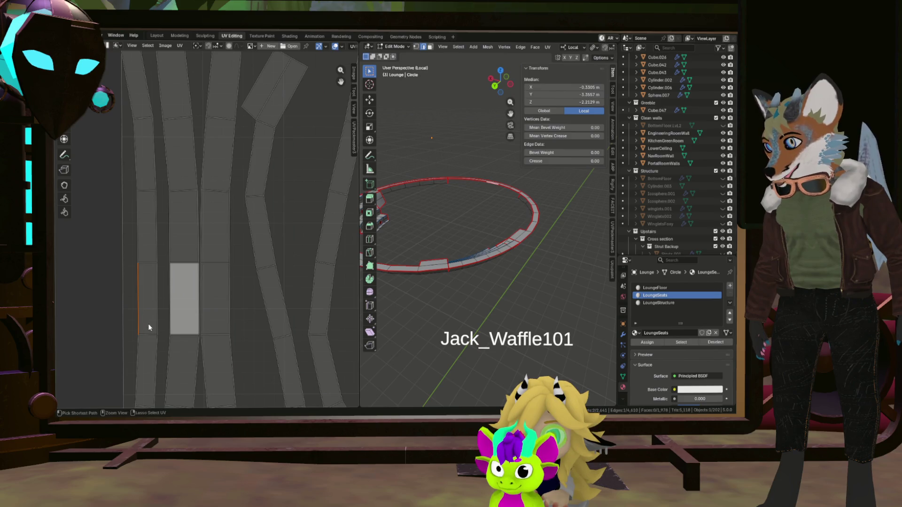
pyautogui.scroll(-1, 149, 324)
pyautogui.scroll(-1, 262, 265)
pyautogui.scroll(1, 220, 265)
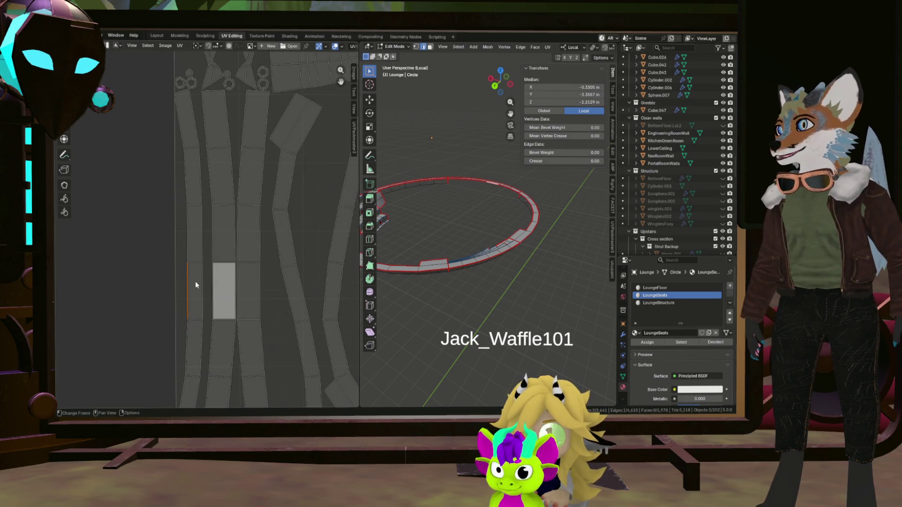
pyautogui.press('3')
pyautogui.click(194, 283)
pyautogui.hotkey('ctrl', 'l')
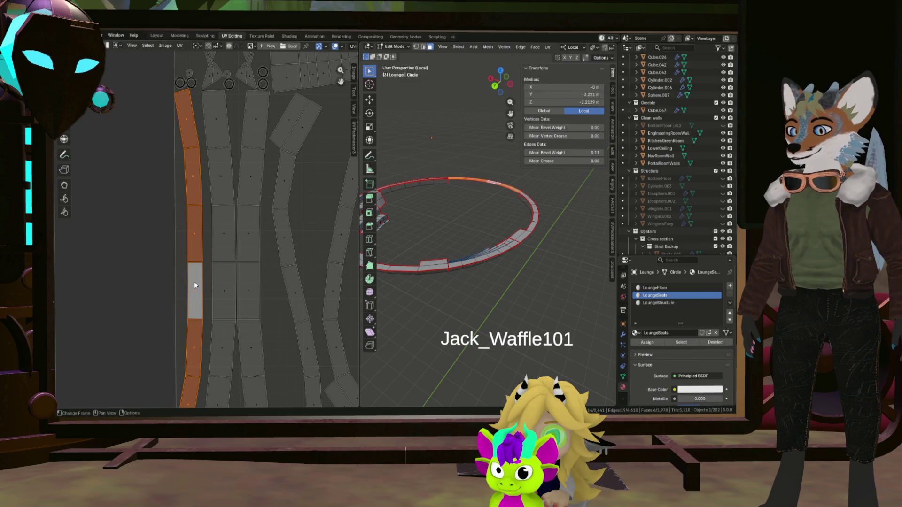
# Step: Straighten the second and third UV columns with Follow Active Quads
pyautogui.click(218, 285)
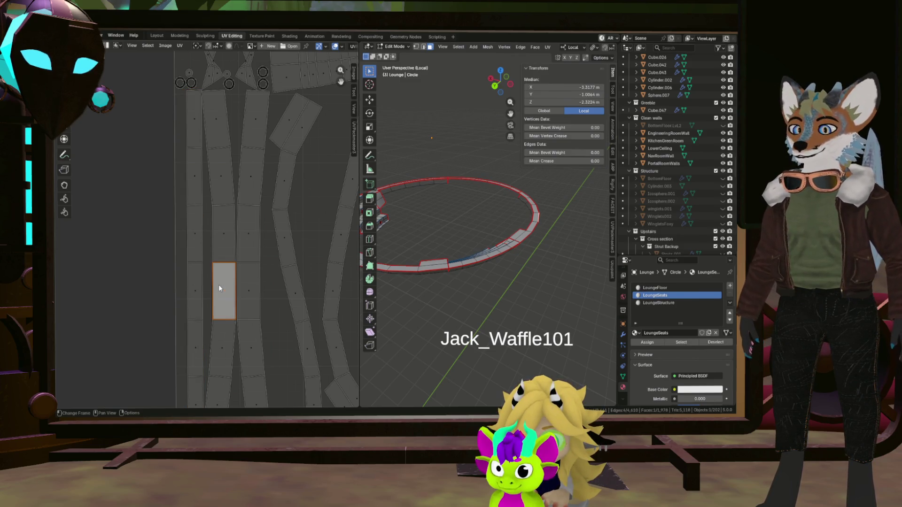
pyautogui.hotkey('ctrl', 'l')
pyautogui.press('u')
pyautogui.press('Return')
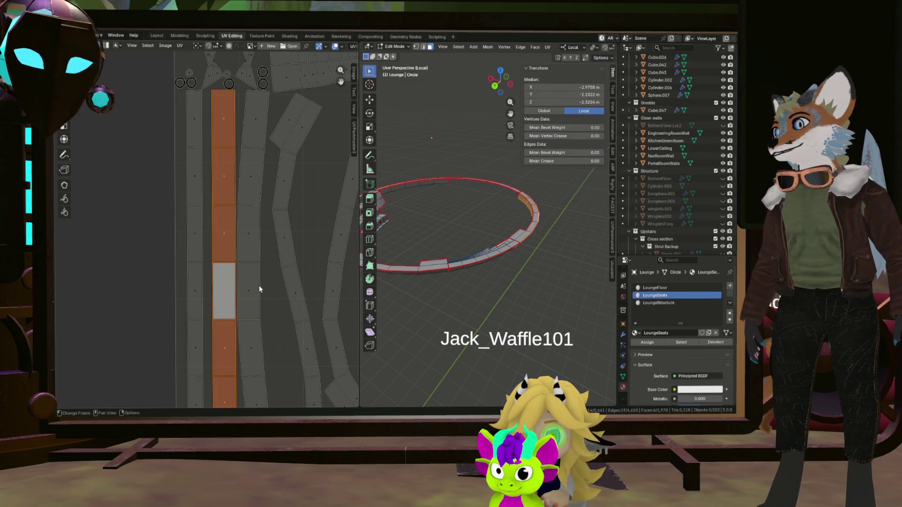
pyautogui.click(258, 291)
pyautogui.hotkey('ctrl', 'l')
pyautogui.press('u')
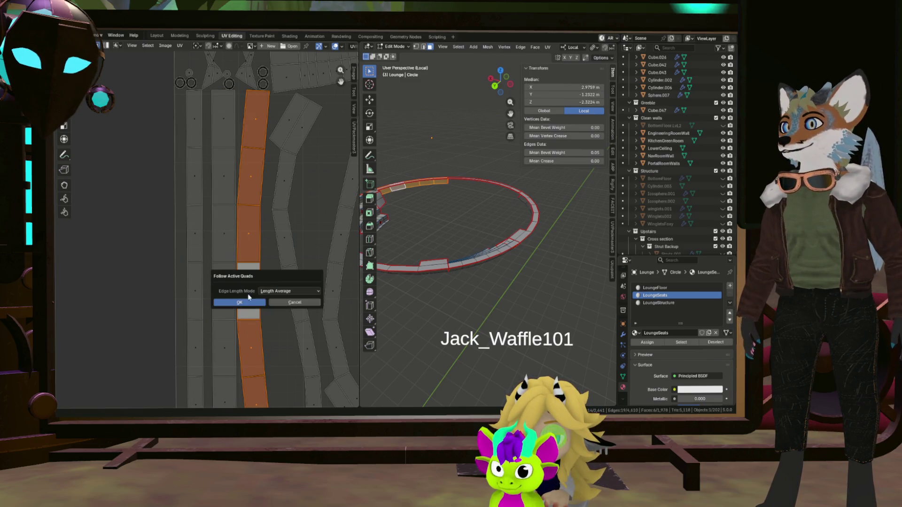
pyautogui.click(240, 303)
pyautogui.scroll(-3, 268, 302)
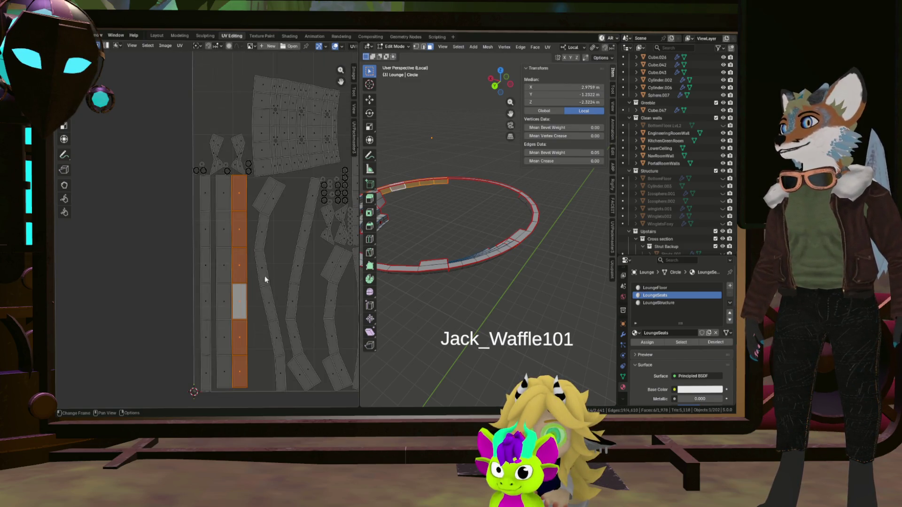
# Step: Select the next curved strip from its bottom face and straighten it with Follow Active Quads
pyautogui.moveTo(264, 276); pyautogui.dragTo(224, 298, button='middle')
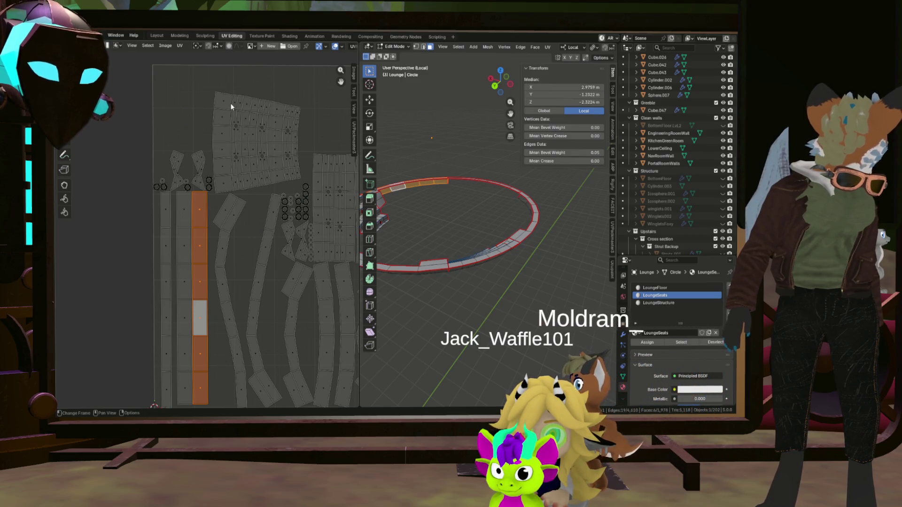
pyautogui.scroll(4, 234, 169)
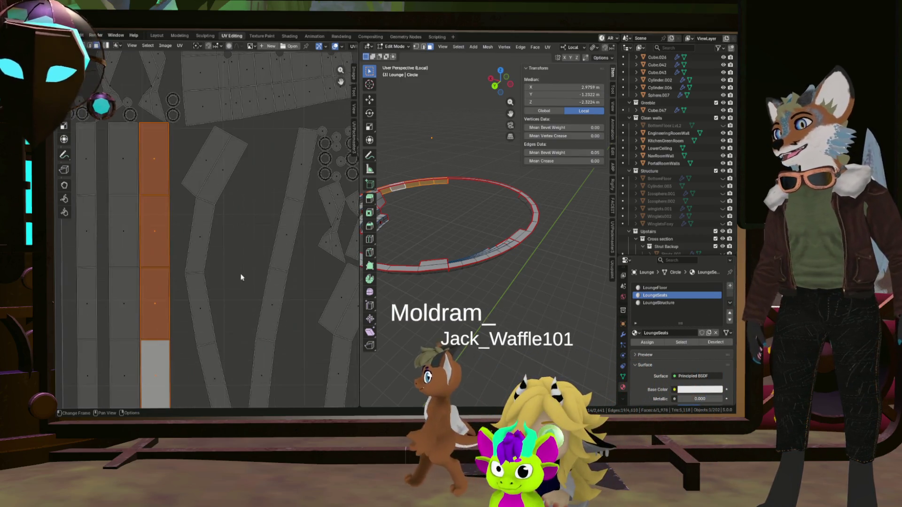
pyautogui.scroll(-3, 240, 272)
pyautogui.scroll(2, 234, 219)
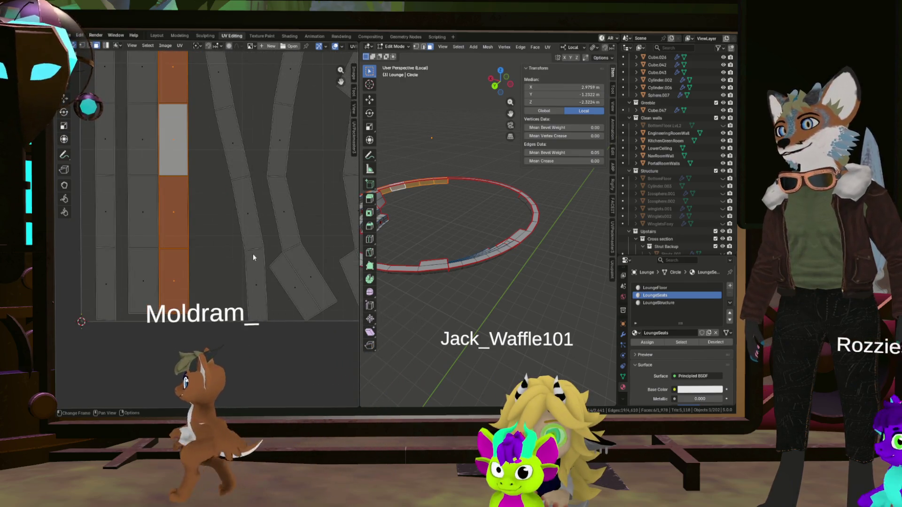
pyautogui.scroll(-4, 261, 201)
pyautogui.scroll(-2, 261, 202)
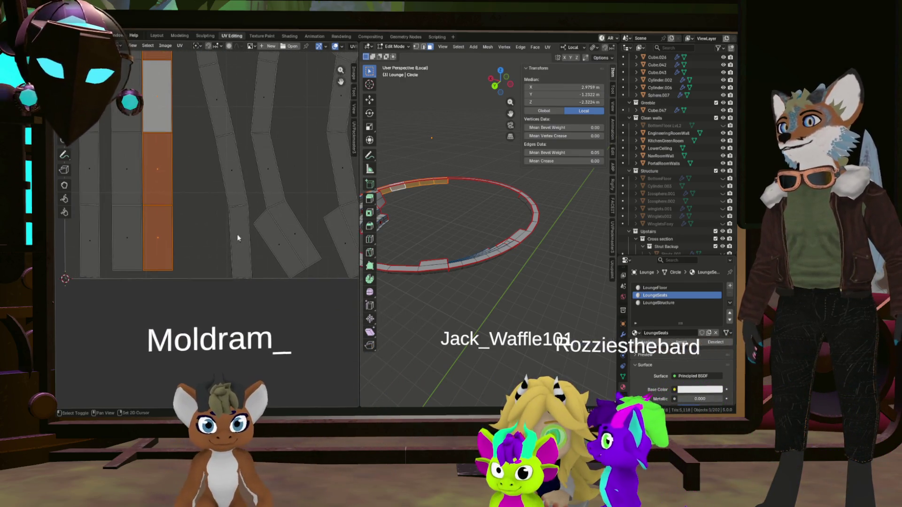
pyautogui.scroll(5, 242, 231)
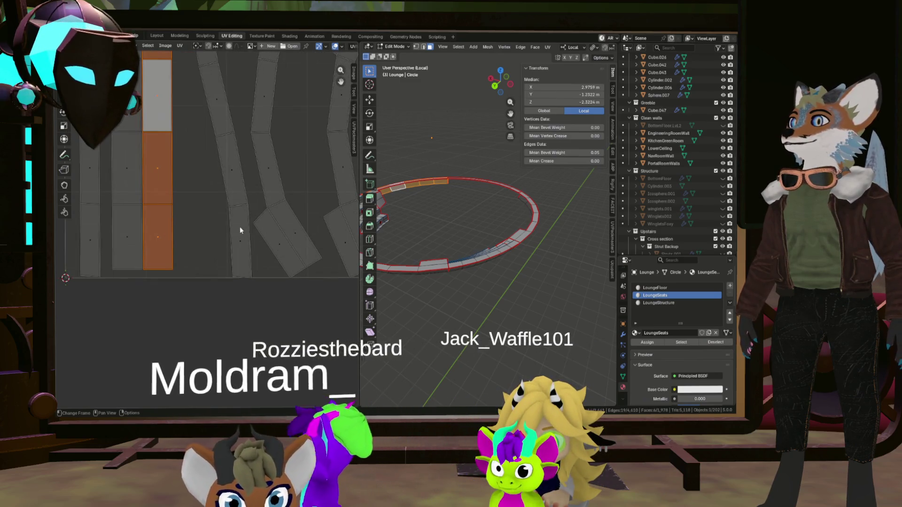
pyautogui.click(240, 207)
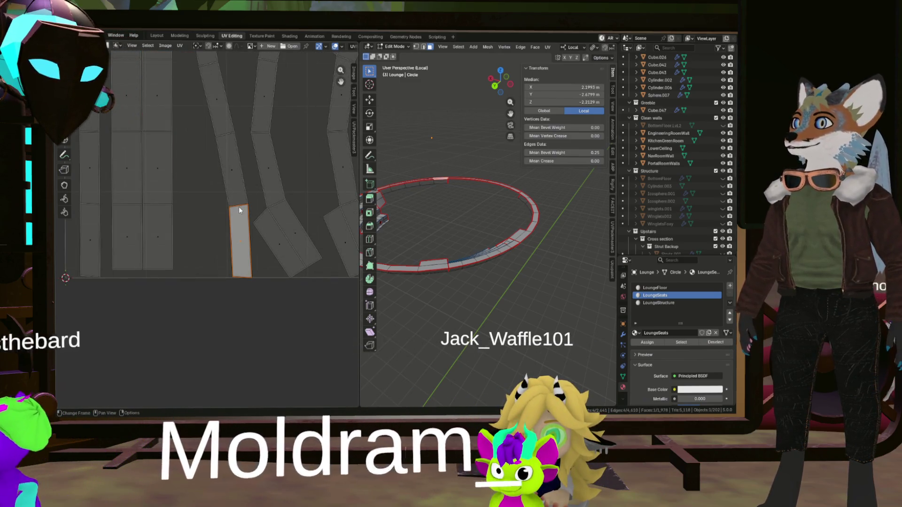
pyautogui.click(237, 276)
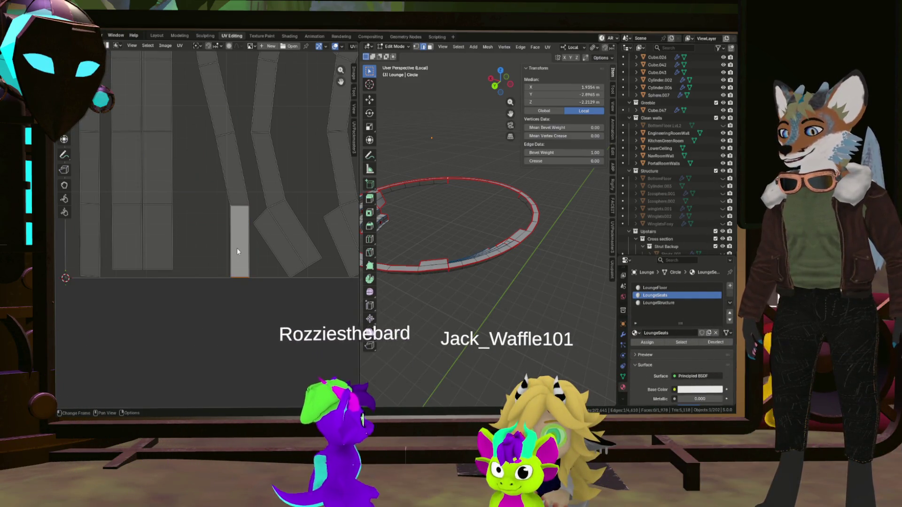
pyautogui.click(238, 248)
pyautogui.hotkey('ctrl', 'l')
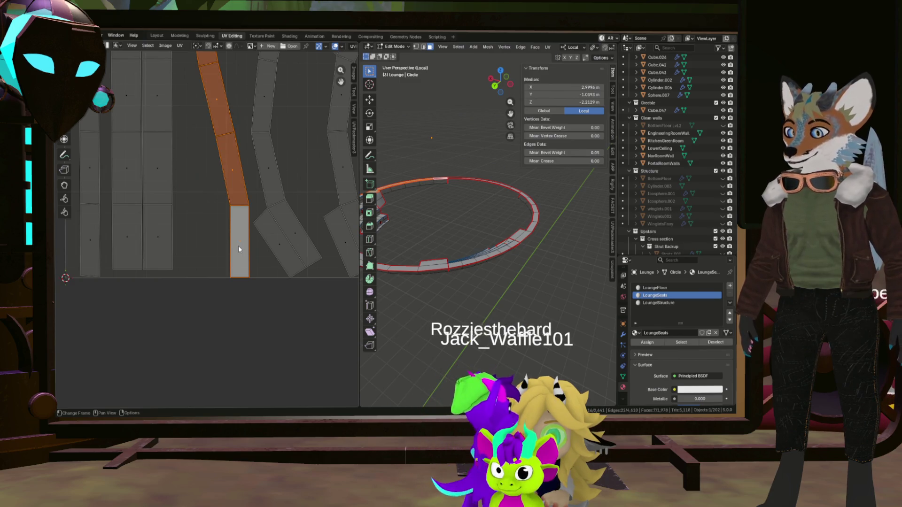
pyautogui.press('u')
pyautogui.press('Return')
pyautogui.scroll(-3, 240, 212)
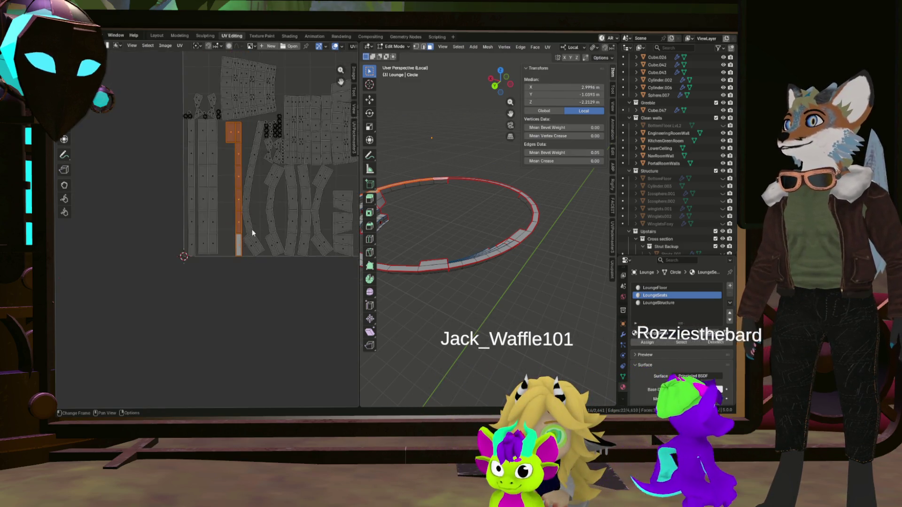
pyautogui.scroll(1, 239, 204)
# Step: Move the straightened strip into place and rotate another curved strip upright
pyautogui.press('g')
pyautogui.click(237, 205)
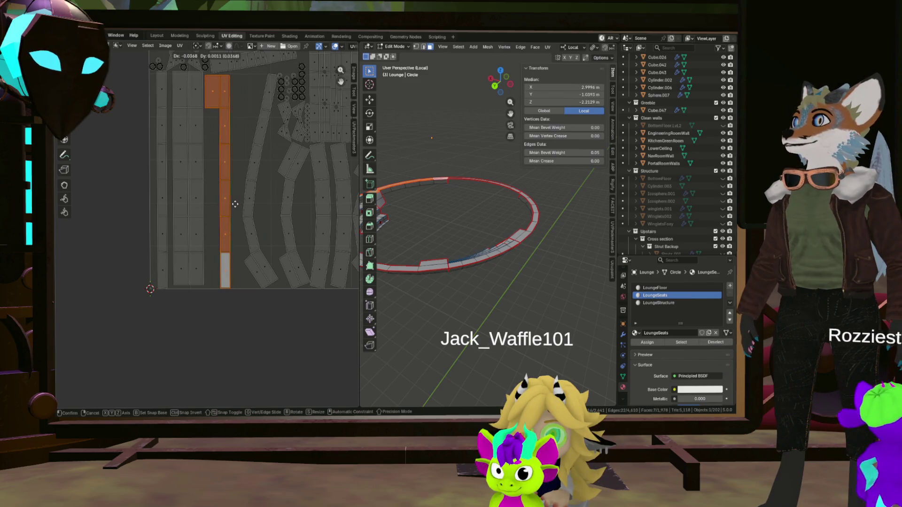
pyautogui.scroll(1, 240, 204)
pyautogui.moveTo(270, 180); pyautogui.dragTo(249, 248, button='middle')
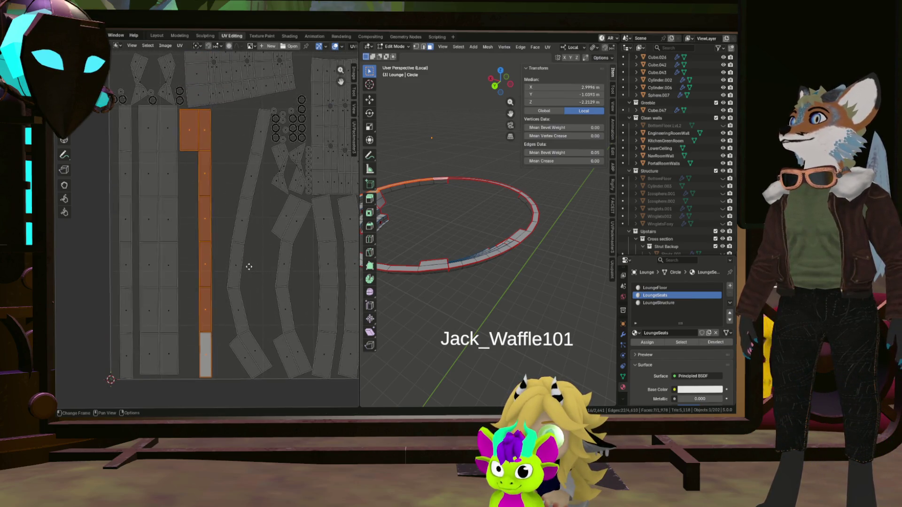
pyautogui.click(255, 158)
pyautogui.press('l')
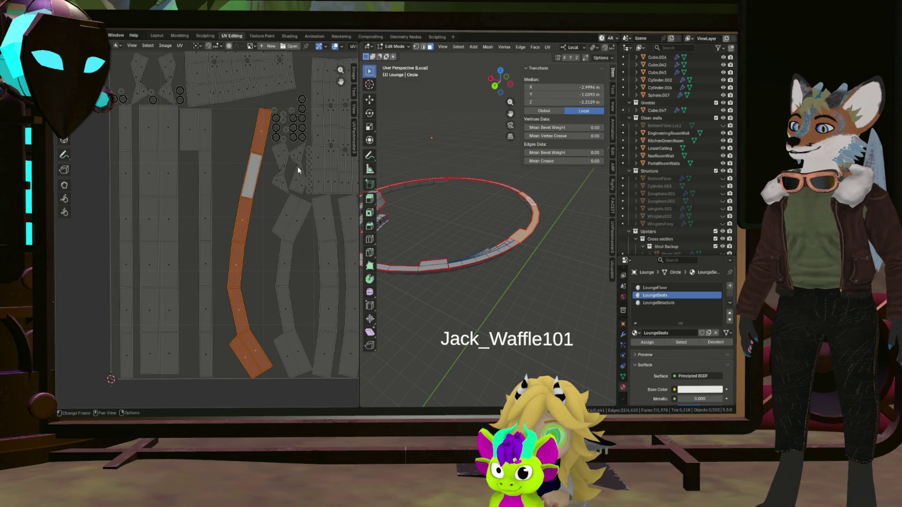
pyautogui.press('r')
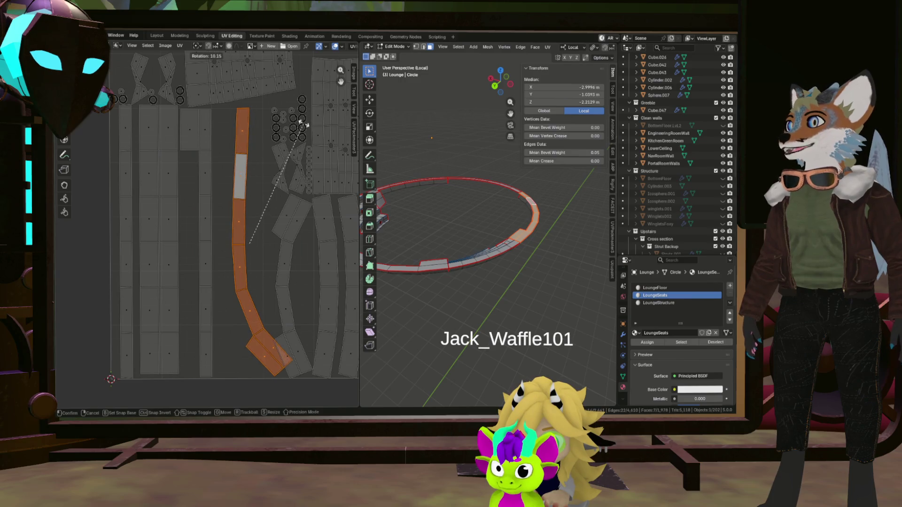
pyautogui.click(300, 114)
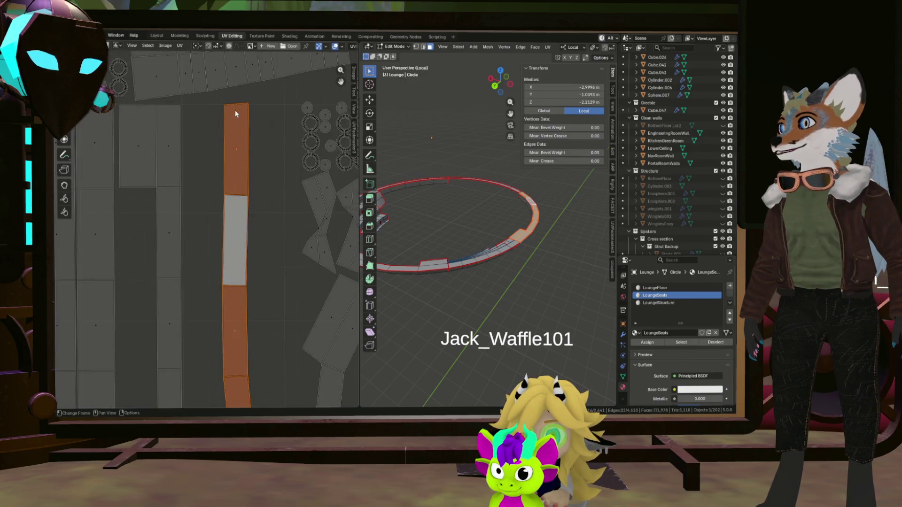
pyautogui.scroll(4, 235, 110)
# Step: Set the rotated strip's upper face active and straighten the strip along it
pyautogui.click(237, 142)
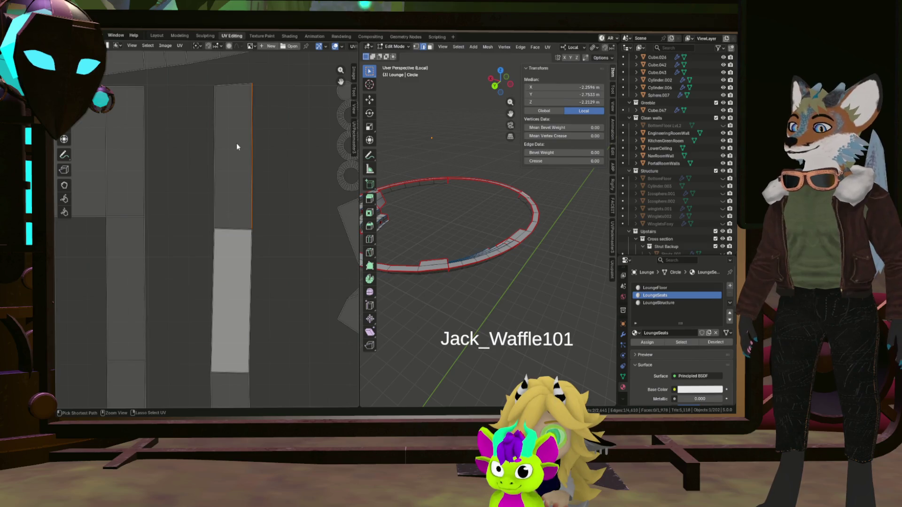
pyautogui.click(233, 85)
pyautogui.click(240, 233)
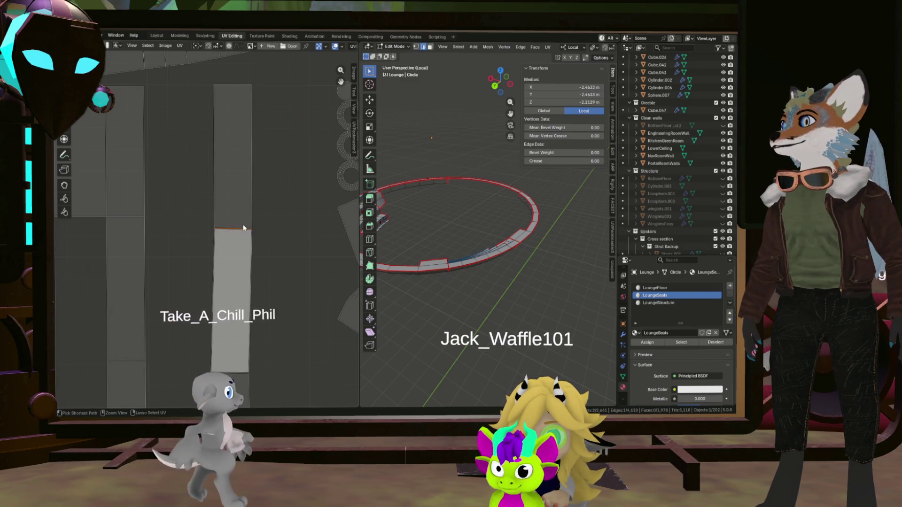
pyautogui.click(235, 192)
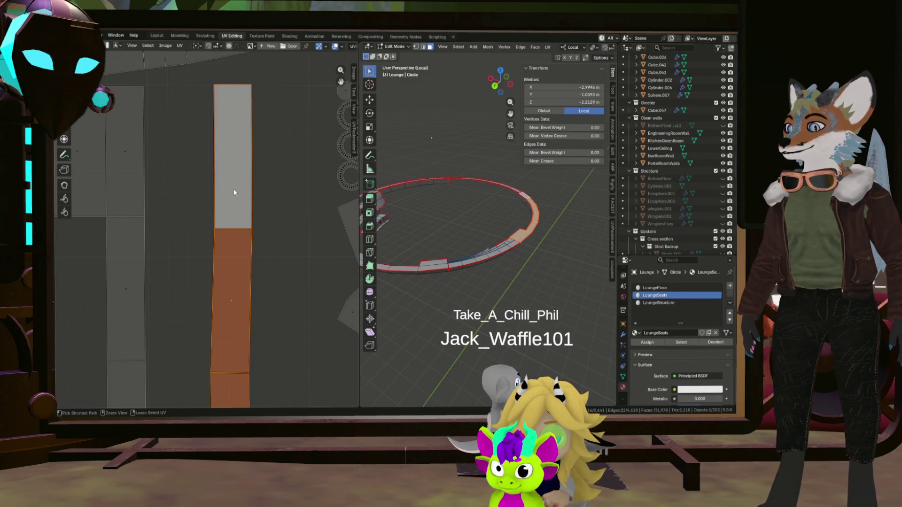
pyautogui.rightClick(235, 190)
pyautogui.click(240, 205)
pyautogui.scroll(-3, 250, 220)
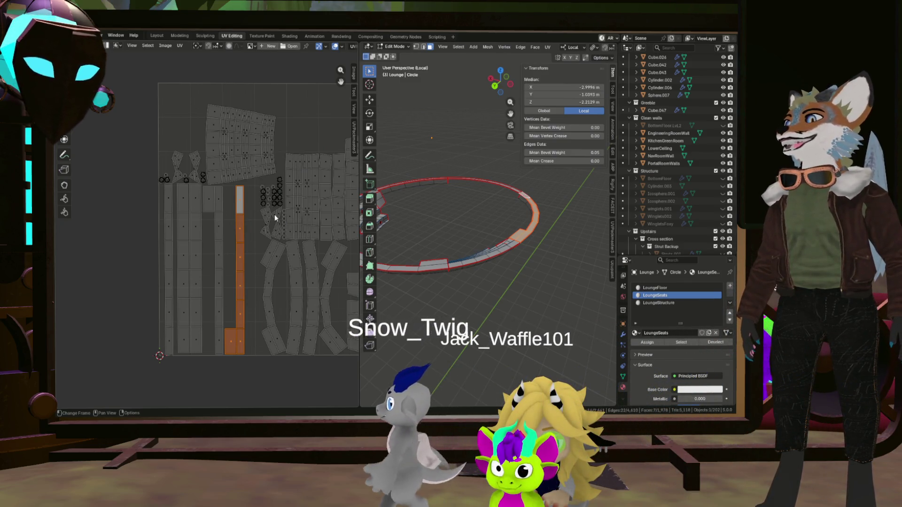
pyautogui.scroll(2, 275, 209)
pyautogui.scroll(3, 276, 208)
pyautogui.scroll(-2, 278, 228)
pyautogui.scroll(4, 261, 163)
pyautogui.scroll(3, 240, 179)
# Step: Move the grey square face aside, invert the selection and unwrap the surrounding seat faces into a fresh island
pyautogui.click(236, 178)
pyautogui.scroll(-3, 239, 180)
pyautogui.press('g')
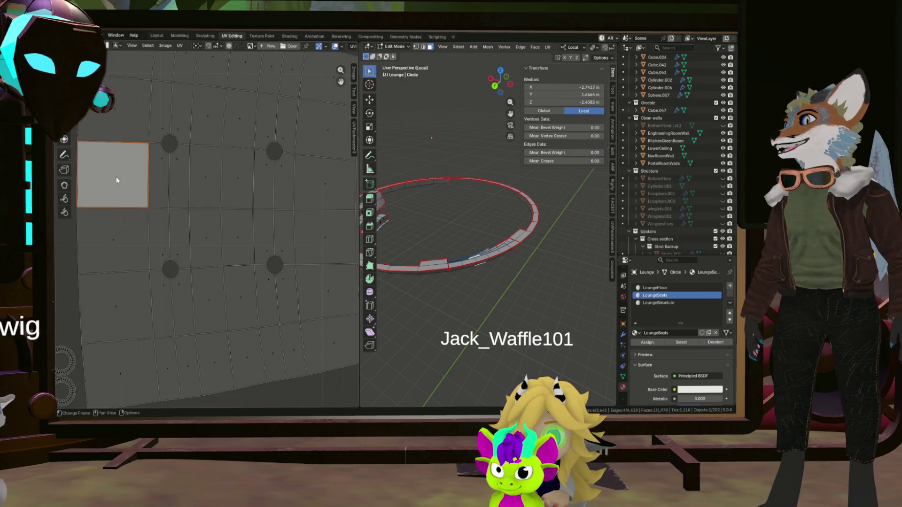
pyautogui.click(115, 176)
pyautogui.scroll(-1, 133, 185)
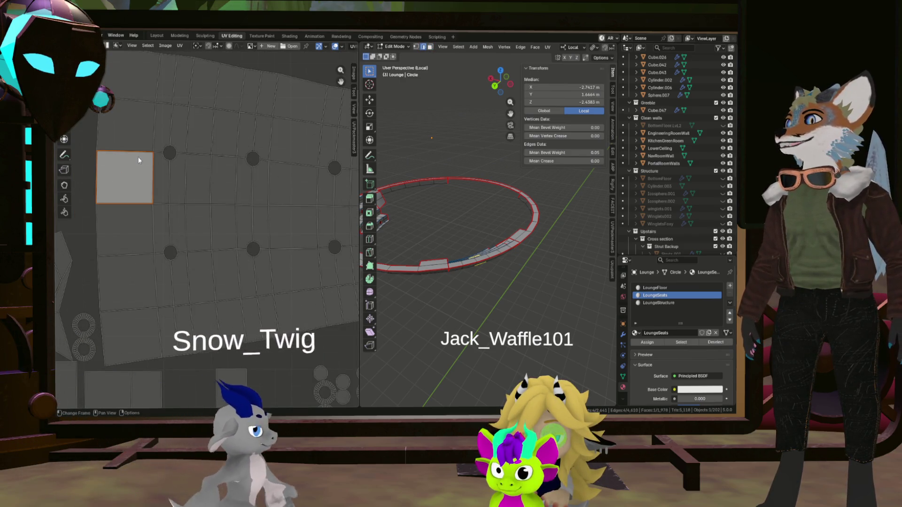
pyautogui.click(149, 172)
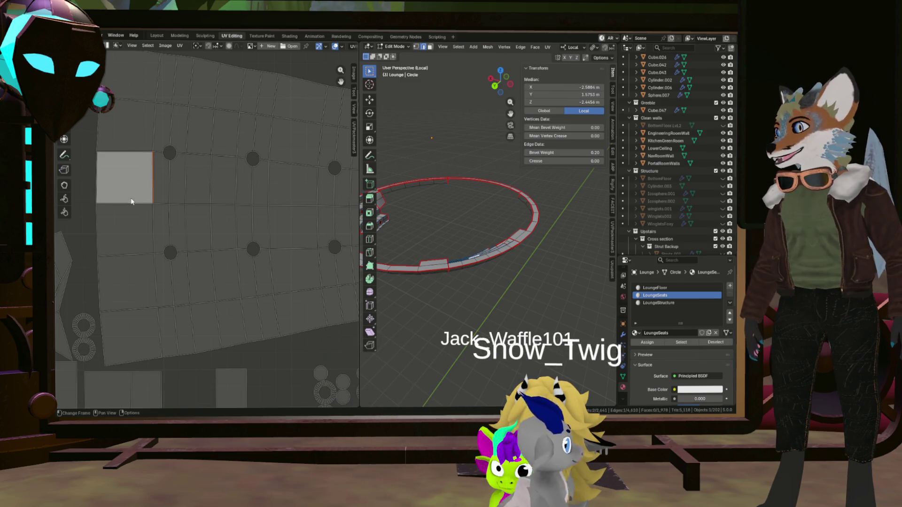
pyautogui.click(105, 182)
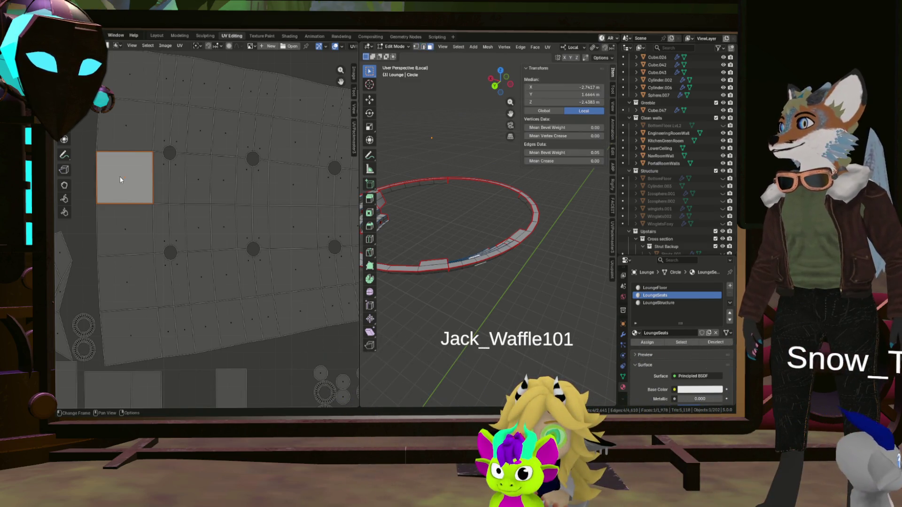
pyautogui.hotkey('ctrl', 'i')
pyautogui.press('u')
pyautogui.click(117, 191)
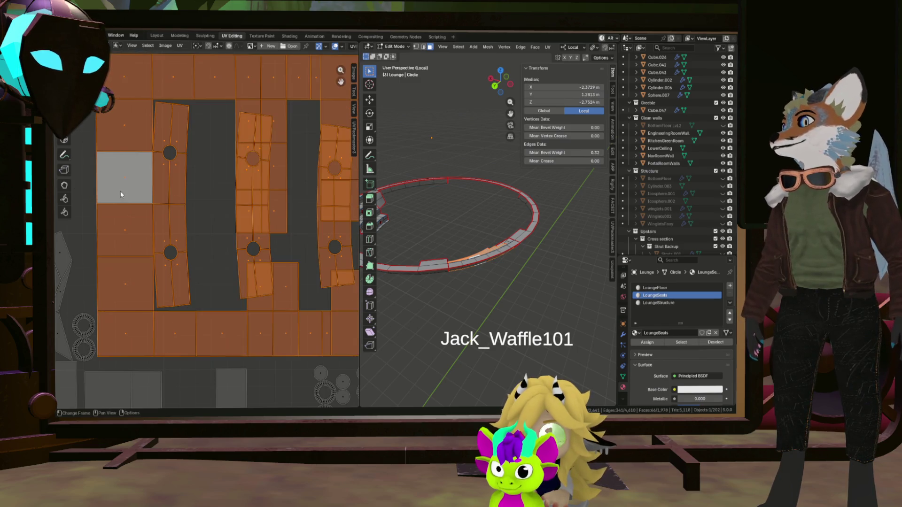
pyautogui.scroll(-2, 176, 187)
pyautogui.scroll(5, 192, 192)
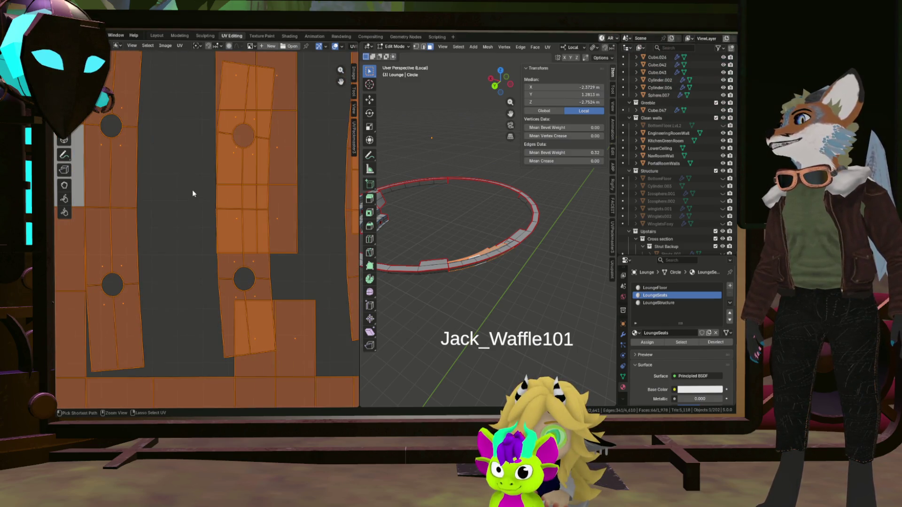
pyautogui.scroll(-5, 192, 190)
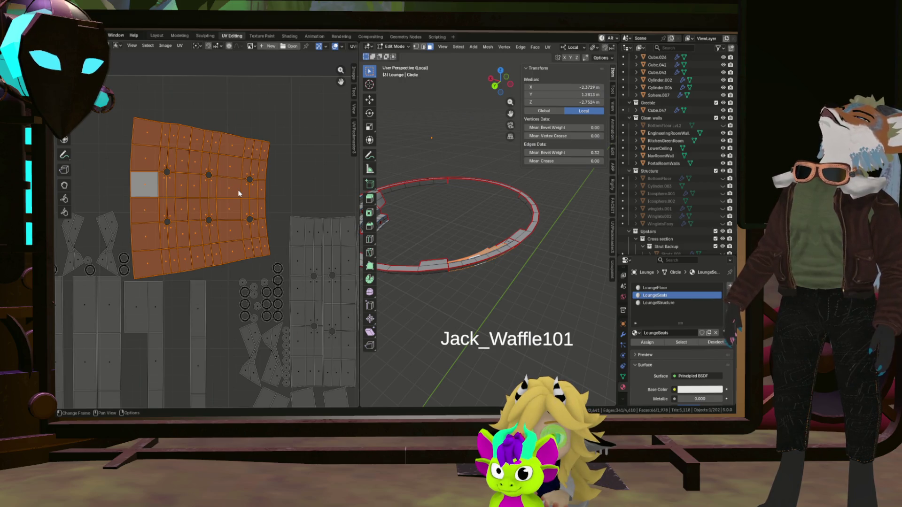
pyautogui.scroll(3, 238, 189)
pyautogui.scroll(3, 184, 183)
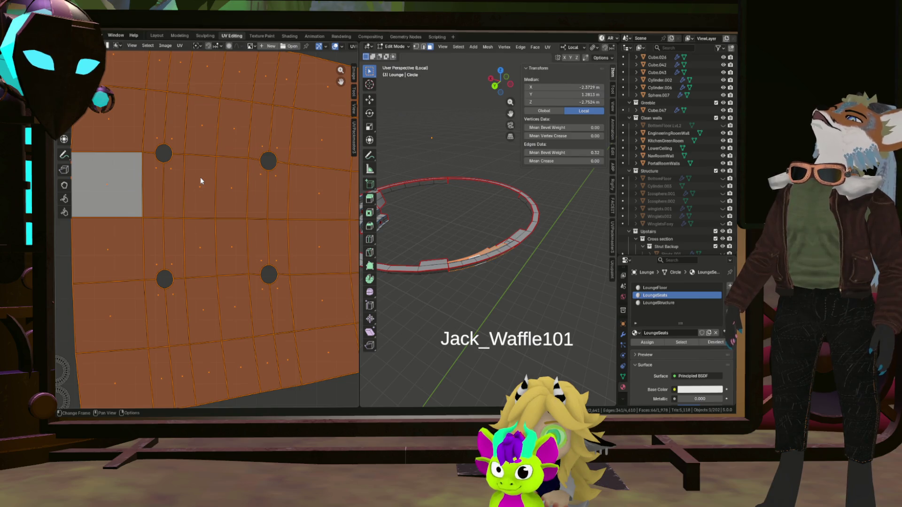
pyautogui.scroll(-5, 201, 177)
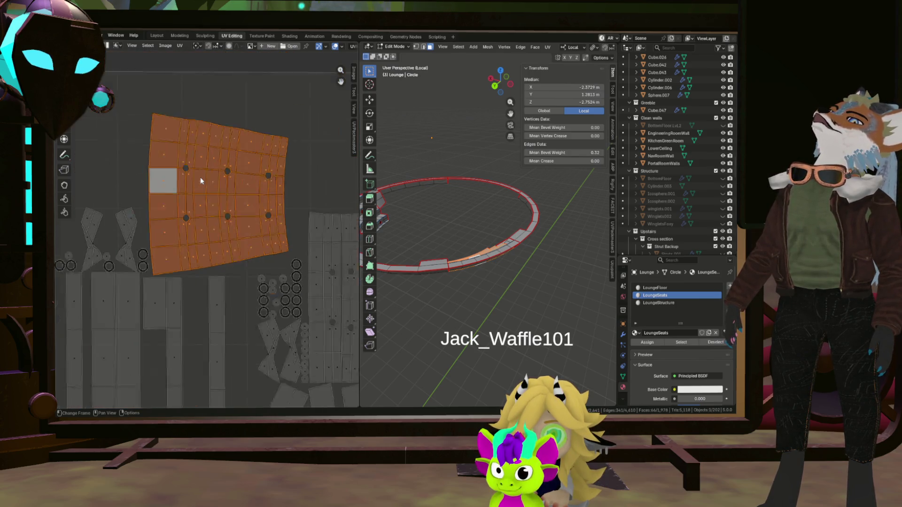
pyautogui.scroll(-2, 200, 177)
pyautogui.scroll(3, 261, 184)
pyautogui.scroll(-3, 262, 185)
pyautogui.scroll(4, 262, 187)
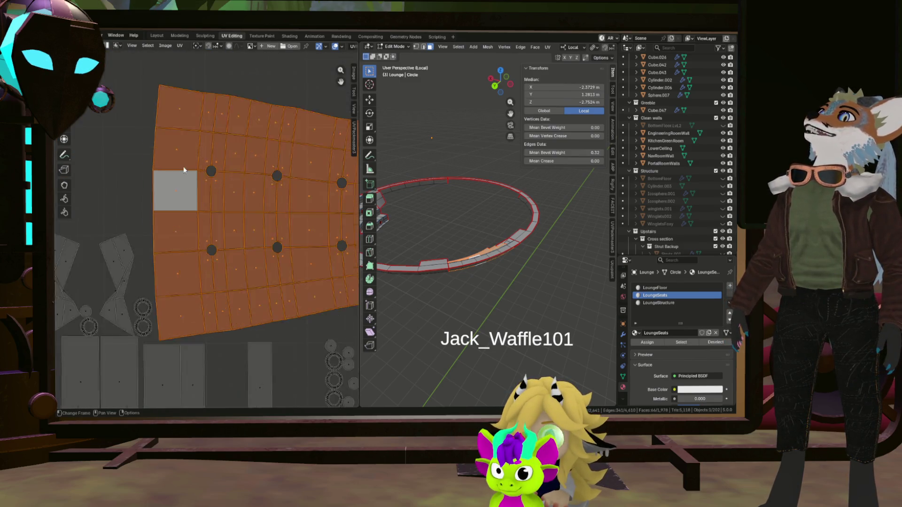
pyautogui.scroll(-1, 185, 170)
pyautogui.click(186, 170)
# Step: In edge mode select the edge row across the seat island and bring up Follow Active Quads options
pyautogui.press('2')
pyautogui.scroll(-2, 247, 180)
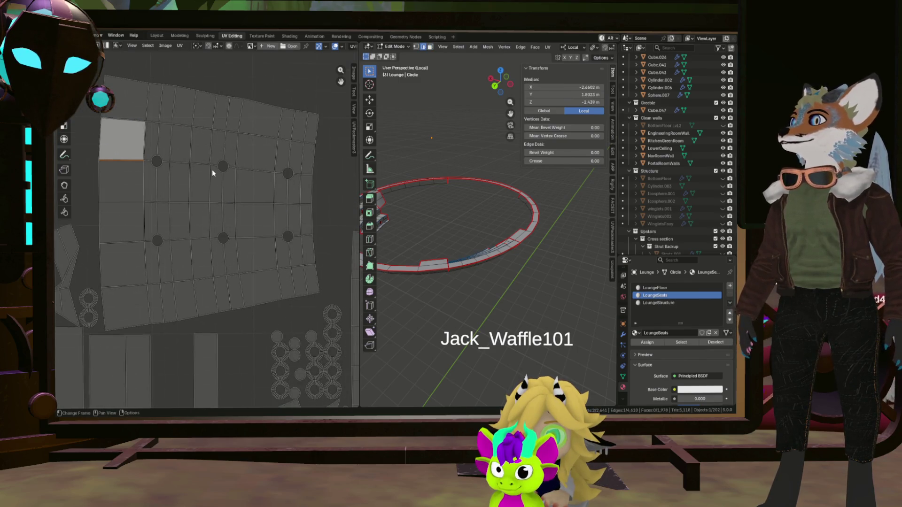
pyautogui.scroll(-2, 213, 169)
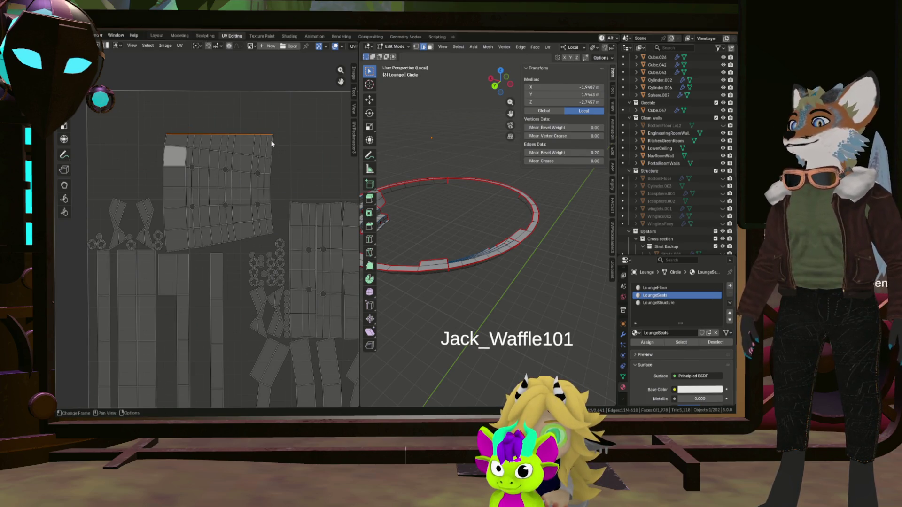
pyautogui.press('g')
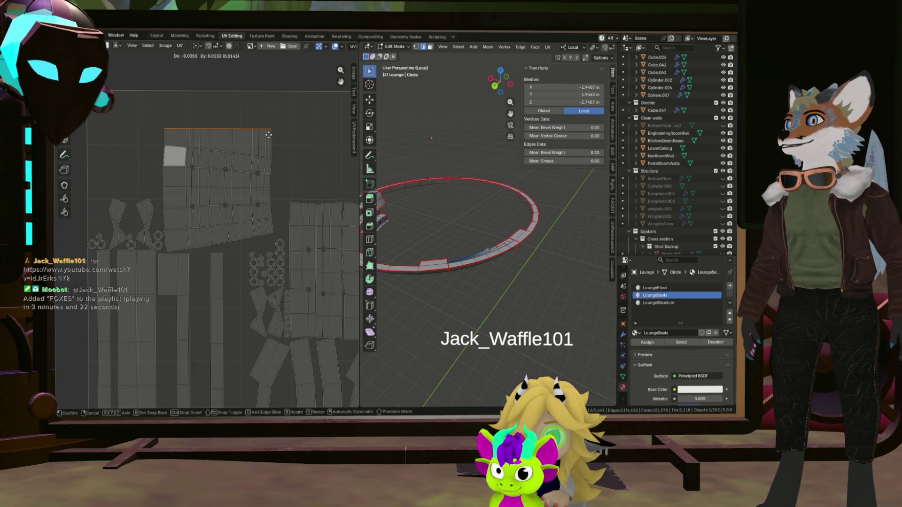
pyautogui.keyDown('ctrl'); pyautogui.click(242, 154); pyautogui.keyUp('ctrl')
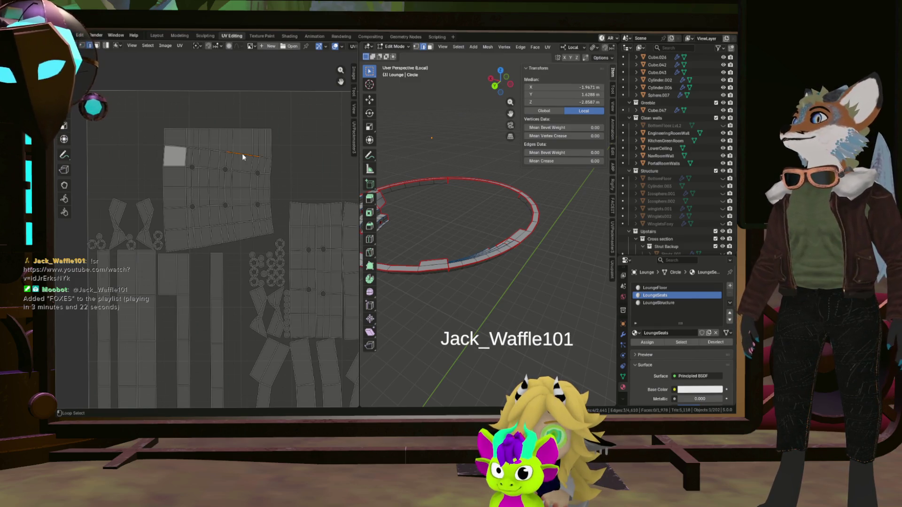
pyautogui.scroll(5, 242, 153)
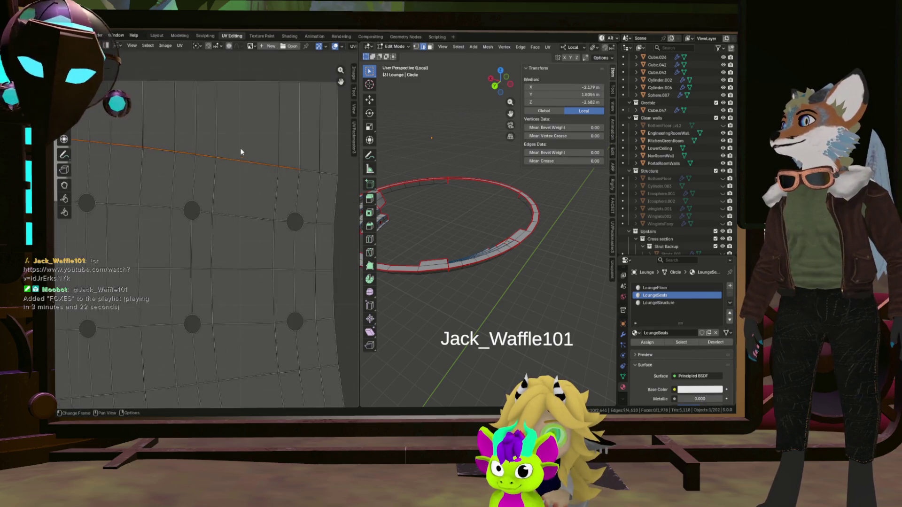
pyautogui.scroll(1, 281, 168)
pyautogui.scroll(-3, 320, 174)
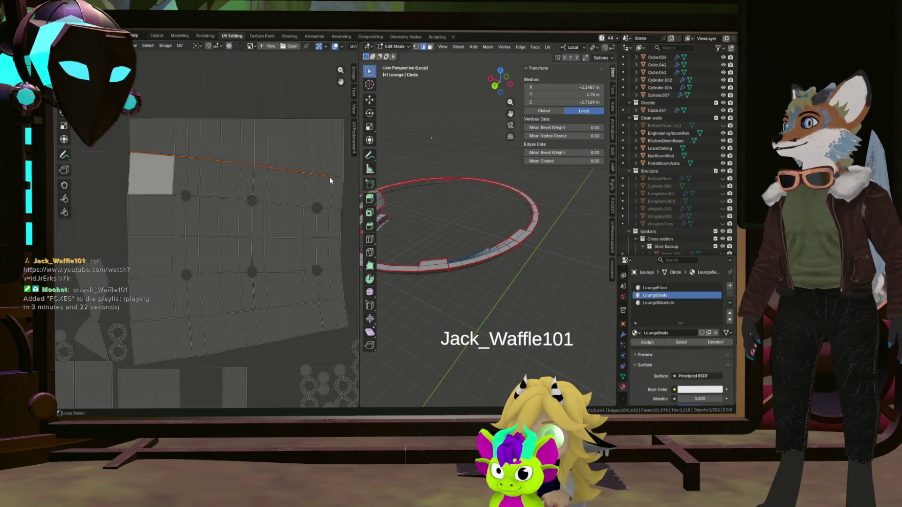
pyautogui.hotkey('shift', 'q')
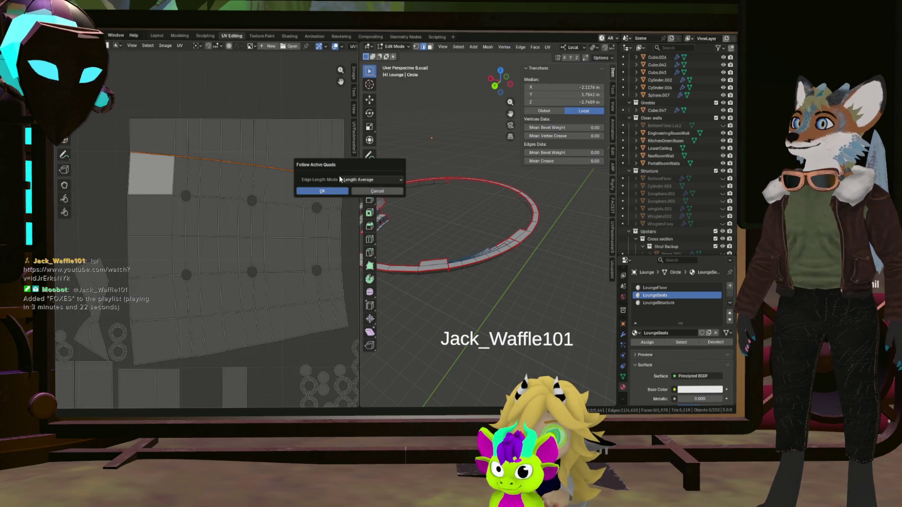
# Step: Straighten the island along the active quad, then level the edge row through the upper holes
pyautogui.press('Return')
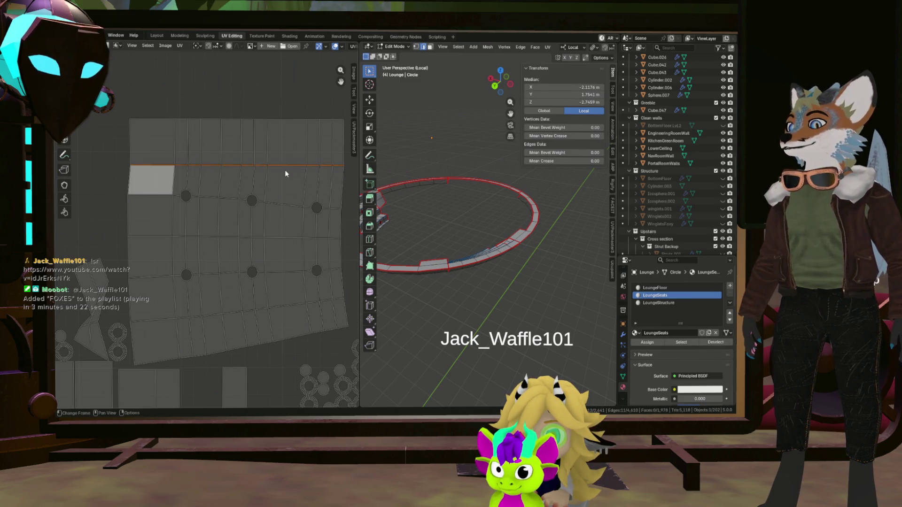
pyautogui.press('g')
pyautogui.press('g')
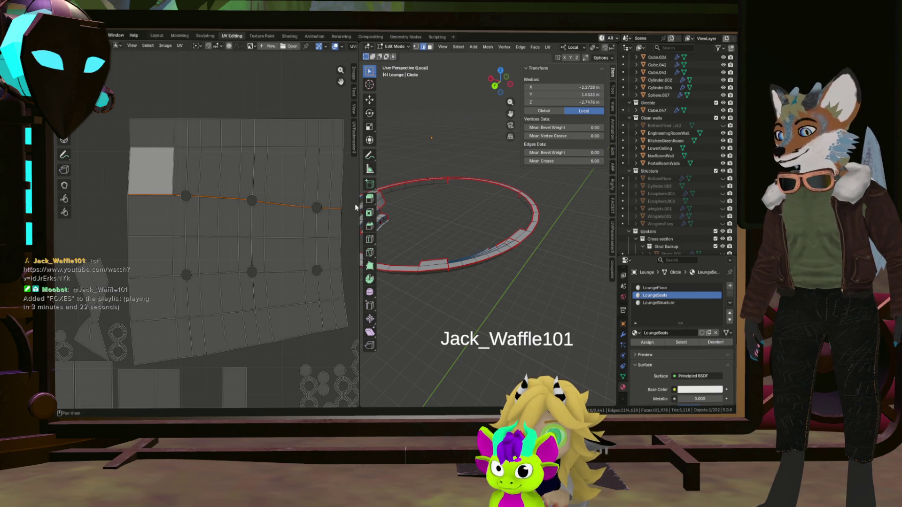
pyautogui.press('a')
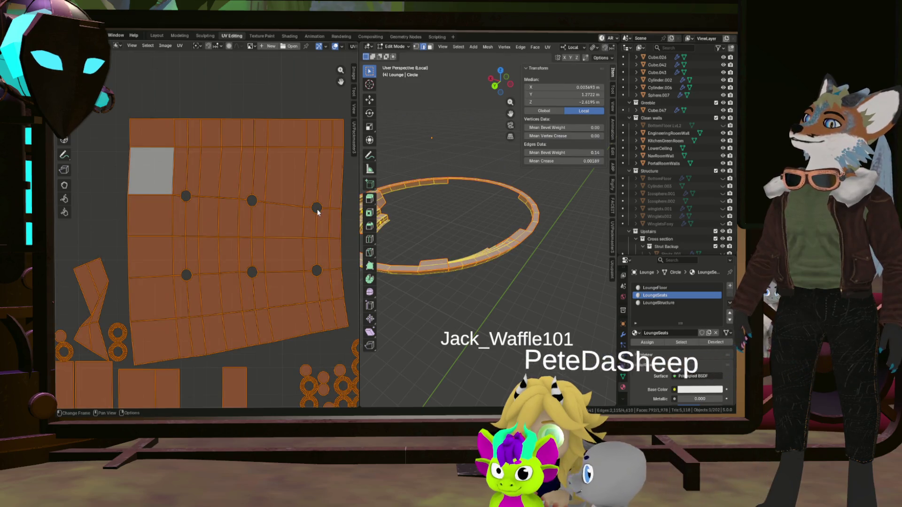
pyautogui.keyDown('alt'); pyautogui.click(317, 209); pyautogui.keyUp('alt')
pyautogui.moveTo(318, 210); pyautogui.dragTo(305, 204)
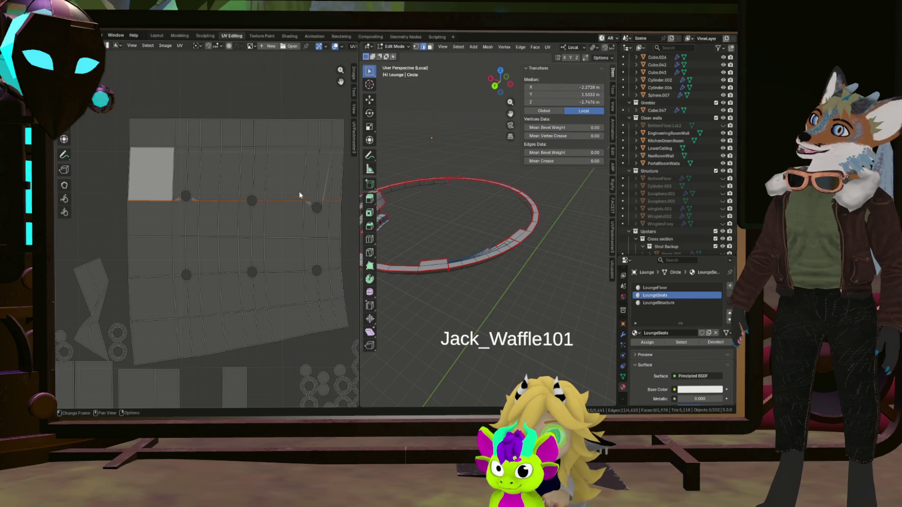
pyautogui.scroll(-4, 299, 192)
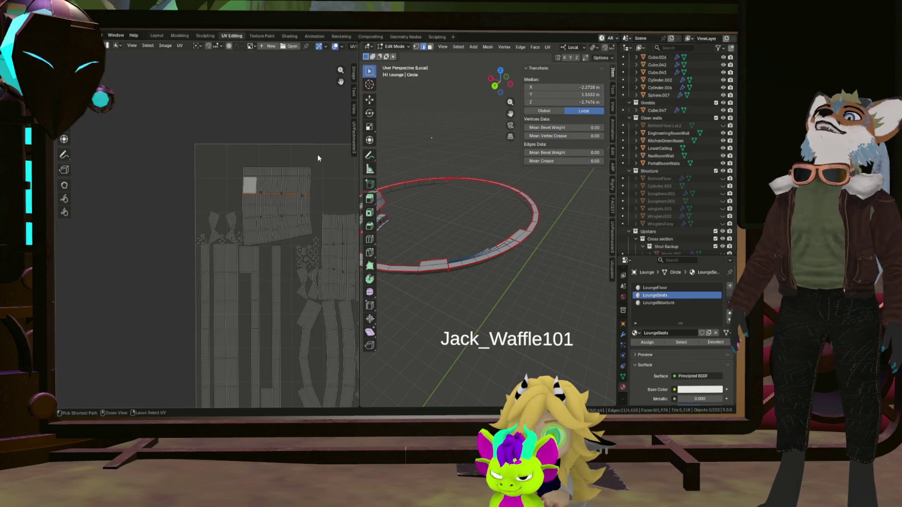
# Step: Select the island's top edge loop, then the whole seat UV island
pyautogui.keyDown('alt'); pyautogui.click(307, 170); pyautogui.keyUp('alt')
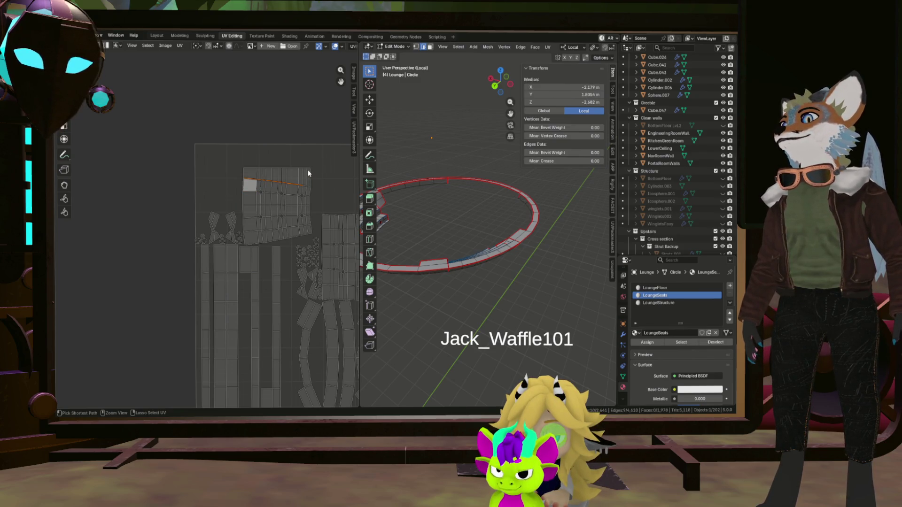
pyautogui.keyDown('alt'); pyautogui.click(307, 171); pyautogui.keyUp('alt')
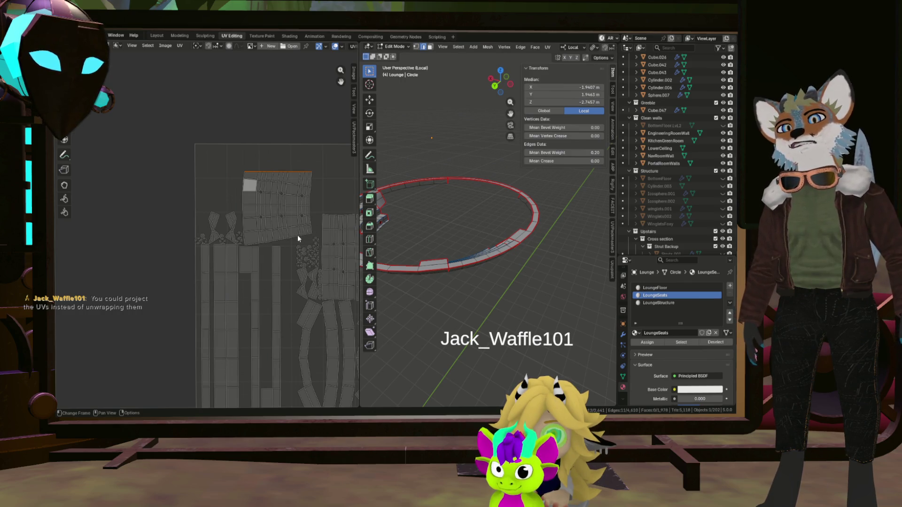
pyautogui.click(285, 200)
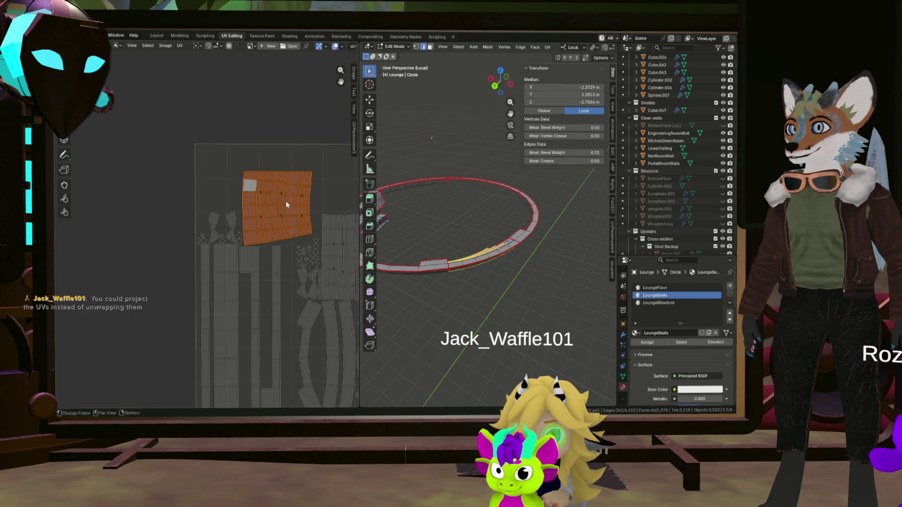
# Step: Orbit the 3D view around the stepped seat mesh and clear the selection
pyautogui.moveTo(479, 225)
pyautogui.mouseDown(button='middle')
pyautogui.moveTo(488, 312)
pyautogui.moveTo(451, 302)
pyautogui.moveTo(493, 212)
pyautogui.moveTo(582, 146)
pyautogui.mouseUp(button='middle')
pyautogui.moveTo(608, 228); pyautogui.dragTo(493, 233, button='middle')
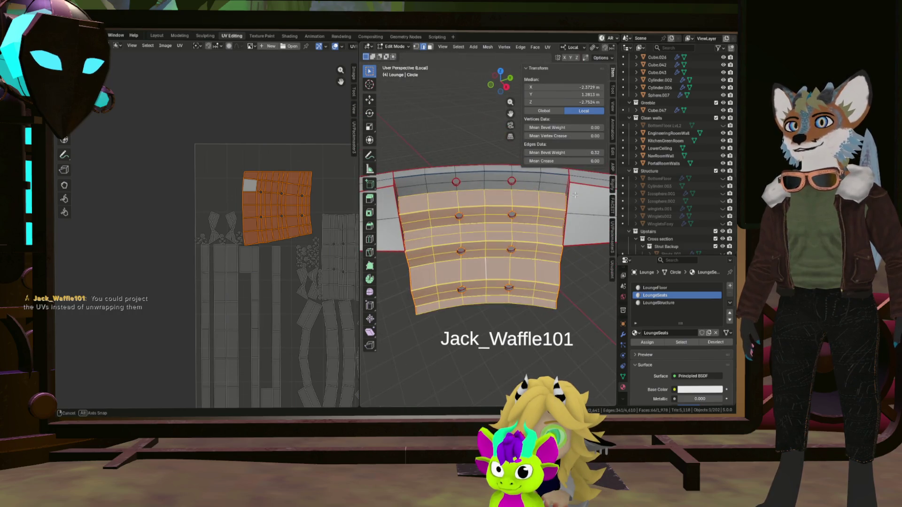
pyautogui.scroll(-3, 280, 239)
pyautogui.moveTo(317, 212); pyautogui.dragTo(280, 239, button='middle')
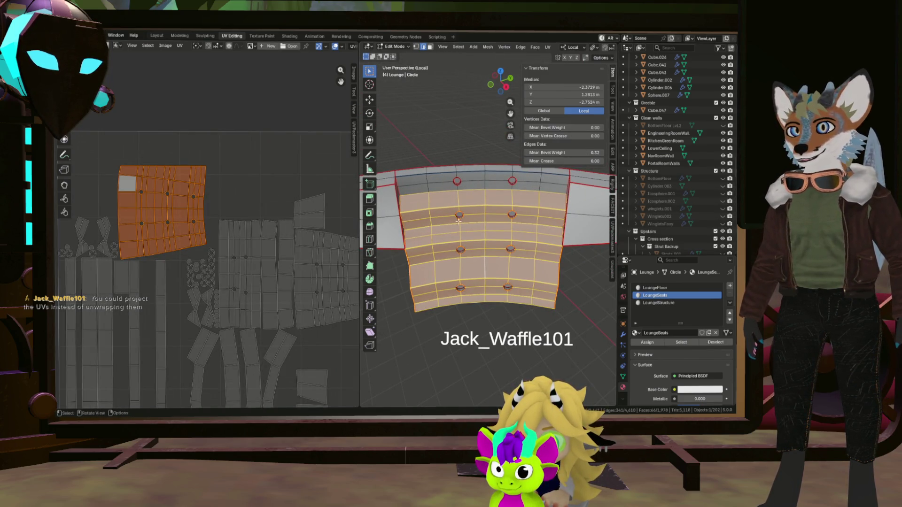
pyautogui.scroll(3, 428, 221)
pyautogui.moveTo(429, 221)
pyautogui.mouseDown(button='middle')
pyautogui.moveTo(446, 200)
pyautogui.moveTo(494, 232)
pyautogui.moveTo(478, 224)
pyautogui.mouseUp(button='middle')
pyautogui.click(446, 201)
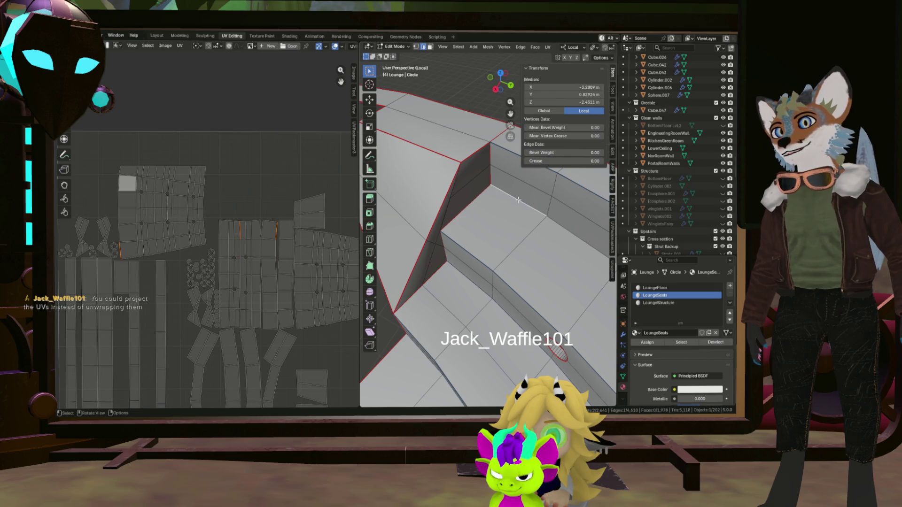
pyautogui.scroll(-4, 511, 205)
pyautogui.moveTo(512, 205)
pyautogui.mouseDown(button='middle')
pyautogui.moveTo(533, 213)
pyautogui.moveTo(471, 208)
pyautogui.mouseUp(button='middle')
# Step: Dismiss the edge menu and select a whole connected seat structure section and its top-left UV island
pyautogui.rightClick(467, 214)
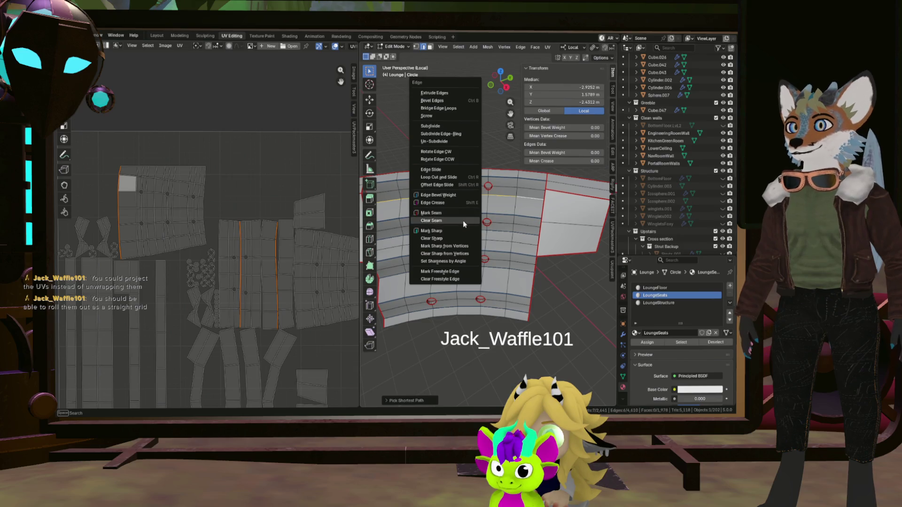
pyautogui.press('Escape')
pyautogui.scroll(-3, 464, 225)
pyautogui.scroll(-4, 465, 224)
pyautogui.moveTo(465, 224); pyautogui.dragTo(494, 211, button='middle')
pyautogui.scroll(6, 494, 211)
pyautogui.scroll(3, 529, 176)
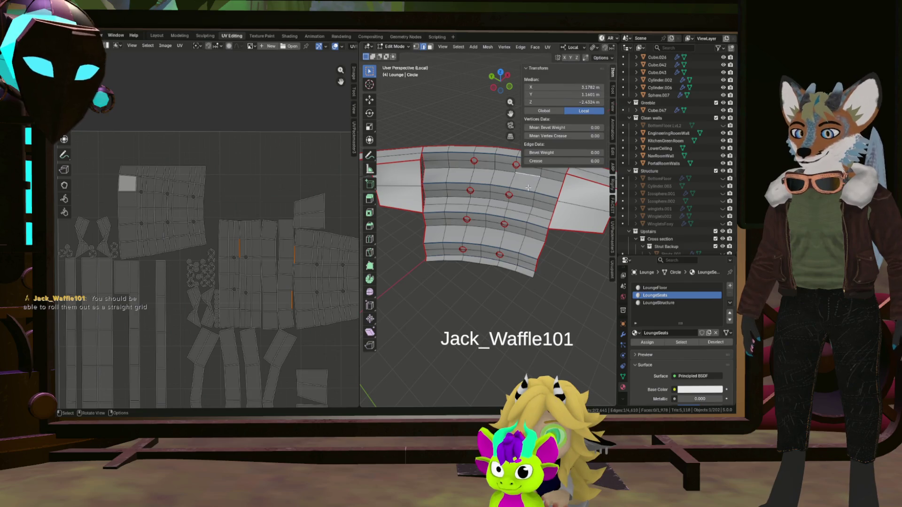
pyautogui.click(527, 186)
pyautogui.hotkey('ctrl', 'l')
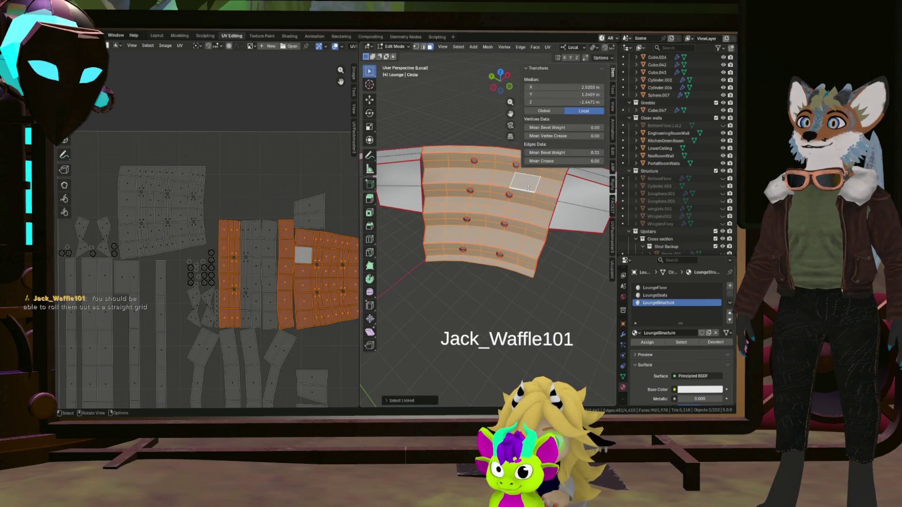
pyautogui.moveTo(528, 186); pyautogui.dragTo(515, 194, button='middle')
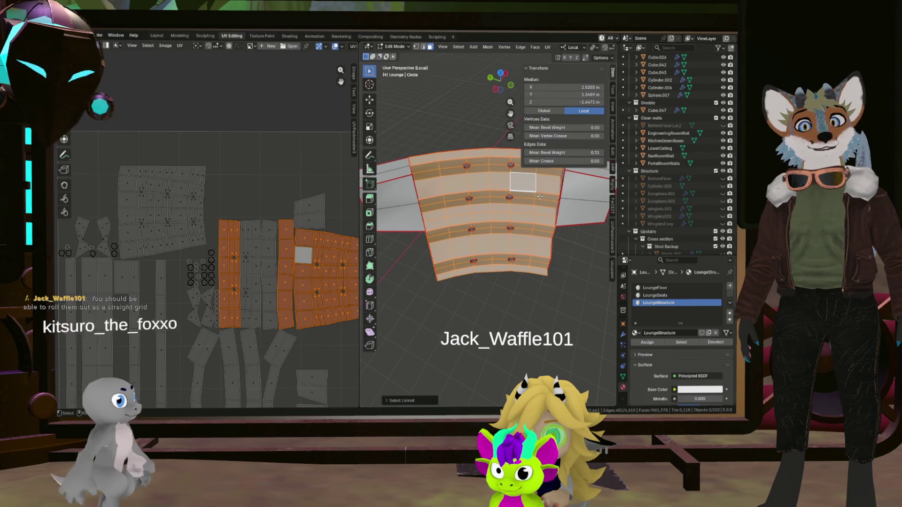
pyautogui.click(159, 213)
pyautogui.hotkey('ctrl', 'l')
pyautogui.scroll(-4, 413, 213)
# Step: Select a curved seat section's UV island with its linked geometry and widen the 3D viewport
pyautogui.moveTo(437, 212); pyautogui.dragTo(395, 226, button='middle')
pyautogui.click(281, 193)
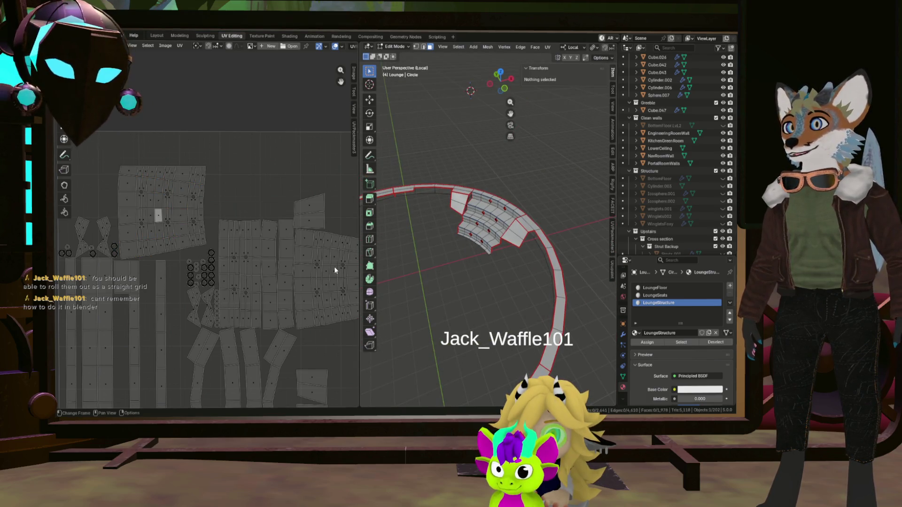
pyautogui.click(334, 266)
pyautogui.hotkey('ctrl', 'l')
pyautogui.scroll(8, 553, 208)
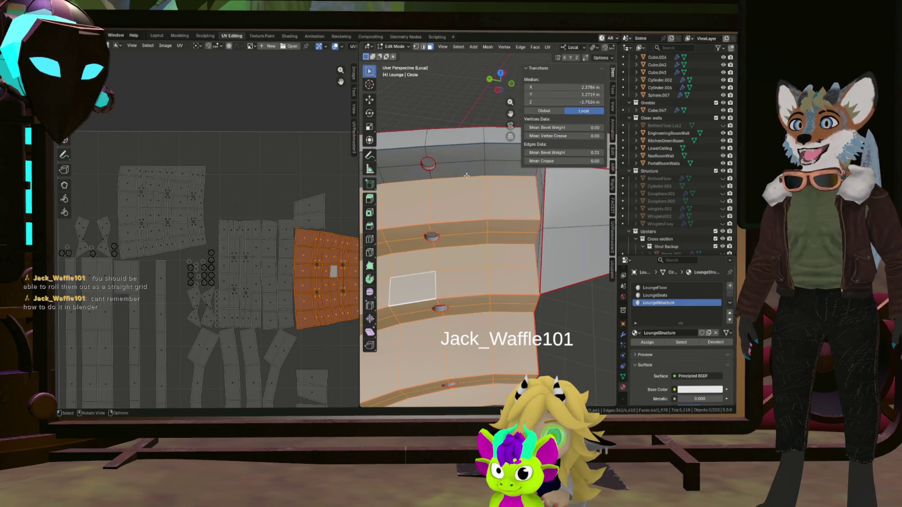
pyautogui.scroll(-5, 415, 199)
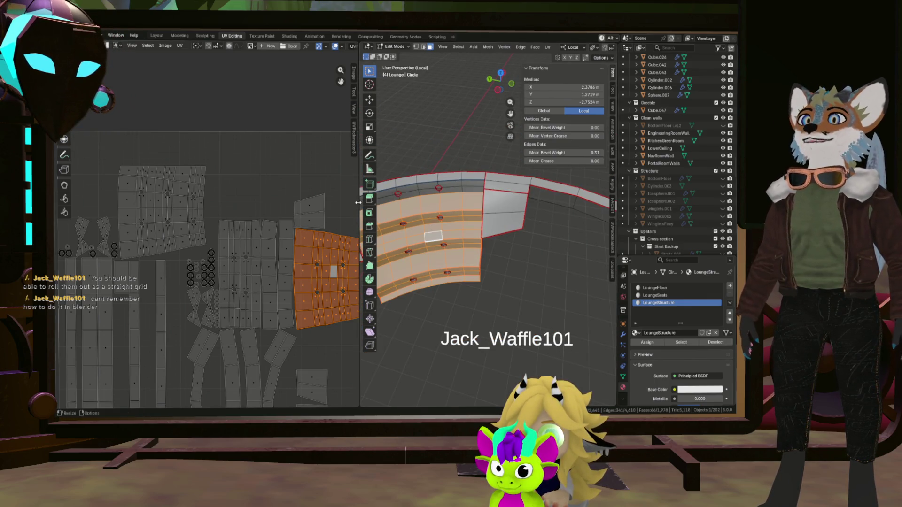
pyautogui.moveTo(359, 202); pyautogui.dragTo(348, 202)
pyautogui.moveTo(494, 233)
pyautogui.mouseDown(button='middle')
pyautogui.moveTo(554, 238)
pyautogui.moveTo(417, 240)
pyautogui.moveTo(442, 124)
pyautogui.moveTo(493, 197)
pyautogui.moveTo(516, 211)
pyautogui.mouseUp(button='middle')
# Step: Select the linked seat sections of the ring and unwrap them with Minimum Stretch into new islands
pyautogui.press('a')
pyautogui.scroll(-4, 486, 254)
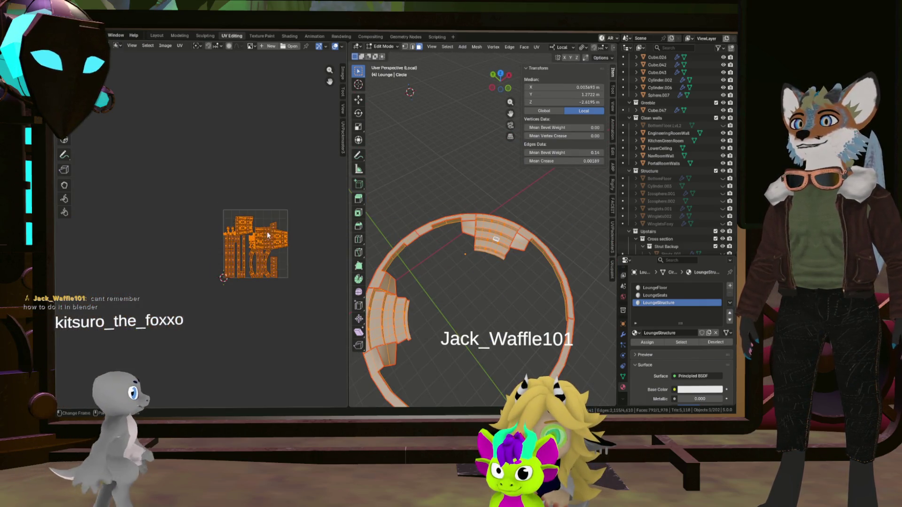
pyautogui.scroll(-3, 279, 240)
pyautogui.click(498, 249)
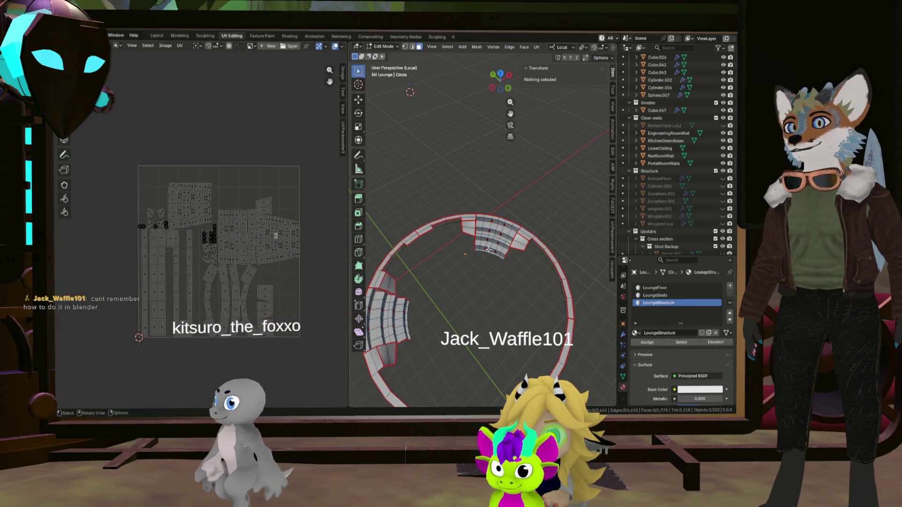
pyautogui.press('l')
pyautogui.press('l')
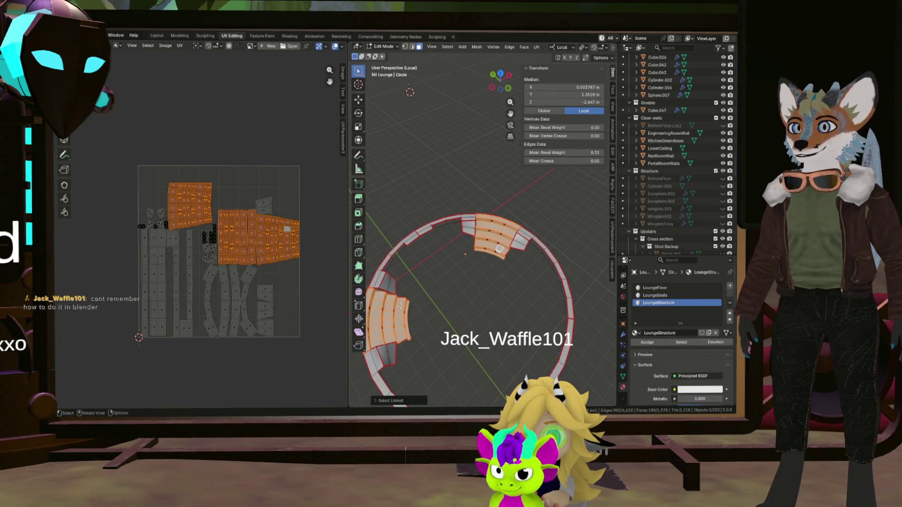
pyautogui.press('u')
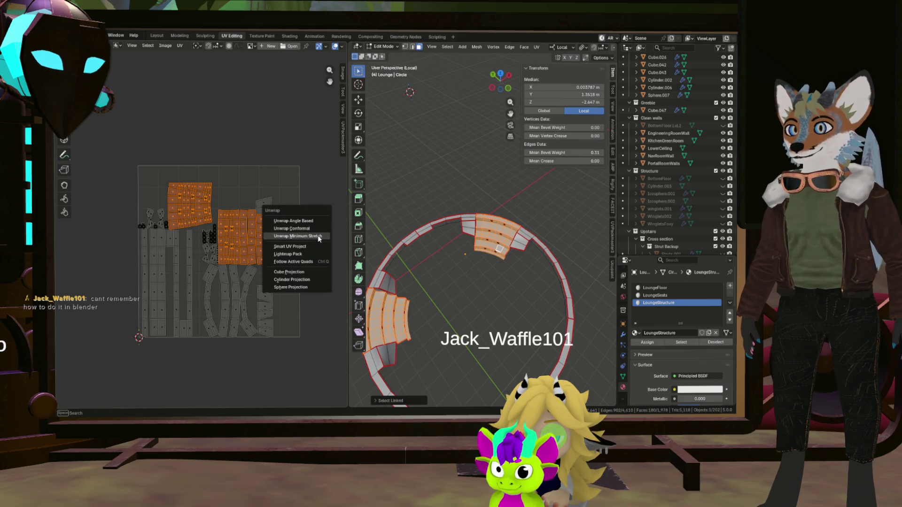
pyautogui.click(317, 227)
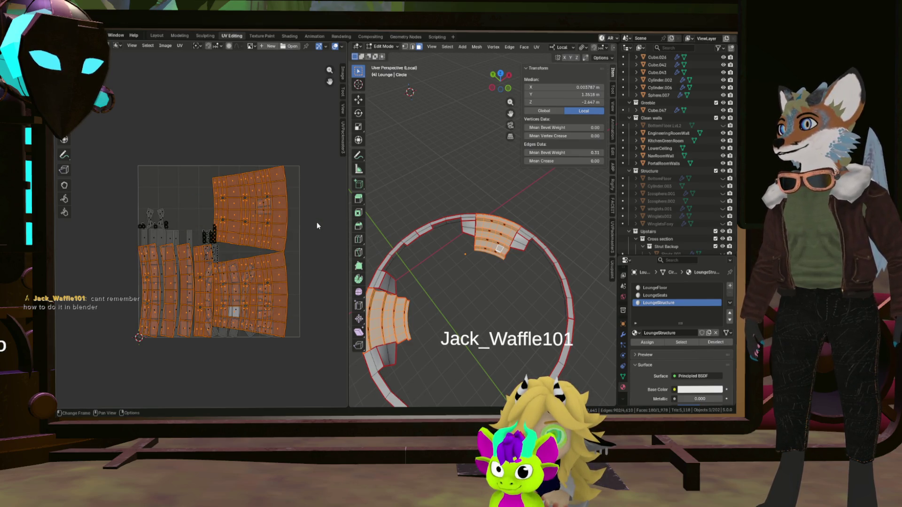
pyautogui.scroll(2, 316, 222)
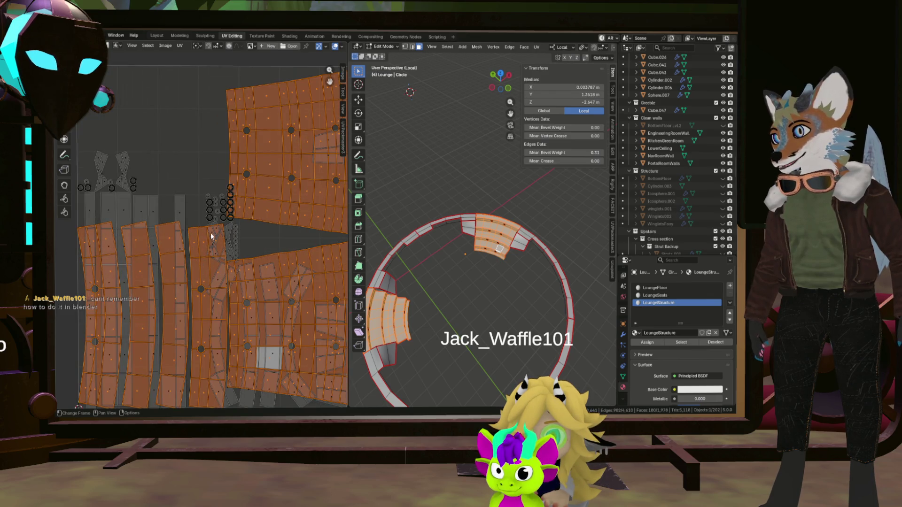
pyautogui.scroll(-3, 243, 236)
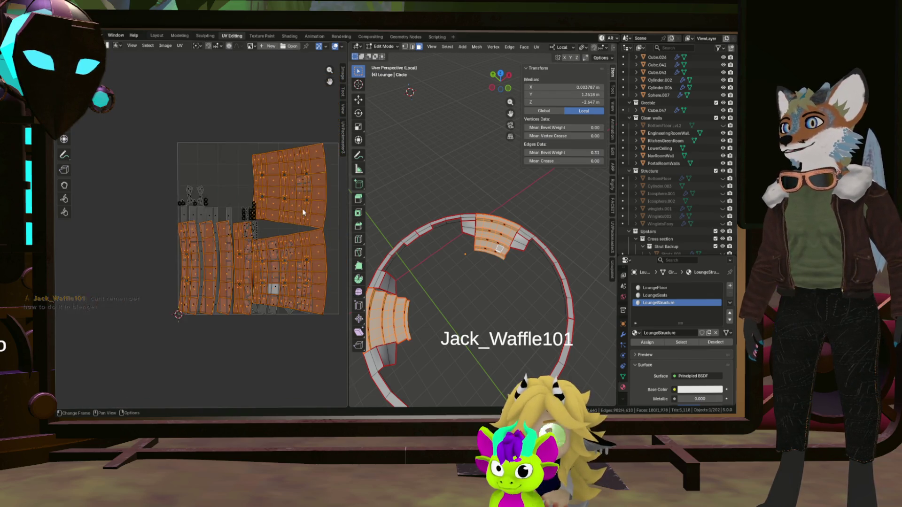
# Step: Re-unwrap the seat sections, then Smart UV Project them into islands filling the UV square
pyautogui.press('u')
pyautogui.click(284, 217)
pyautogui.press('u')
pyautogui.click(285, 235)
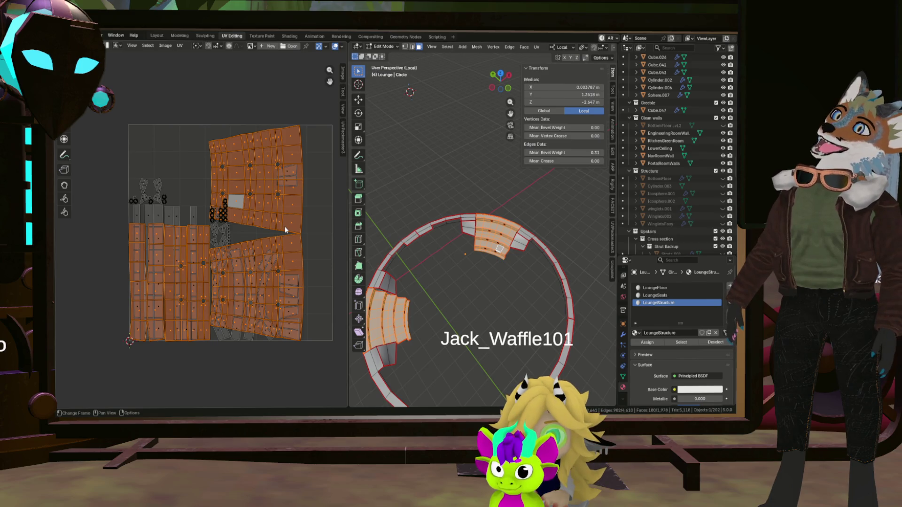
pyautogui.scroll(4, 437, 240)
pyautogui.moveTo(458, 254); pyautogui.dragTo(437, 230, button='middle')
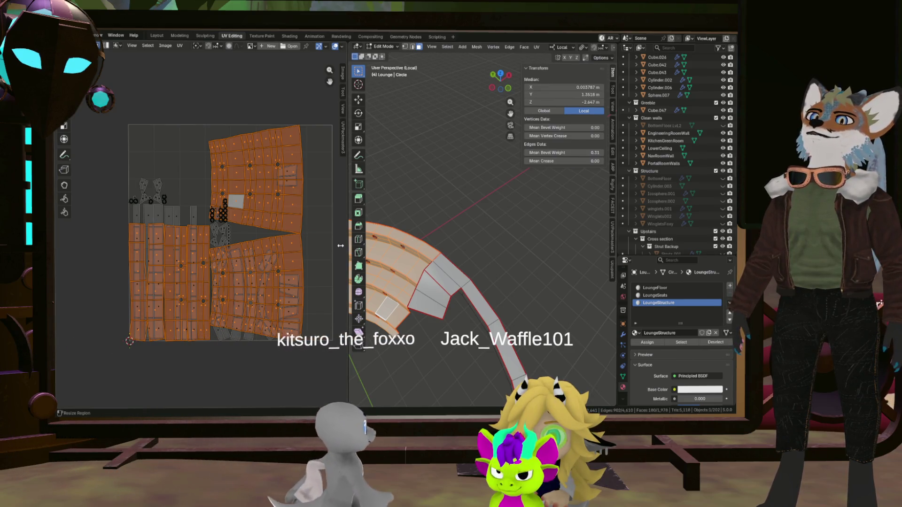
pyautogui.press('u')
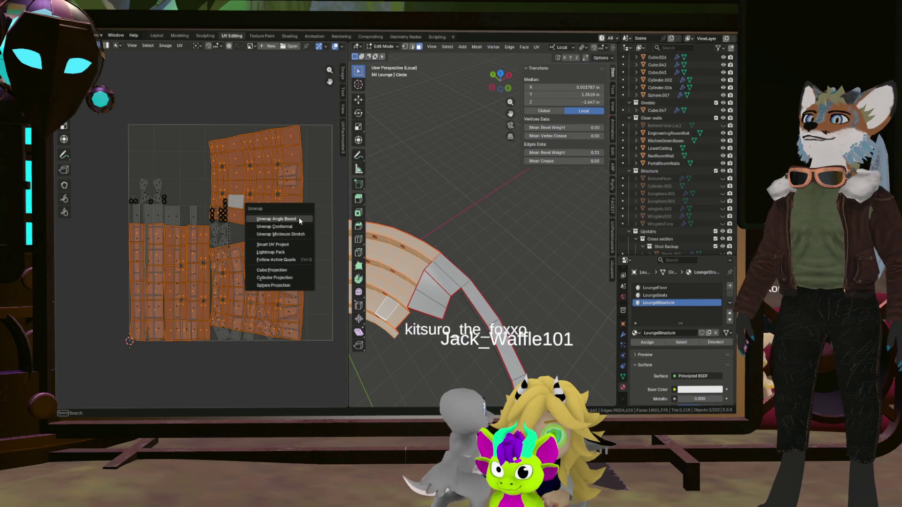
# Step: Re-unwrap the seat sections Angle Based, then inspect single faces and vertices on the seat step
pyautogui.click(299, 217)
pyautogui.scroll(4, 254, 209)
pyautogui.scroll(-3, 254, 209)
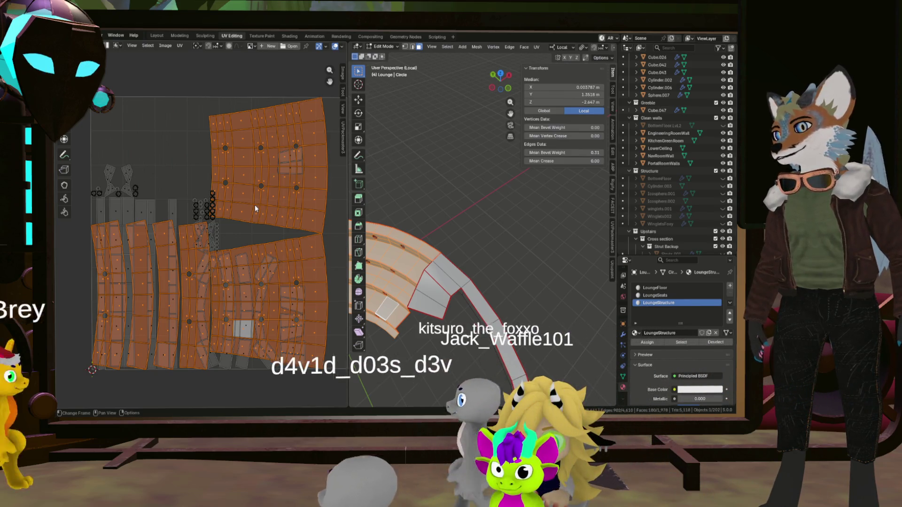
pyautogui.scroll(3, 419, 232)
pyautogui.moveTo(419, 232)
pyautogui.mouseDown(button='middle')
pyautogui.moveTo(435, 261)
pyautogui.moveTo(461, 237)
pyautogui.moveTo(516, 244)
pyautogui.mouseUp(button='middle')
pyautogui.click(435, 260)
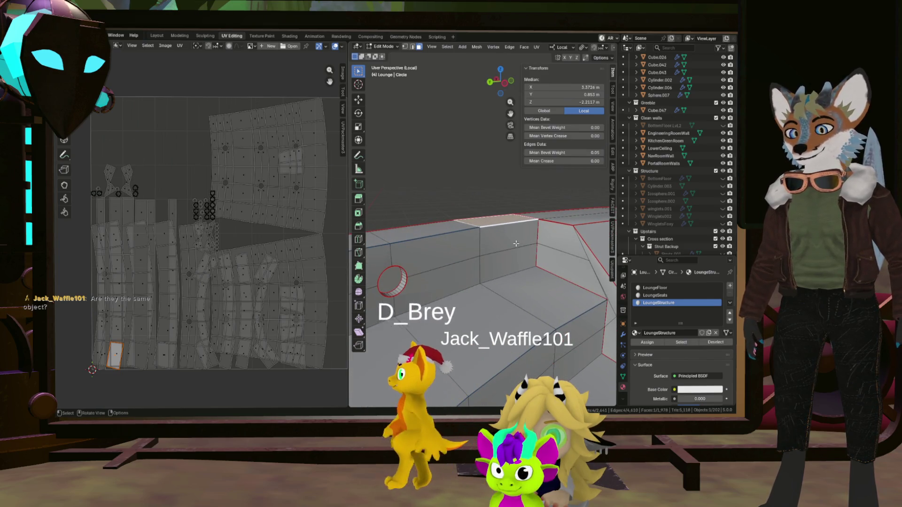
pyautogui.click(483, 252)
pyautogui.click(482, 273)
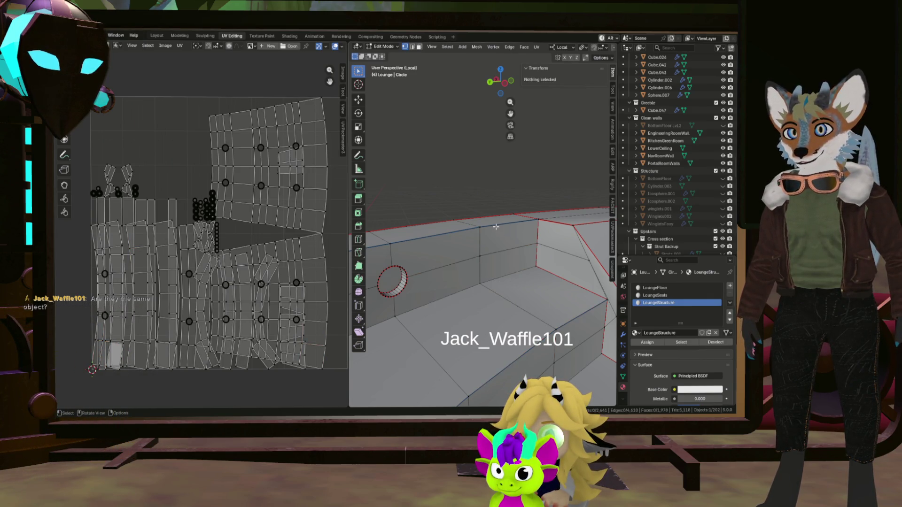
pyautogui.click(480, 227)
# Step: Select the whole connected lounge piece, then clear the selection entirely
pyautogui.hotkey('ctrl', 'l')
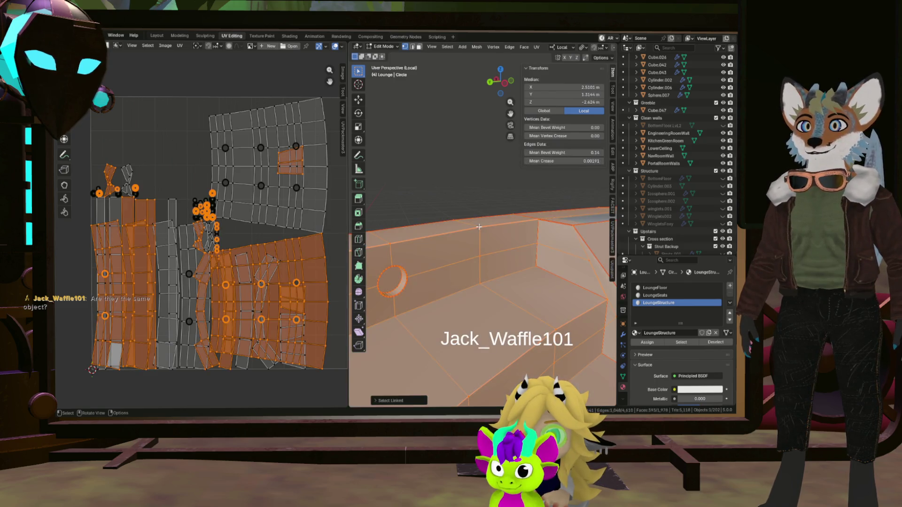
pyautogui.moveTo(479, 227); pyautogui.dragTo(447, 233, button='middle')
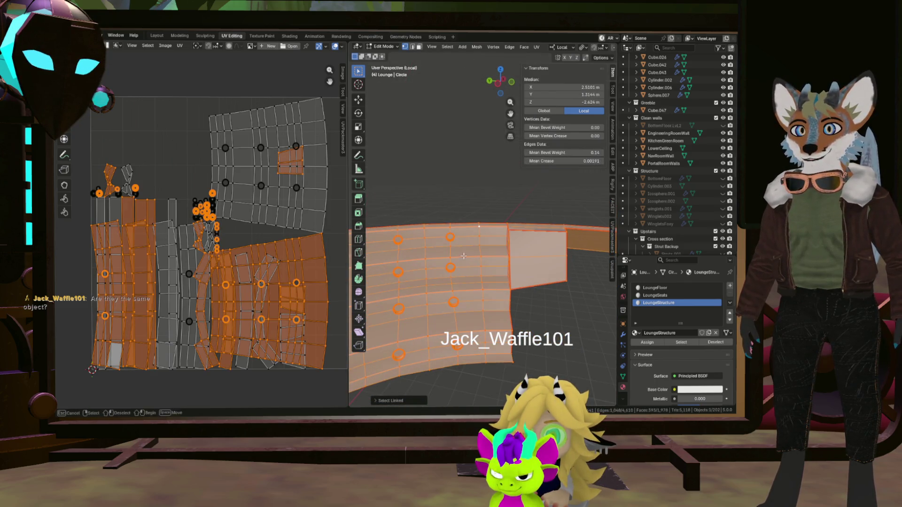
pyautogui.scroll(4, 447, 234)
pyautogui.hotkey('alt', 'a')
pyautogui.press('a')
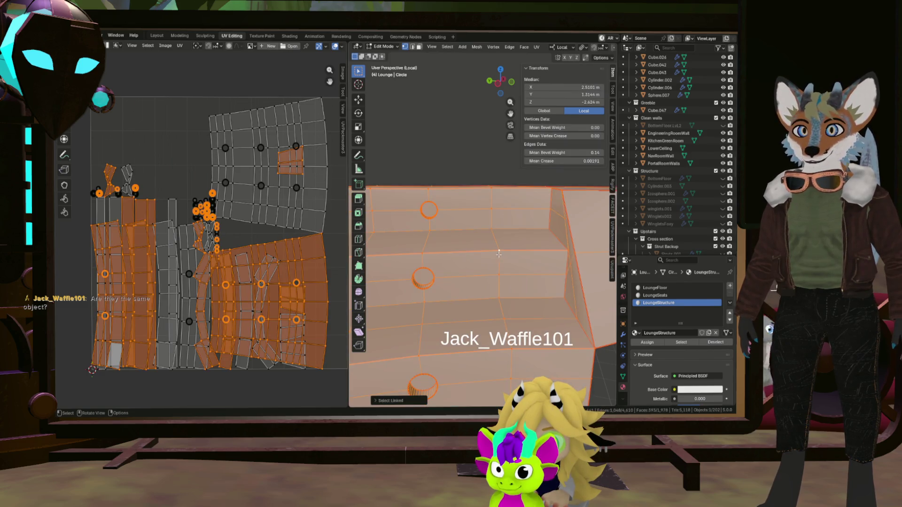
pyautogui.hotkey('alt', 'a')
# Step: Move a single seat-step vertex upward to a new position
pyautogui.click(491, 222)
pyautogui.moveTo(491, 222); pyautogui.dragTo(489, 236, button='middle')
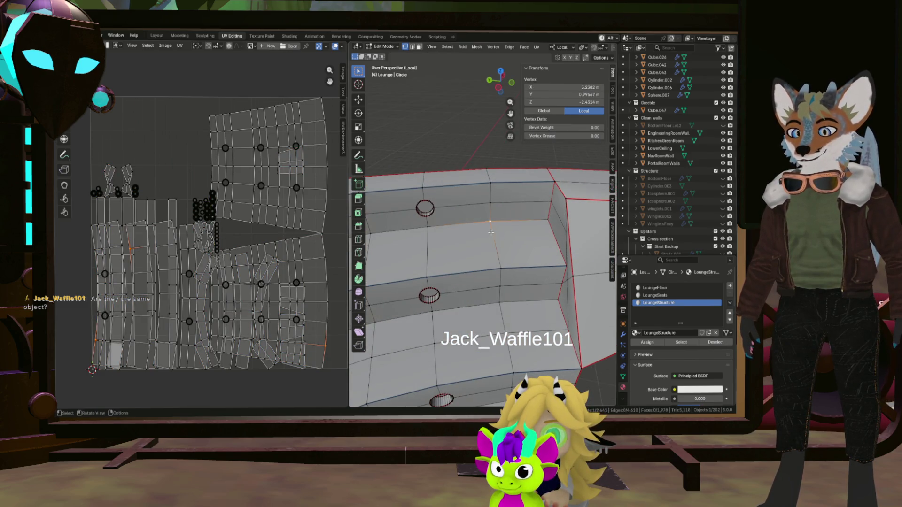
pyautogui.press('g')
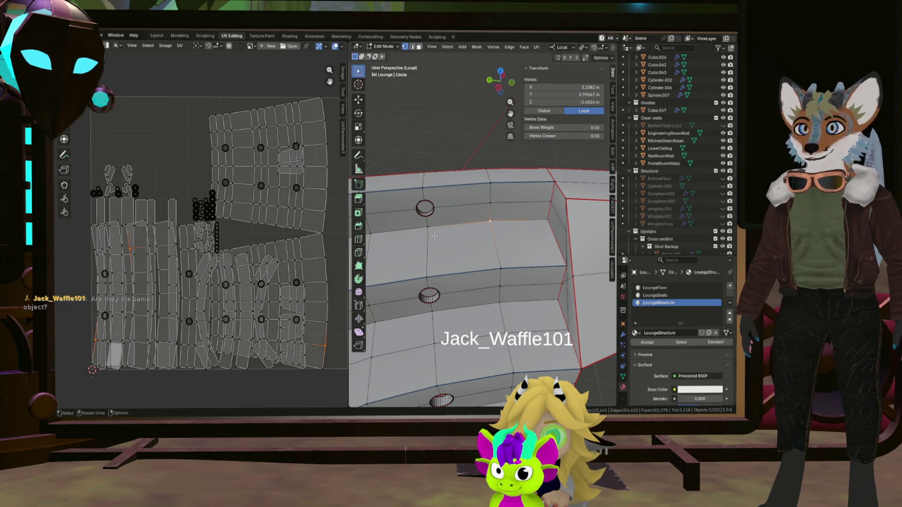
pyautogui.click(434, 236)
pyautogui.scroll(5, 494, 226)
pyautogui.scroll(-5, 522, 203)
# Step: Orbit in close along the curved outer ring and select one of its edges
pyautogui.moveTo(522, 204); pyautogui.dragTo(585, 136, button='middle')
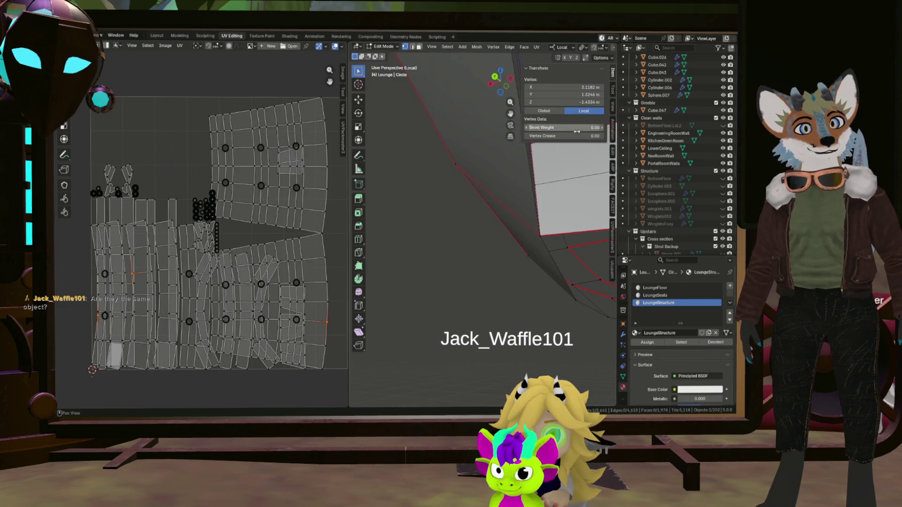
pyautogui.moveTo(567, 213); pyautogui.dragTo(455, 111, button='middle')
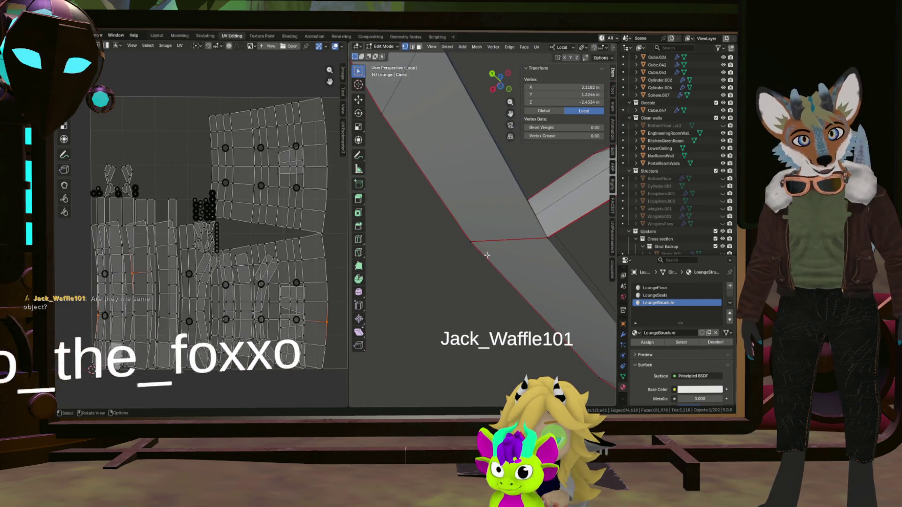
pyautogui.scroll(-5, 455, 110)
pyautogui.moveTo(465, 155); pyautogui.dragTo(535, 240, button='middle')
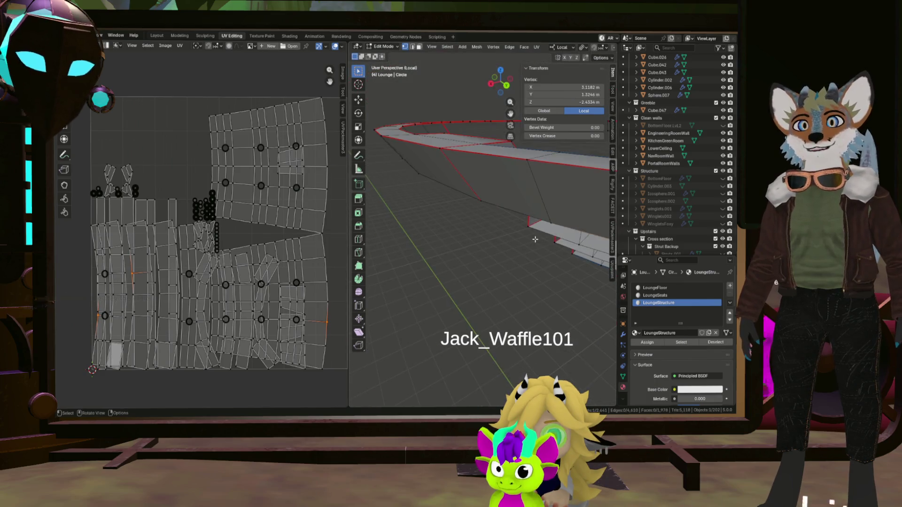
pyautogui.moveTo(544, 196)
pyautogui.mouseDown(button='middle')
pyautogui.moveTo(493, 155)
pyautogui.moveTo(469, 178)
pyautogui.moveTo(526, 237)
pyautogui.moveTo(554, 287)
pyautogui.moveTo(546, 260)
pyautogui.mouseUp(button='middle')
pyautogui.scroll(4, 494, 155)
pyautogui.click(490, 181)
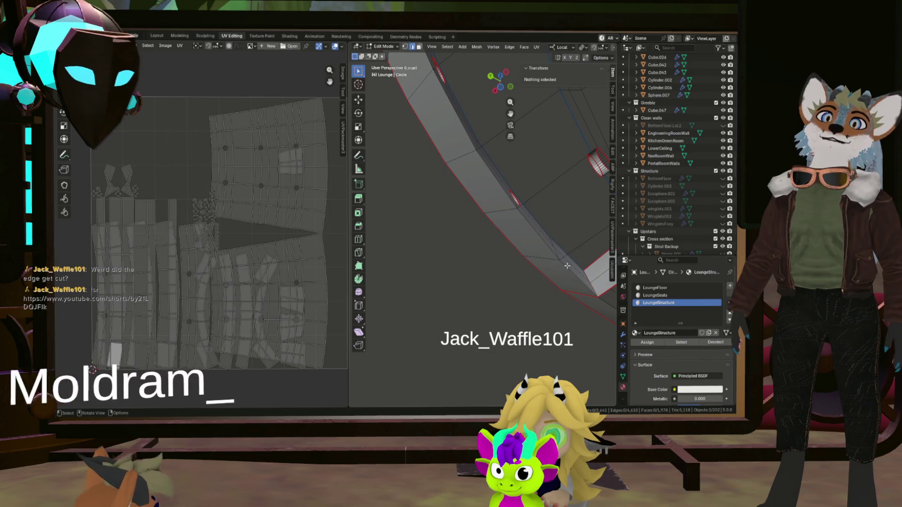